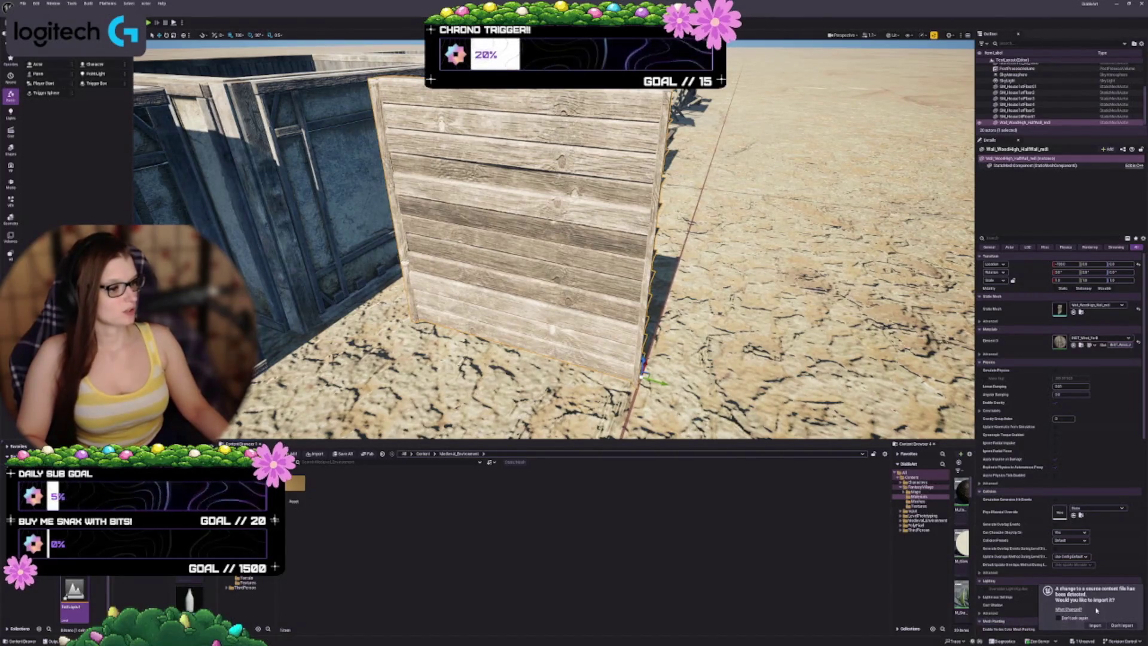
Review the source file changes, reimport the texture, close the Message Log and open the Asset folder
click(1072, 610)
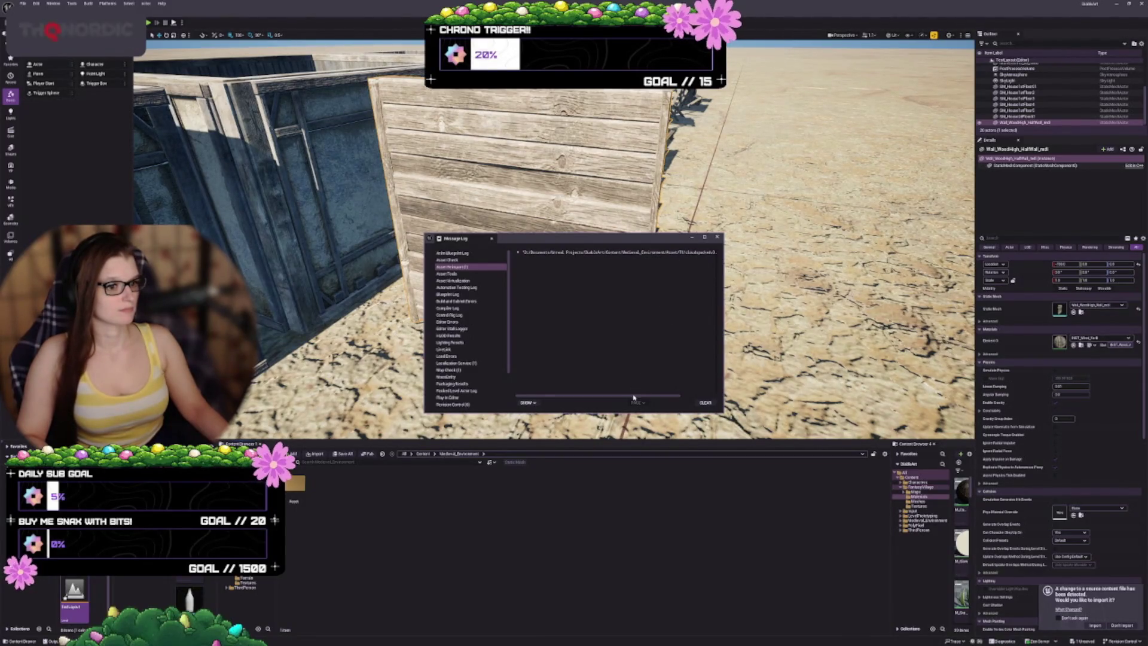
drag(673, 398, 719, 393)
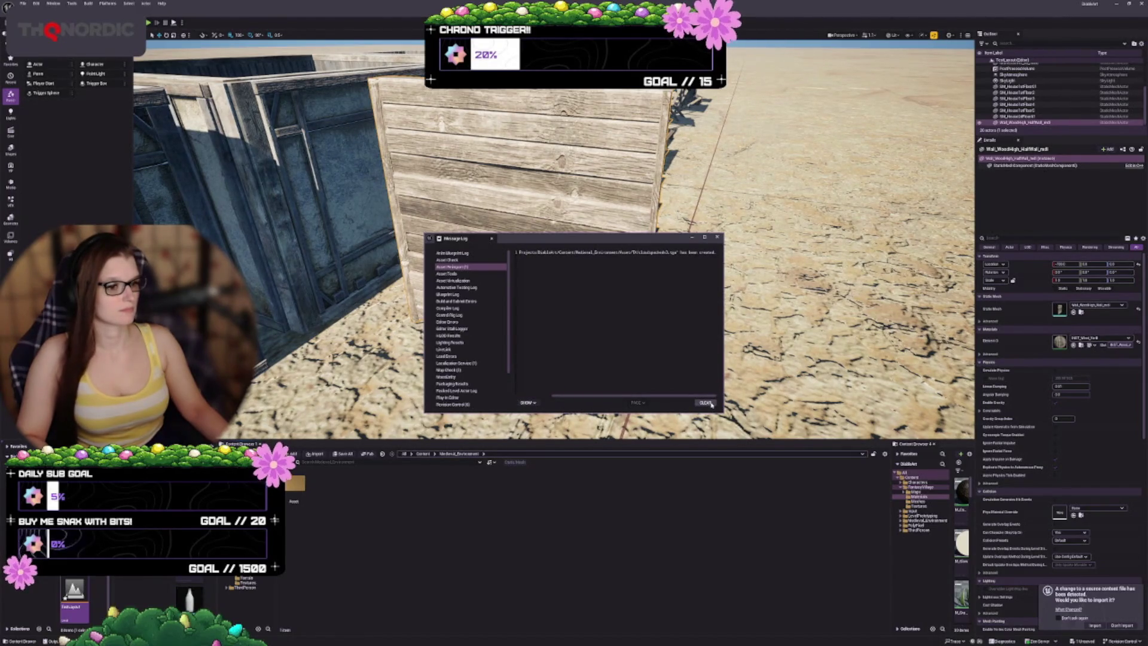
click(1094, 626)
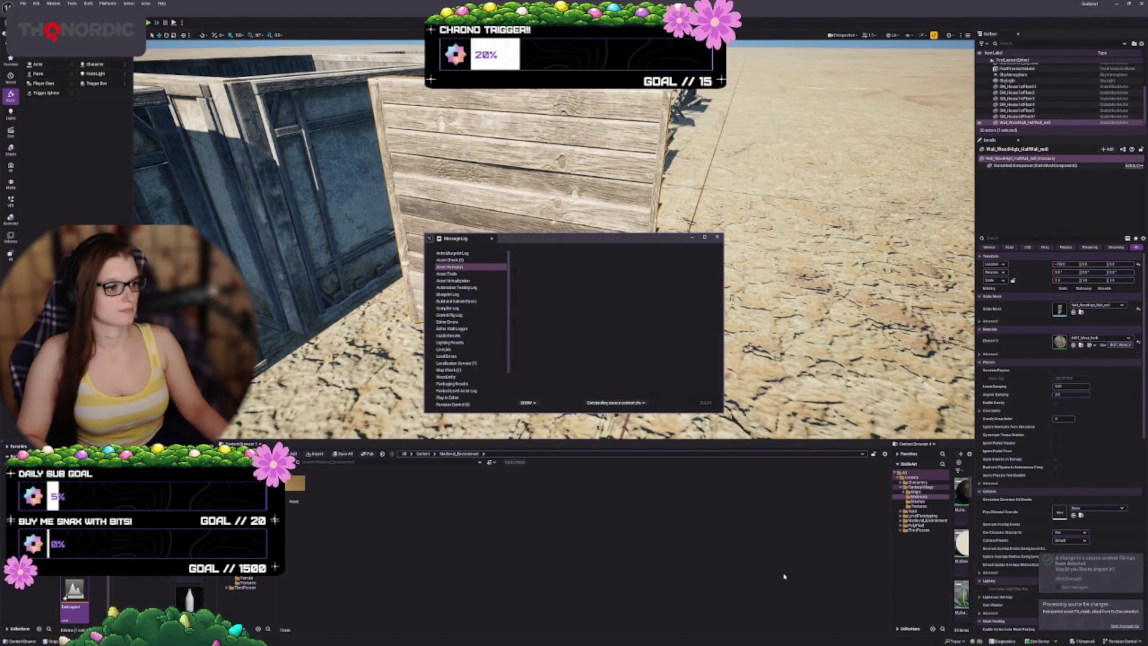
click(717, 237)
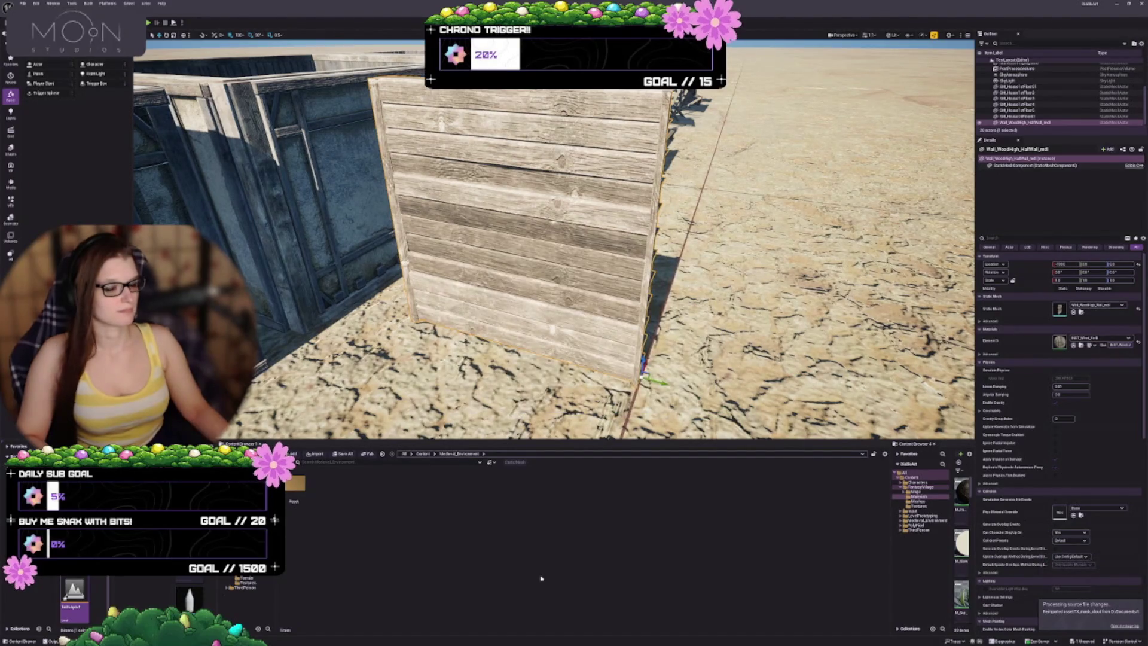
double_click(295, 483)
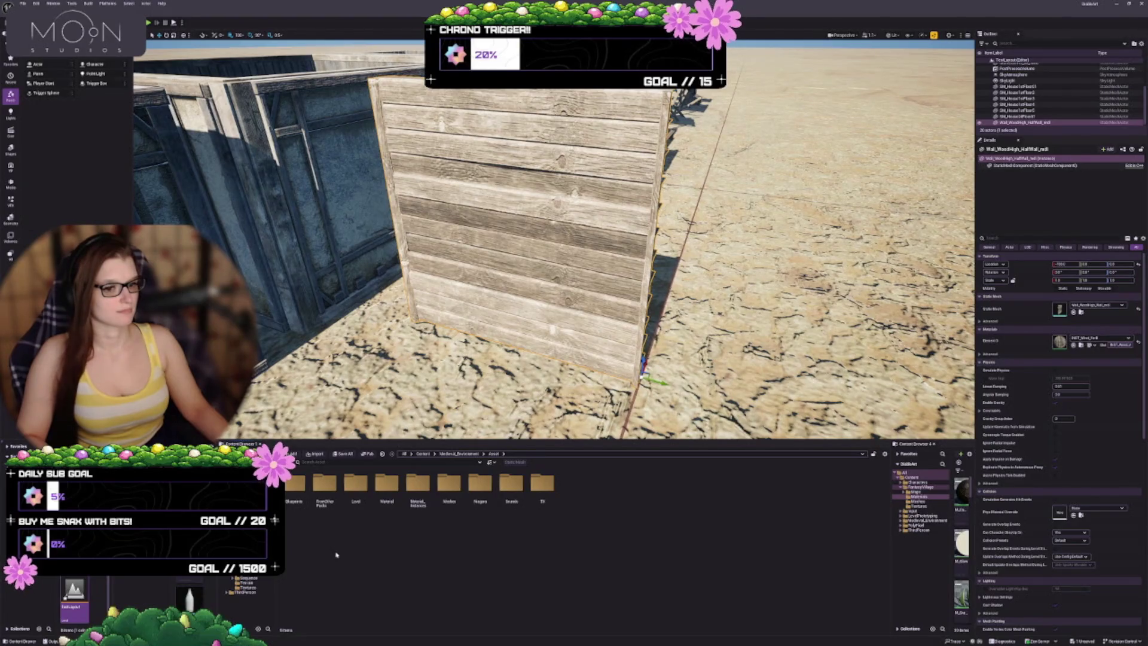
Open the Medieval_Environment Meshes folder to show its mesh assets
double_click(449, 483)
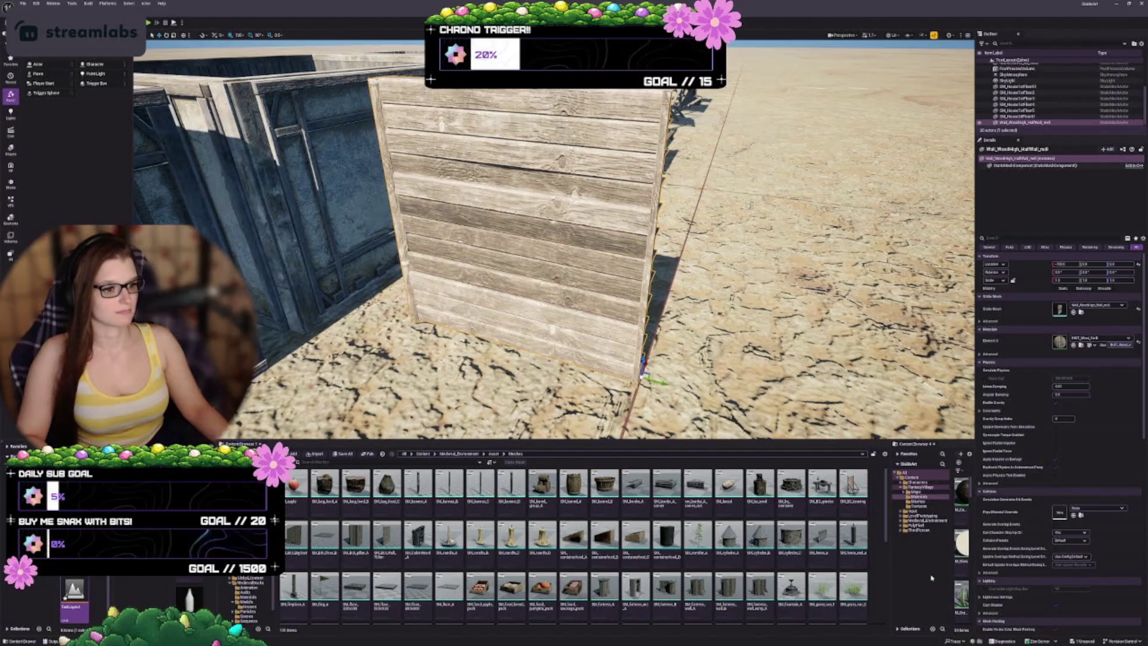
mouse_move(574, 537)
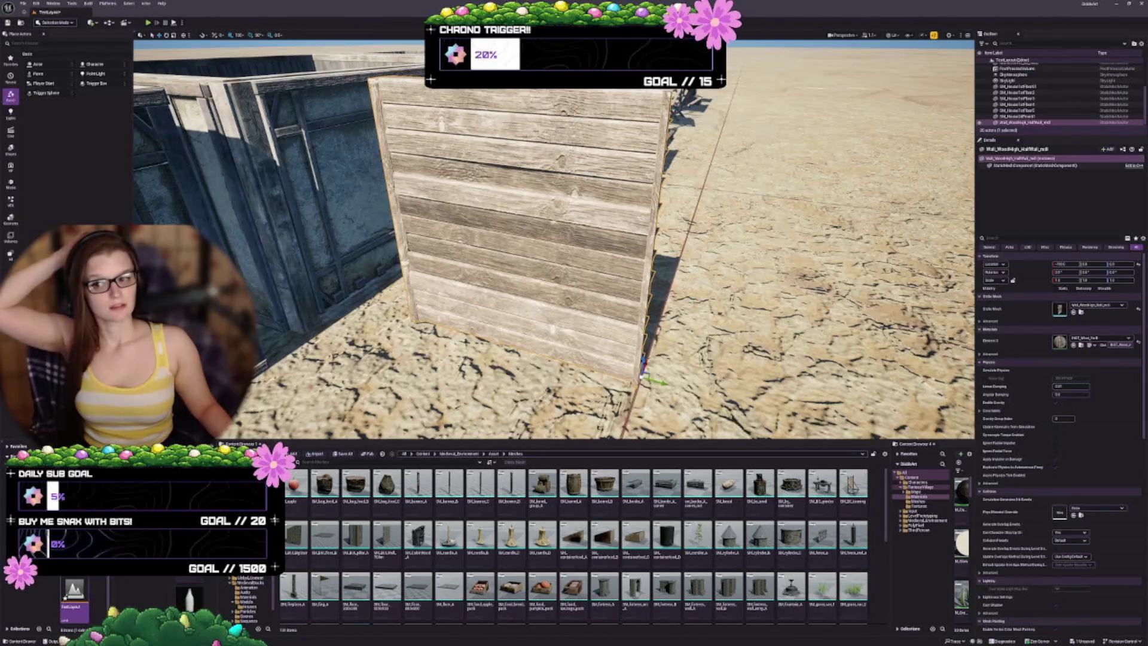
Move the wooden wall beside the blue building and rotate it to line up
key(f)
scroll(554, 239, up, 3)
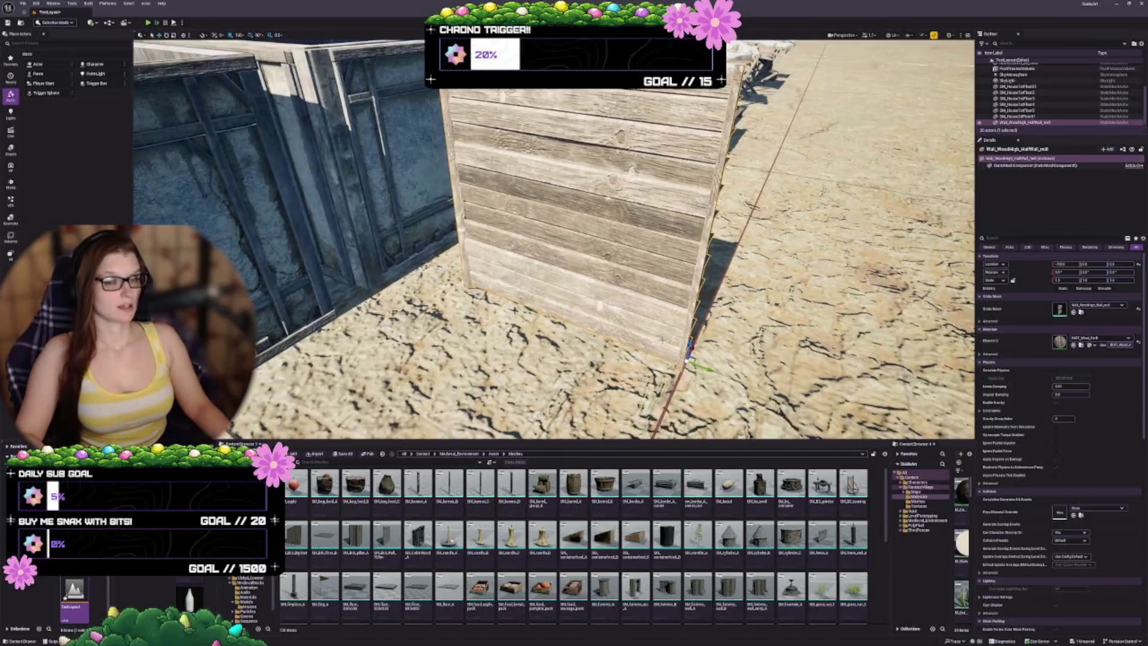
scroll(554, 239, up, 2)
scroll(553, 239, down, 5)
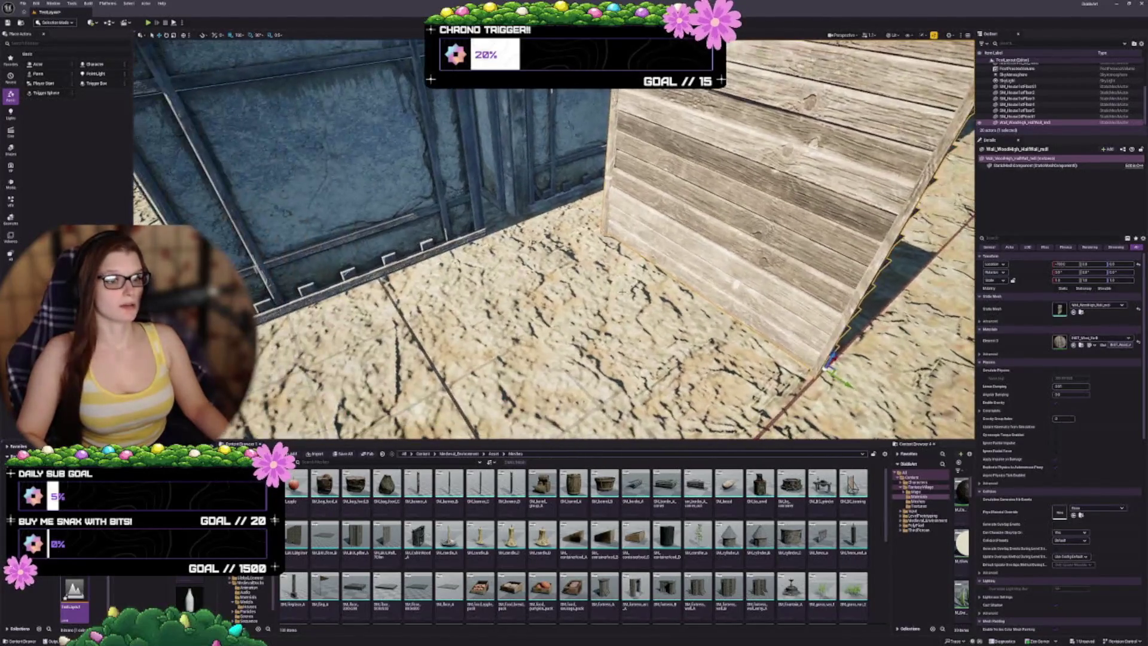
scroll(554, 240, down, 4)
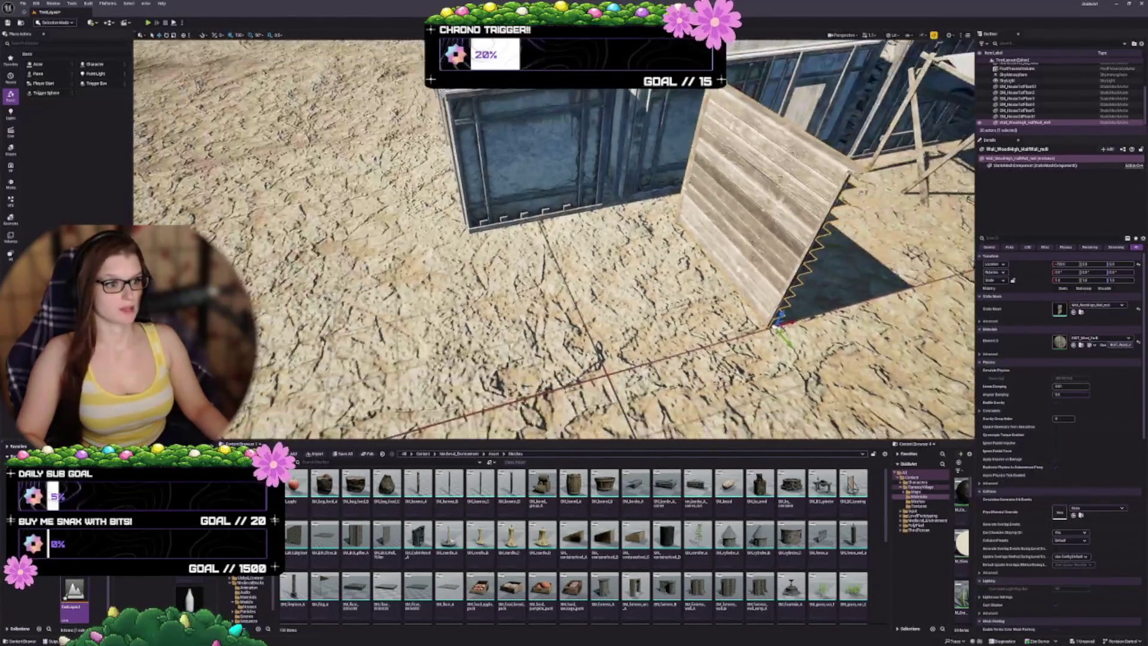
scroll(553, 239, down, 1)
mouse_move(693, 293)
mouse_down()
mouse_move(514, 237)
mouse_move(286, 262)
mouse_move(388, 239)
mouse_move(412, 263)
mouse_up()
key(e)
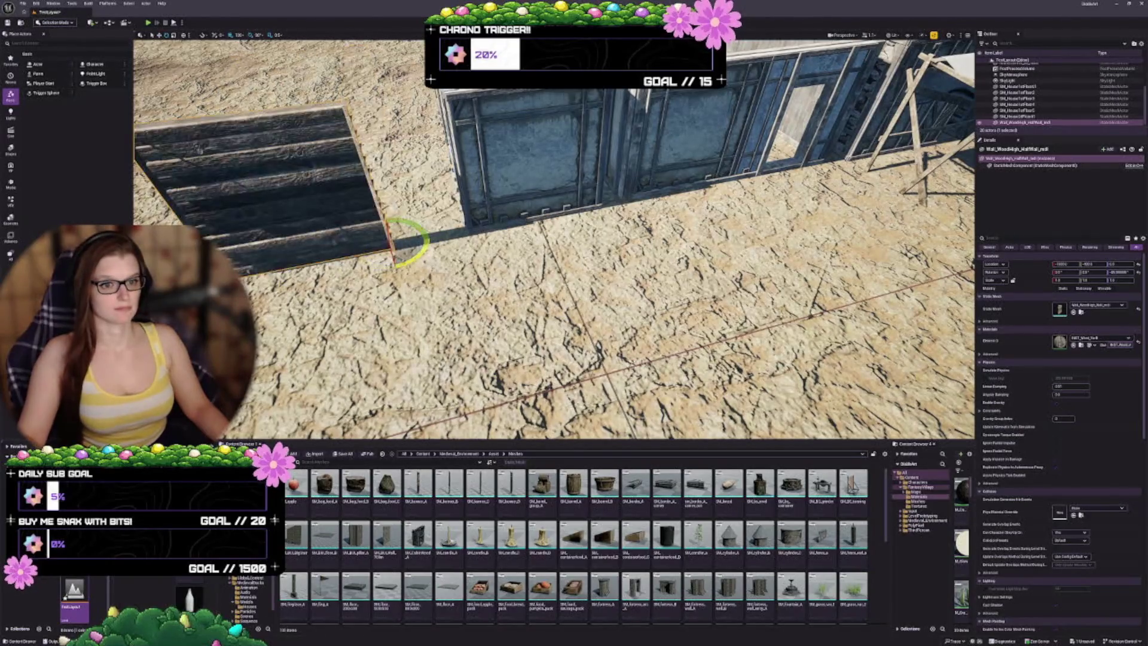
key(Escape)
mouse_move(554, 269)
mouse_down()
mouse_move(538, 299)
mouse_move(526, 281)
mouse_move(538, 251)
mouse_up()
Place an SM_barrel_group_A barrel group beside the wall
click(544, 487)
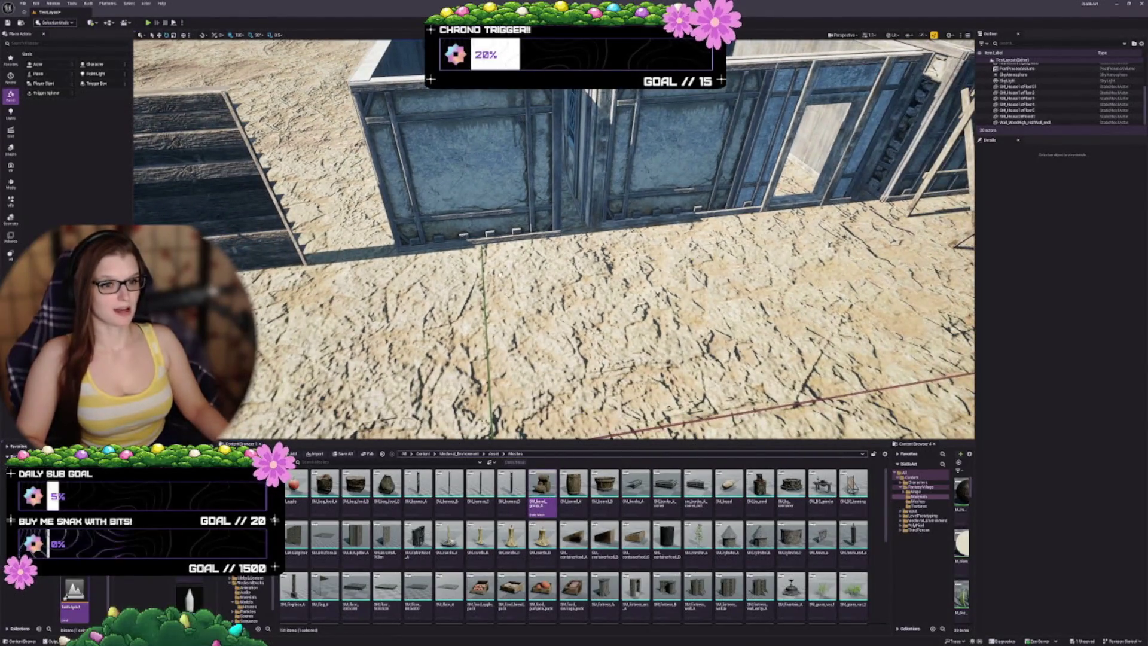
mouse_move(542, 484)
mouse_down()
mouse_move(479, 281)
mouse_move(546, 260)
mouse_move(491, 281)
mouse_move(505, 311)
mouse_move(493, 281)
mouse_up()
key(Escape)
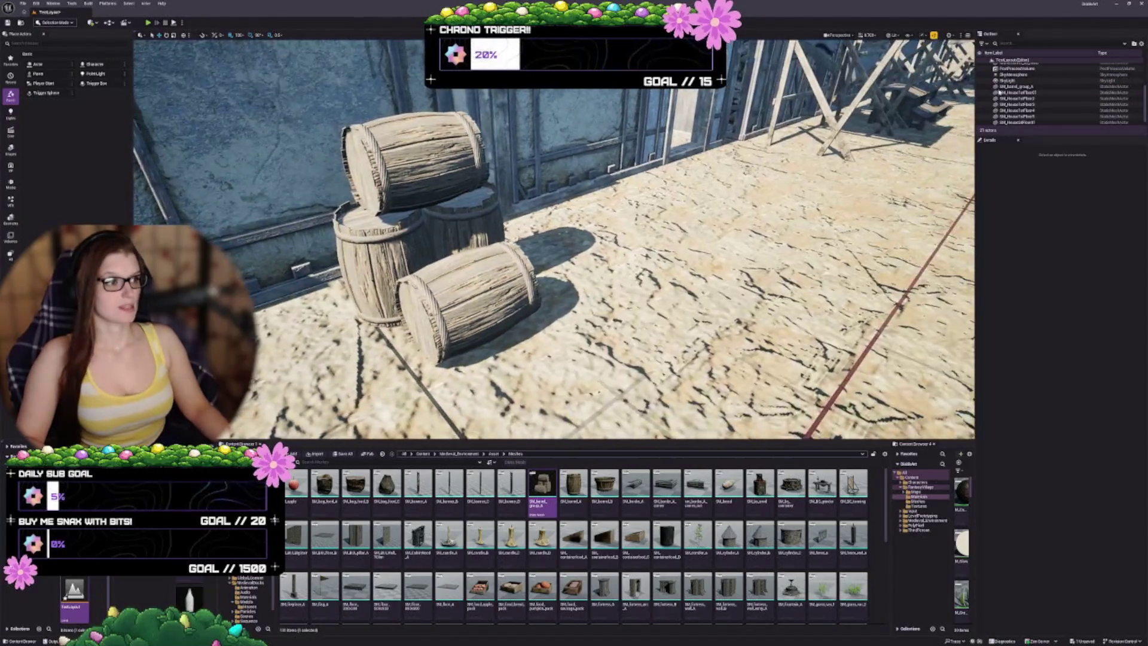
Lower the DirectionalLight intensity and set the SkyLight Source Type to SLS Captured Scene
scroll(1026, 121, up, 5)
drag(1025, 137, 1024, 218)
click(1027, 66)
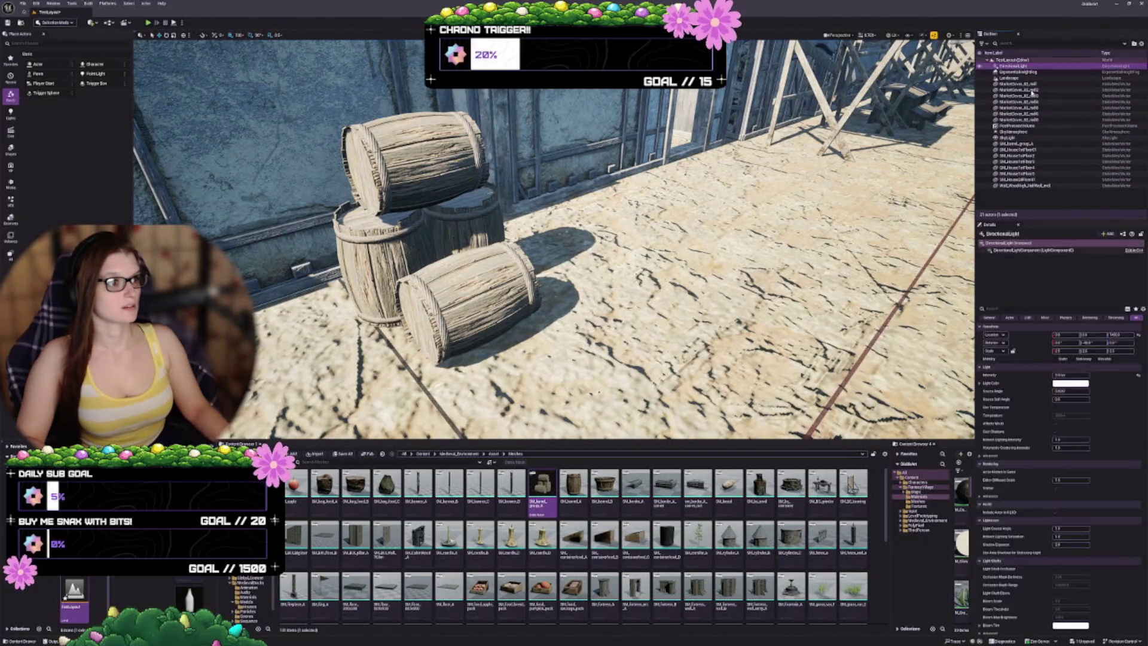
drag(1074, 374, 1074, 374)
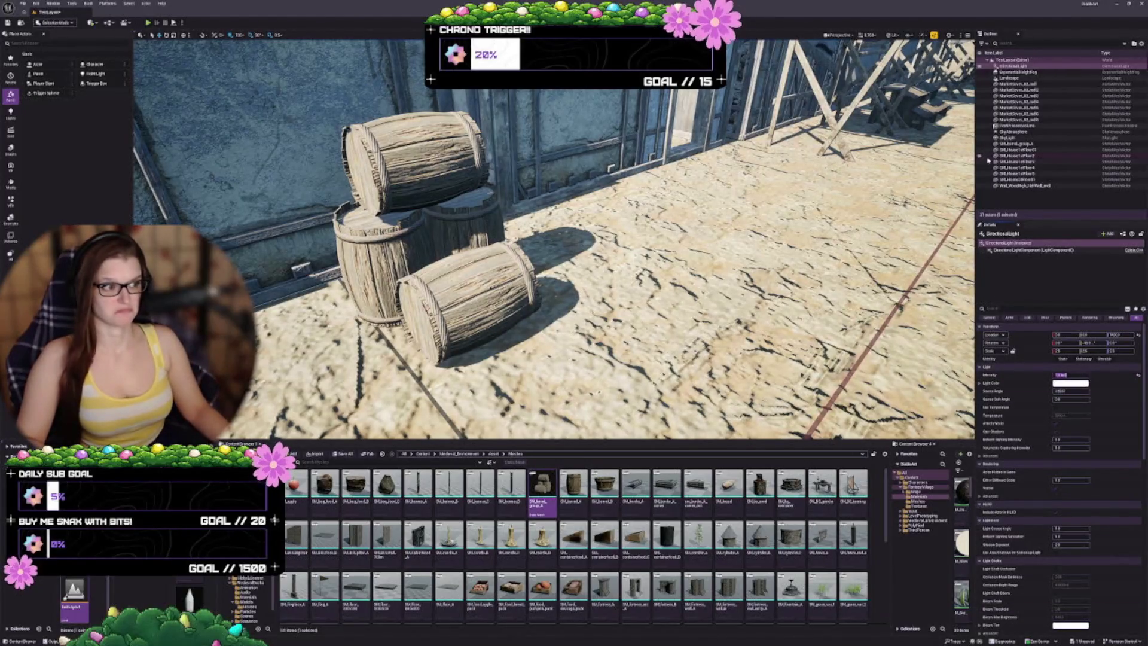
click(1009, 138)
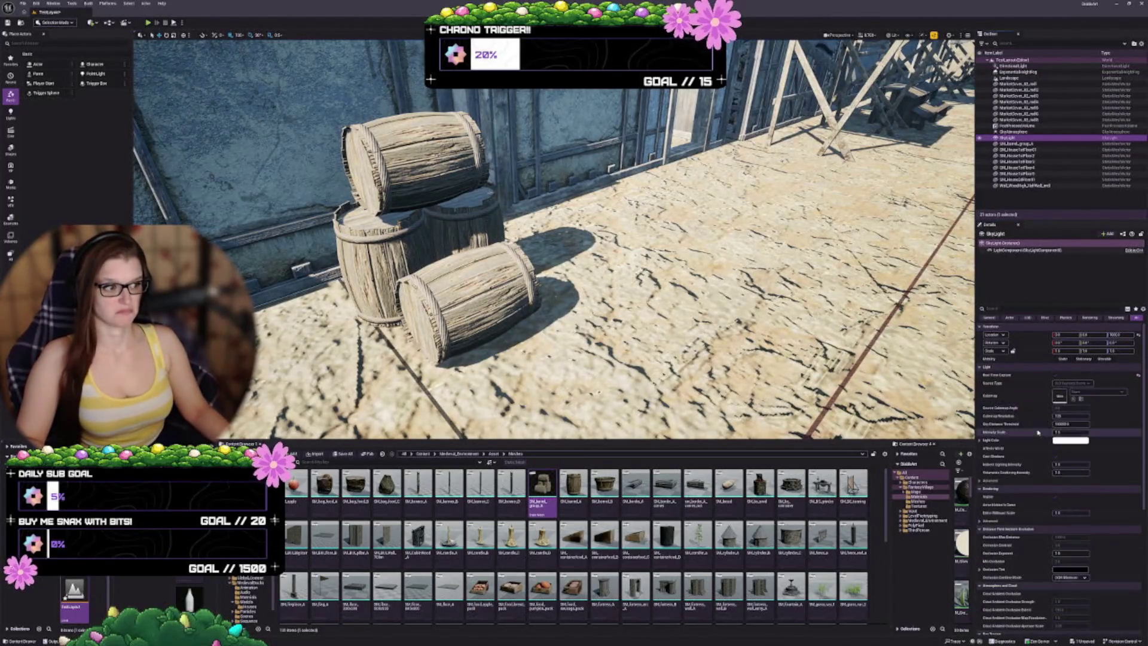
click(1067, 382)
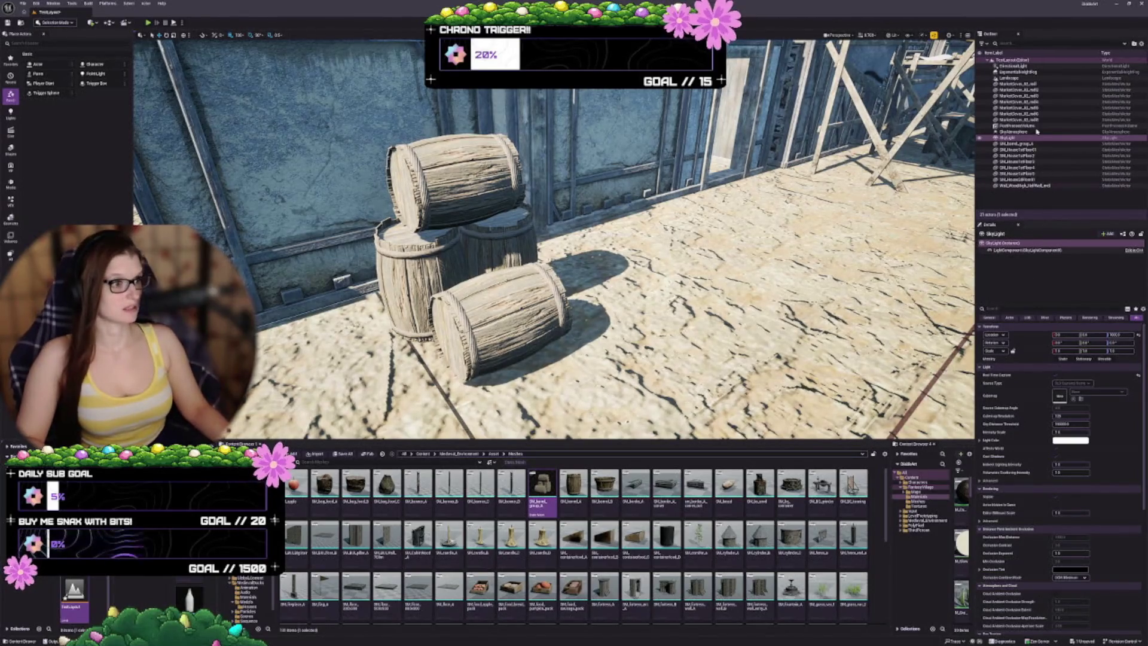
Enable Infinite Extent (Unbound) on the PostProcessVolume
click(1026, 127)
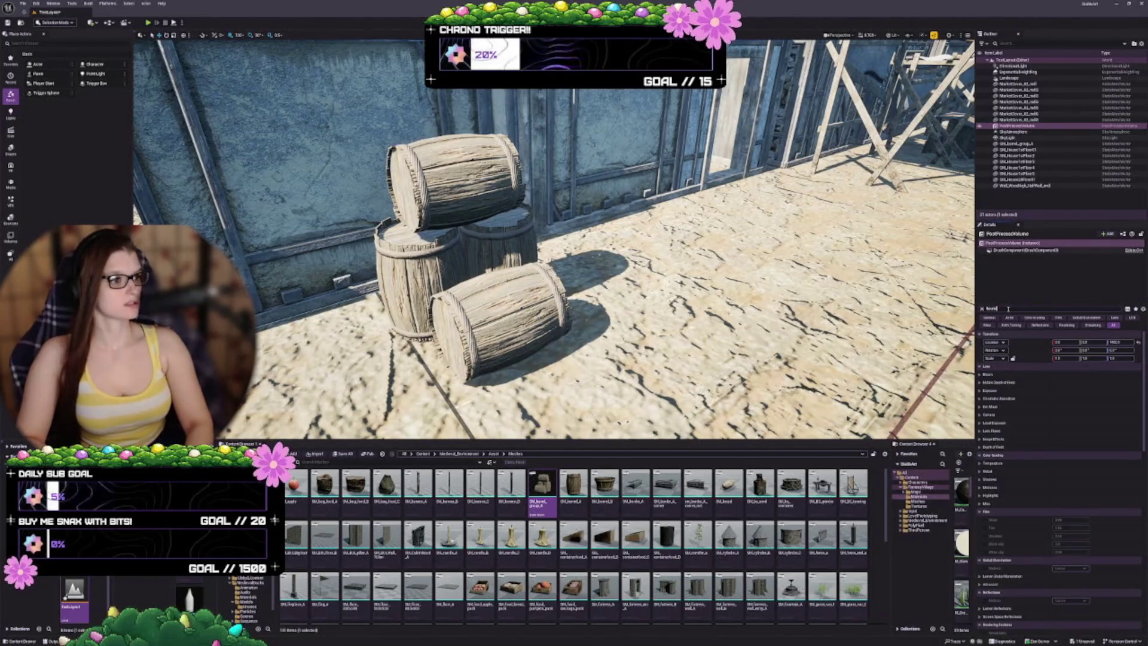
text(bound)
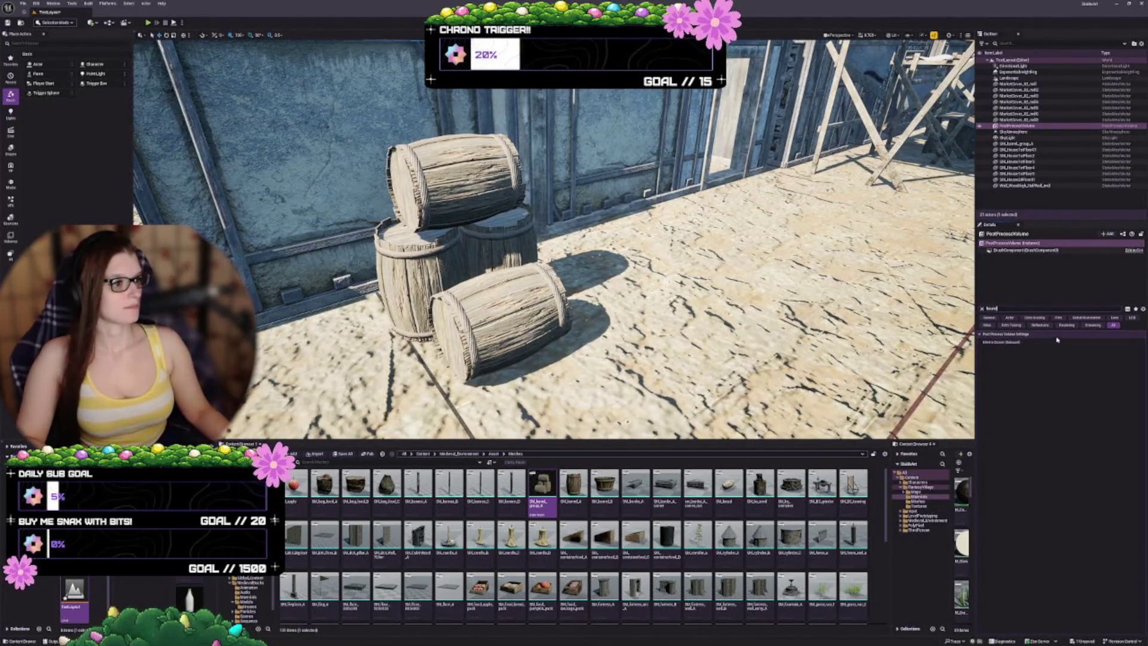
click(1057, 344)
click(982, 310)
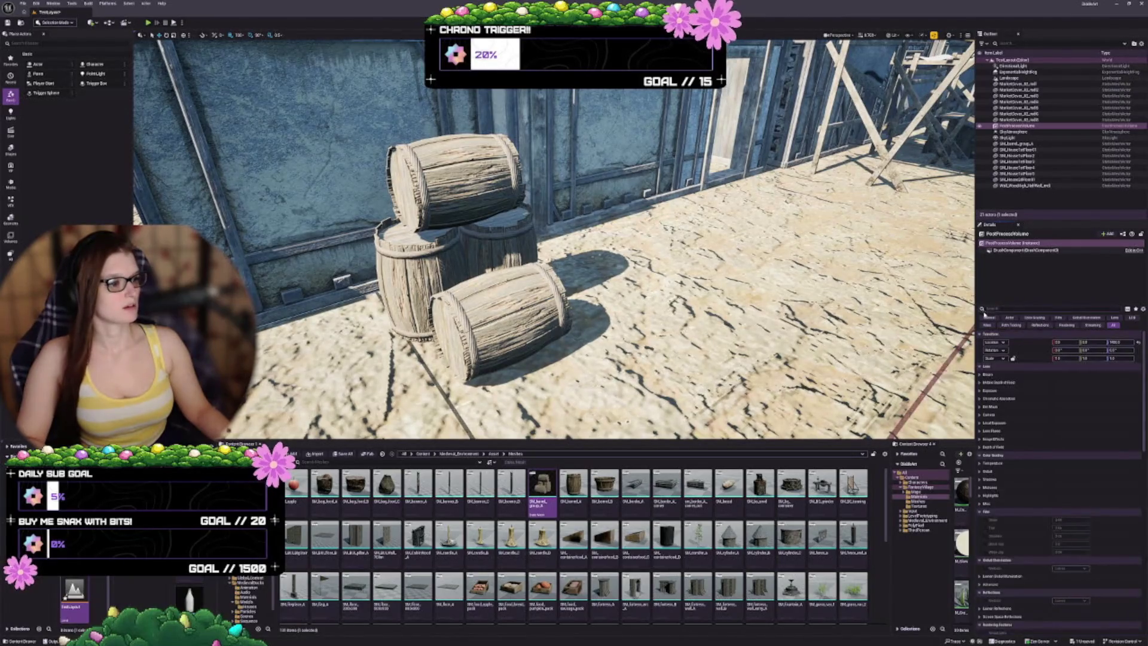
Set Exposure Metering Mode to Manual and raise Exposure Compensation
click(980, 392)
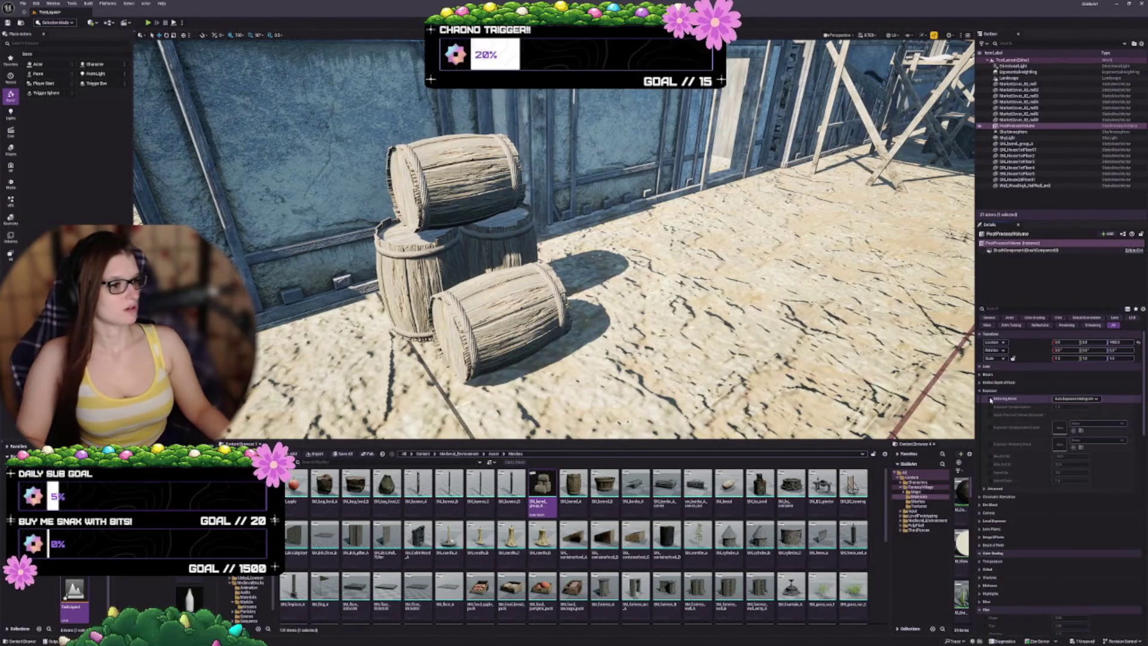
click(1070, 399)
click(1023, 427)
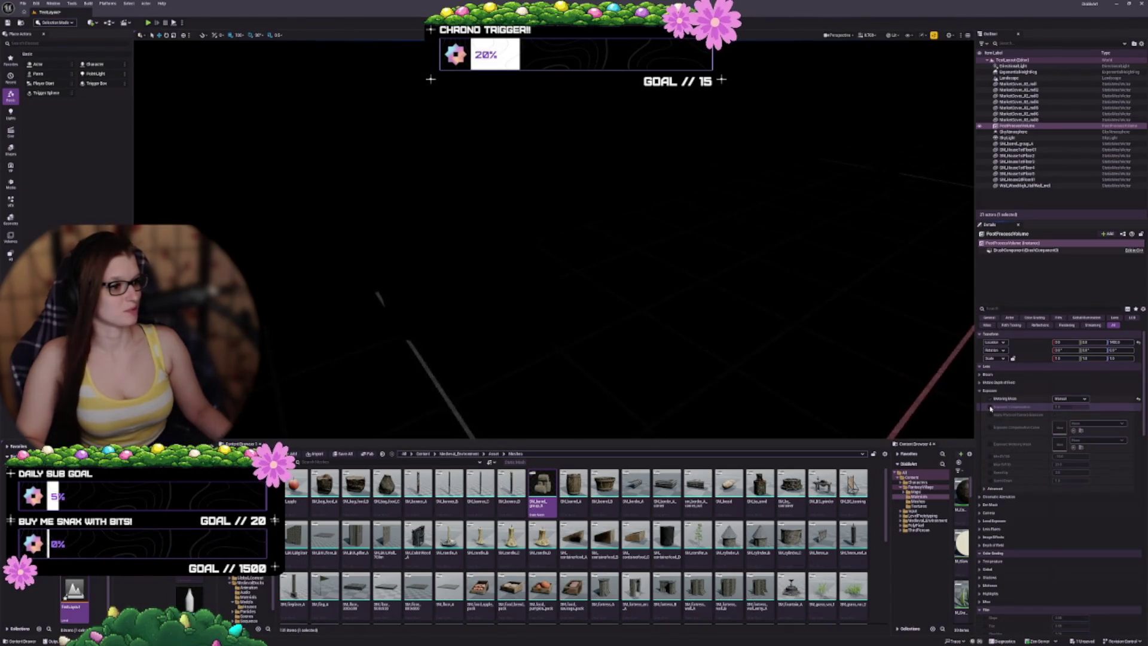
click(990, 407)
drag(1061, 407, 1097, 406)
Save the level with Ctrl+S
mouse_move(688, 335)
mouse_down()
mouse_move(795, 347)
mouse_move(687, 335)
mouse_move(747, 334)
mouse_up()
key(Escape)
key(ctrl+s)
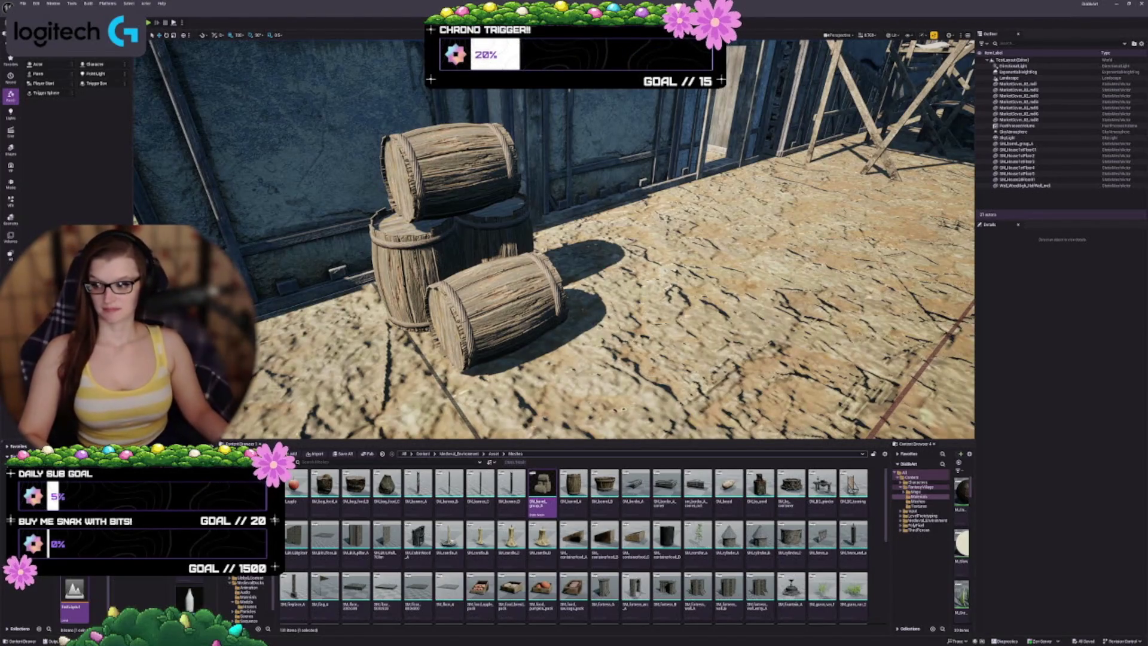
mouse_move(574, 269)
mouse_down()
mouse_move(580, 384)
mouse_move(604, 353)
mouse_move(646, 382)
mouse_move(682, 382)
mouse_up()
Place SM_wood_market_A in front of the blue building next to the barrels
scroll(531, 534, down, 1)
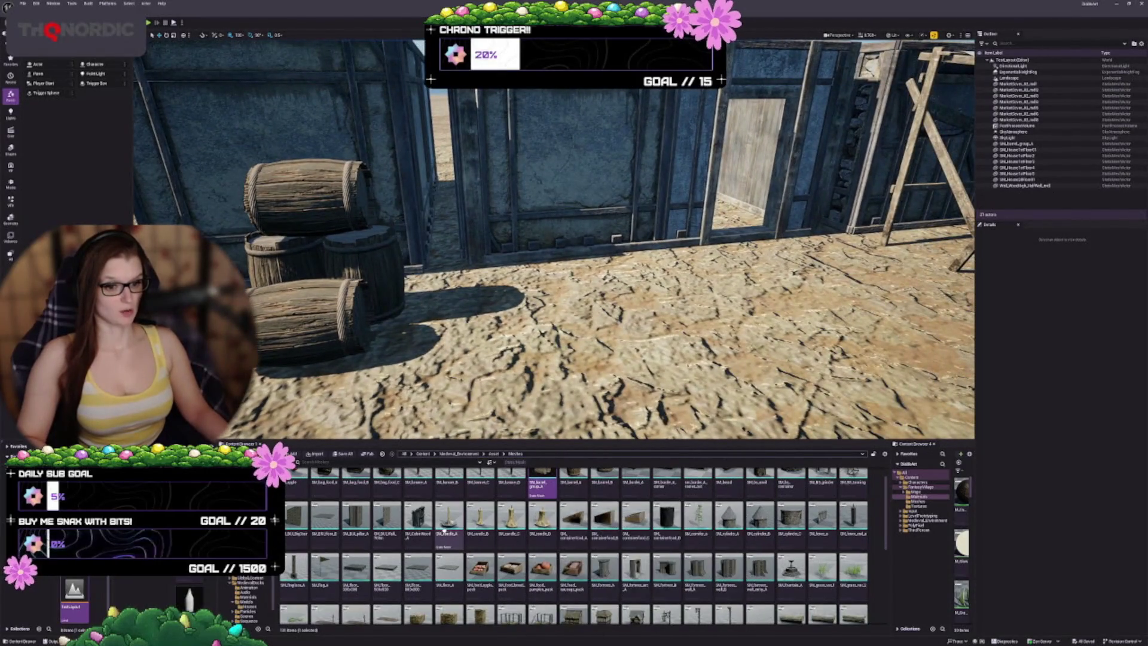
scroll(556, 550, down, 3)
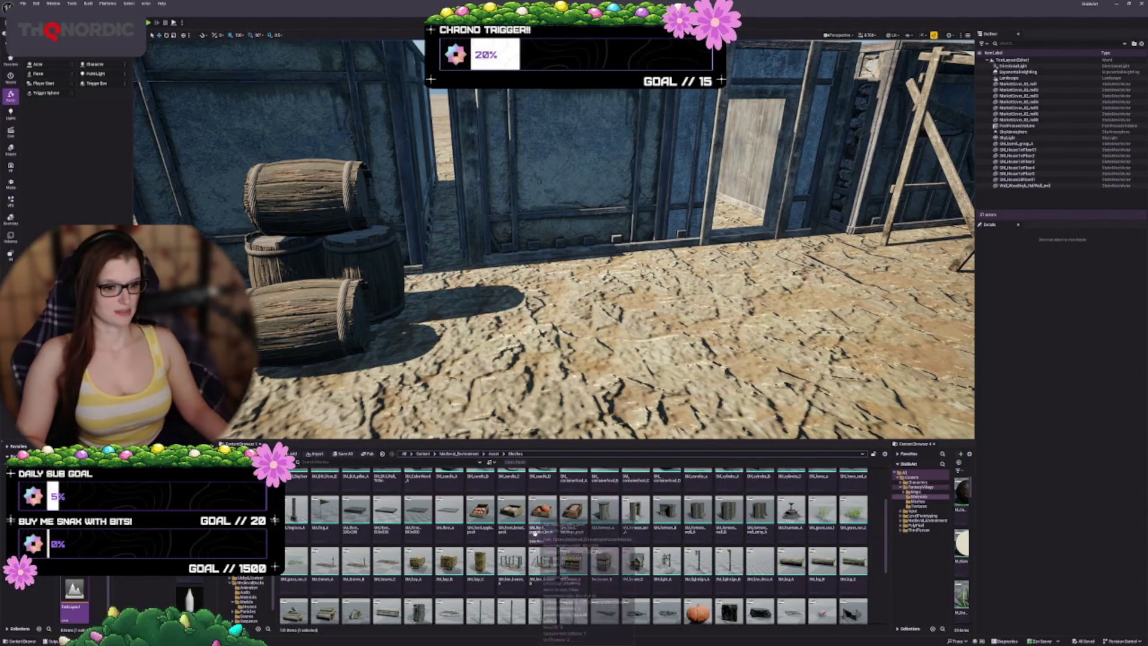
scroll(667, 520, down, 3)
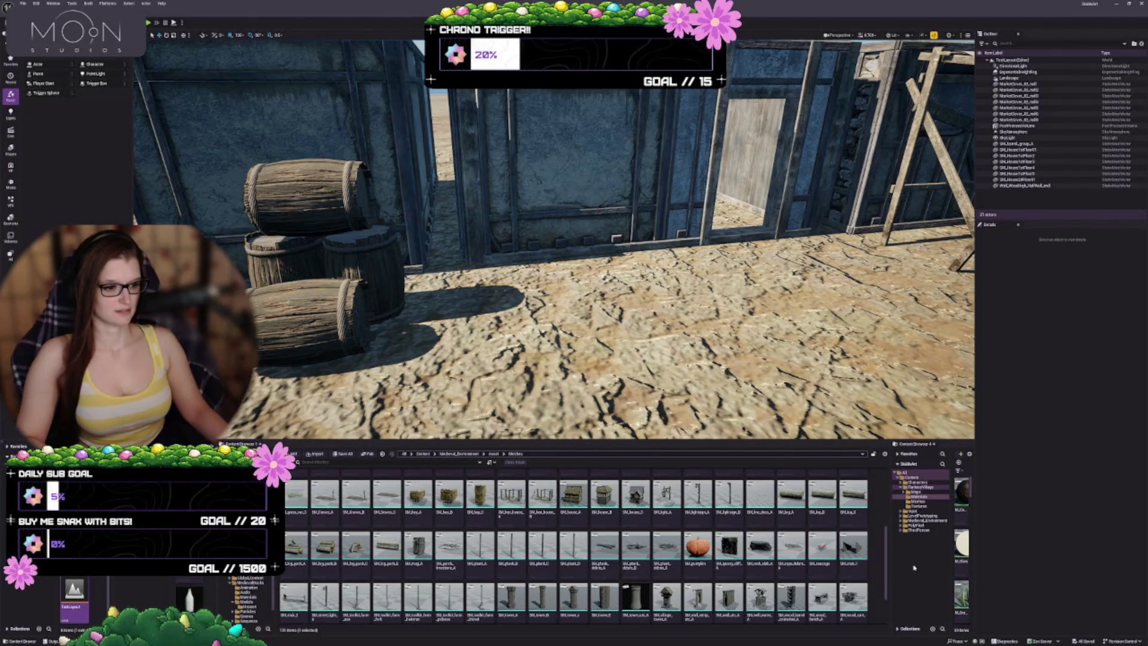
scroll(674, 558, down, 3)
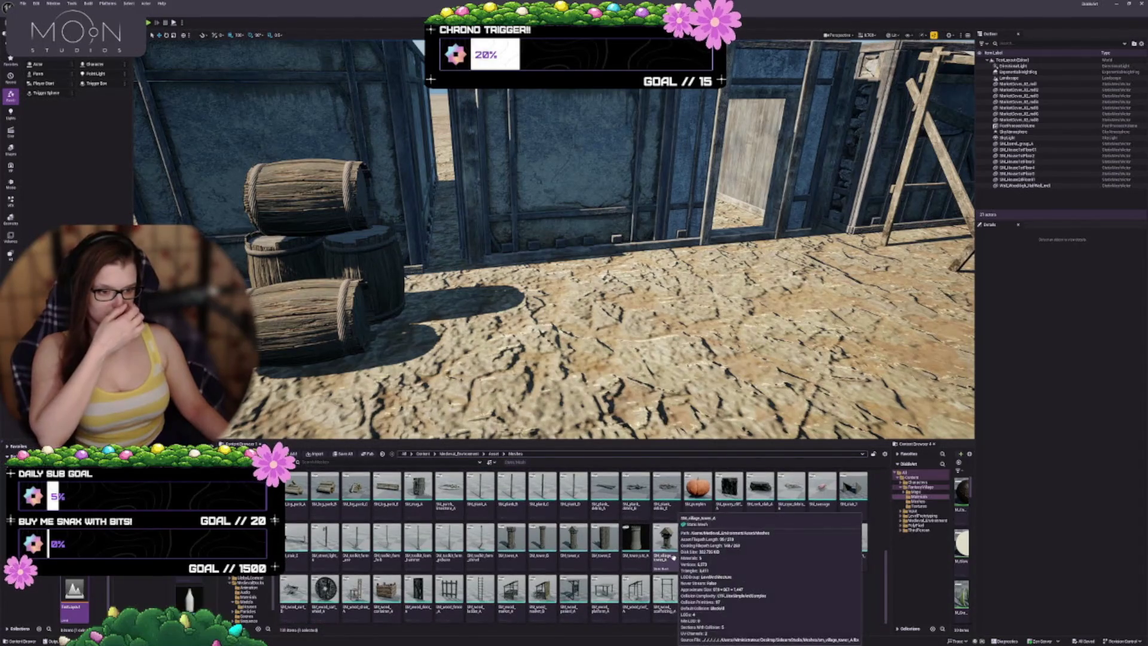
scroll(554, 239, down, 5)
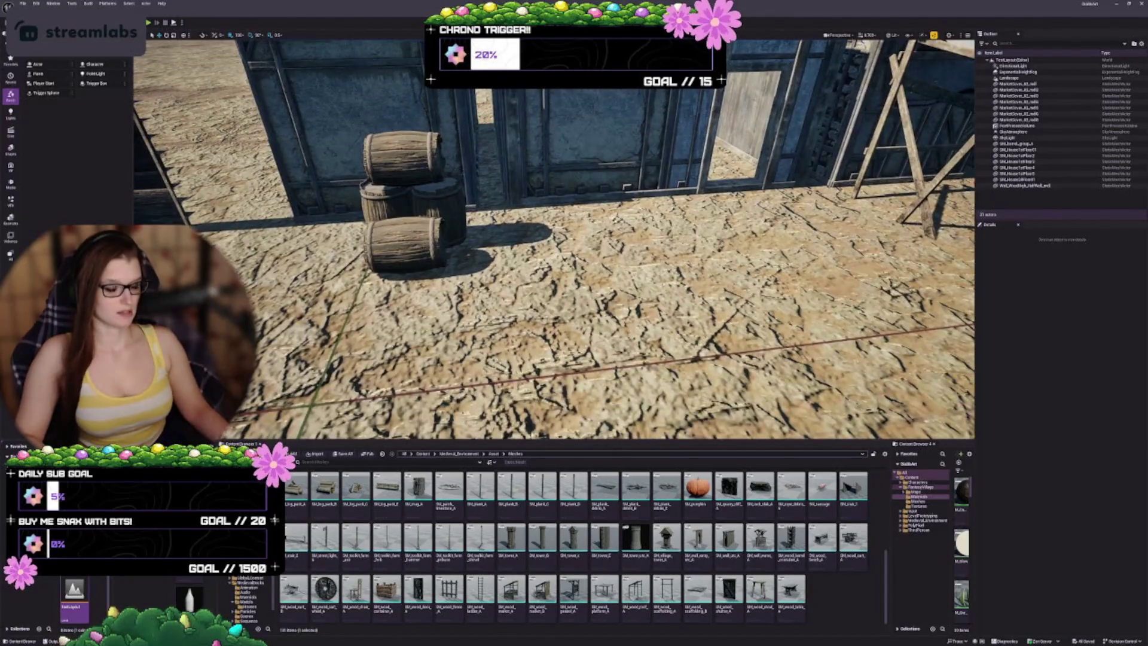
scroll(554, 239, up, 5)
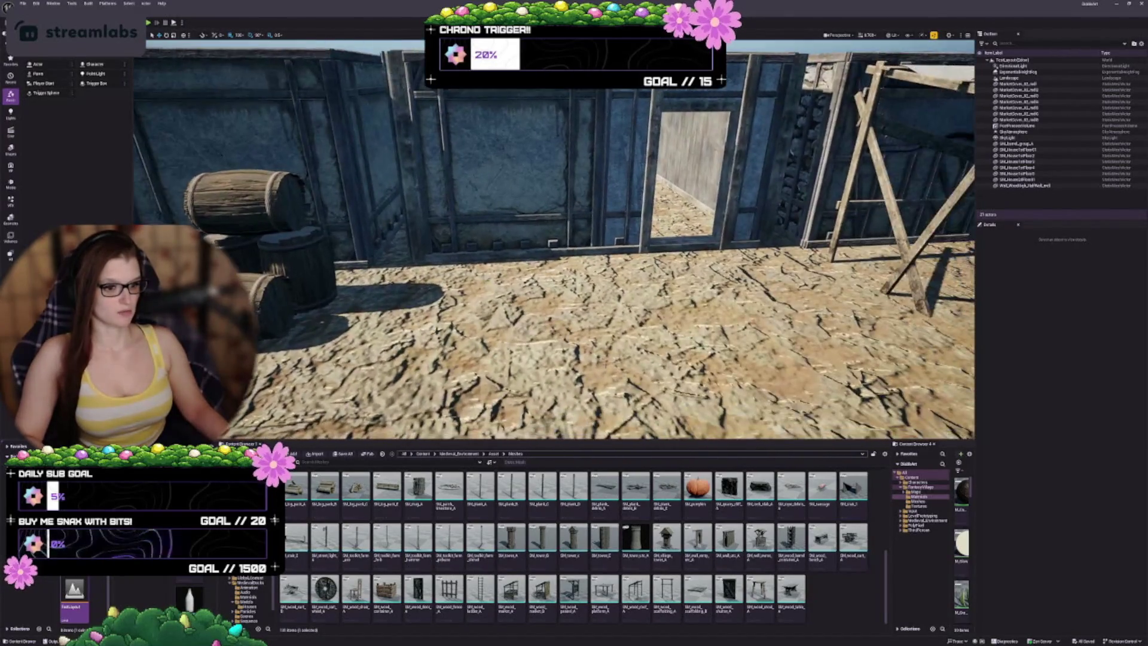
scroll(554, 239, down, 5)
mouse_move(522, 581)
mouse_down()
mouse_move(538, 311)
mouse_move(562, 316)
mouse_move(580, 338)
mouse_move(565, 383)
mouse_move(554, 335)
mouse_move(500, 261)
mouse_up()
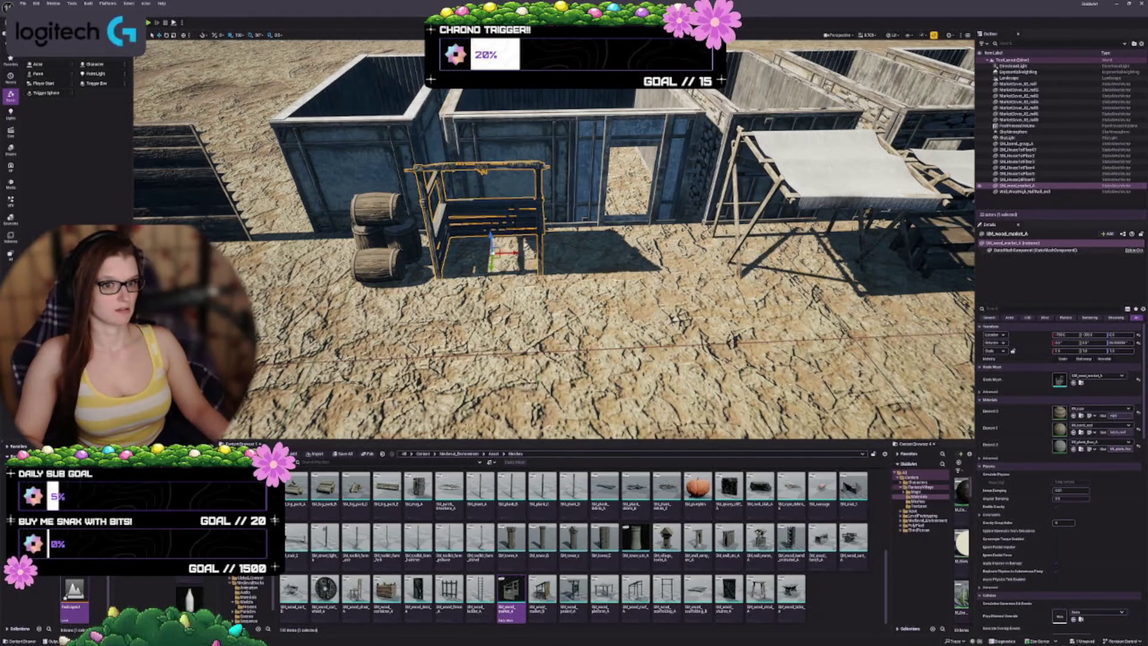
Duplicate the stall to the left, swap it to the chosen market model, and turn it 90 degrees
drag(553, 335, 455, 335)
mouse_move(511, 589)
mouse_down()
mouse_move(717, 251)
mouse_move(583, 257)
mouse_up()
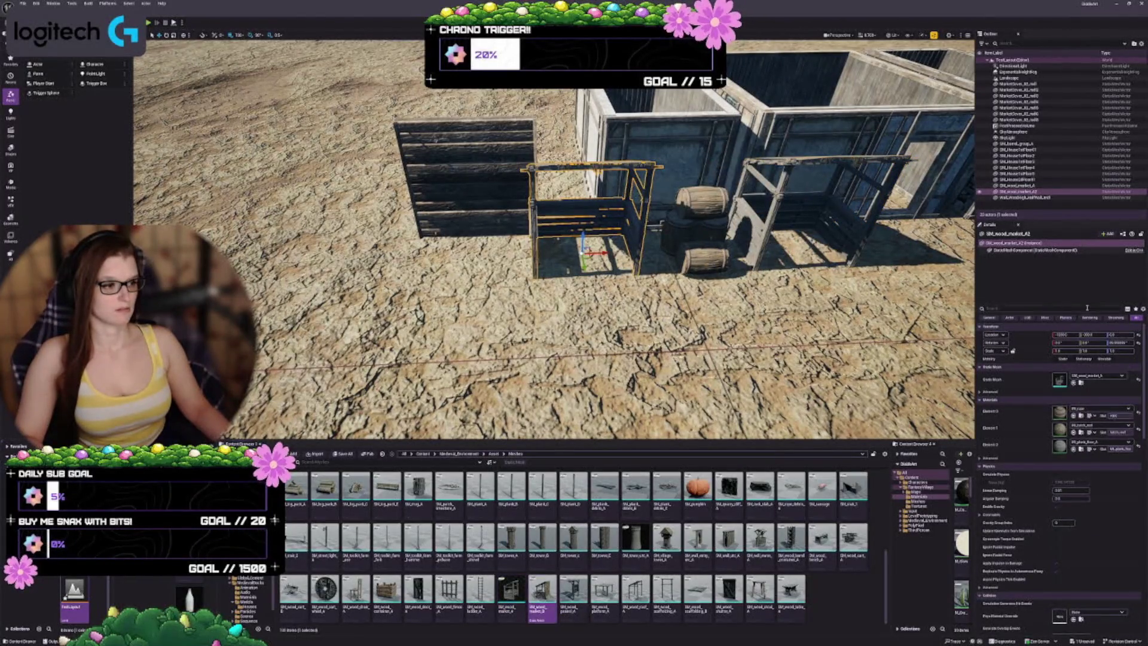
click(1073, 382)
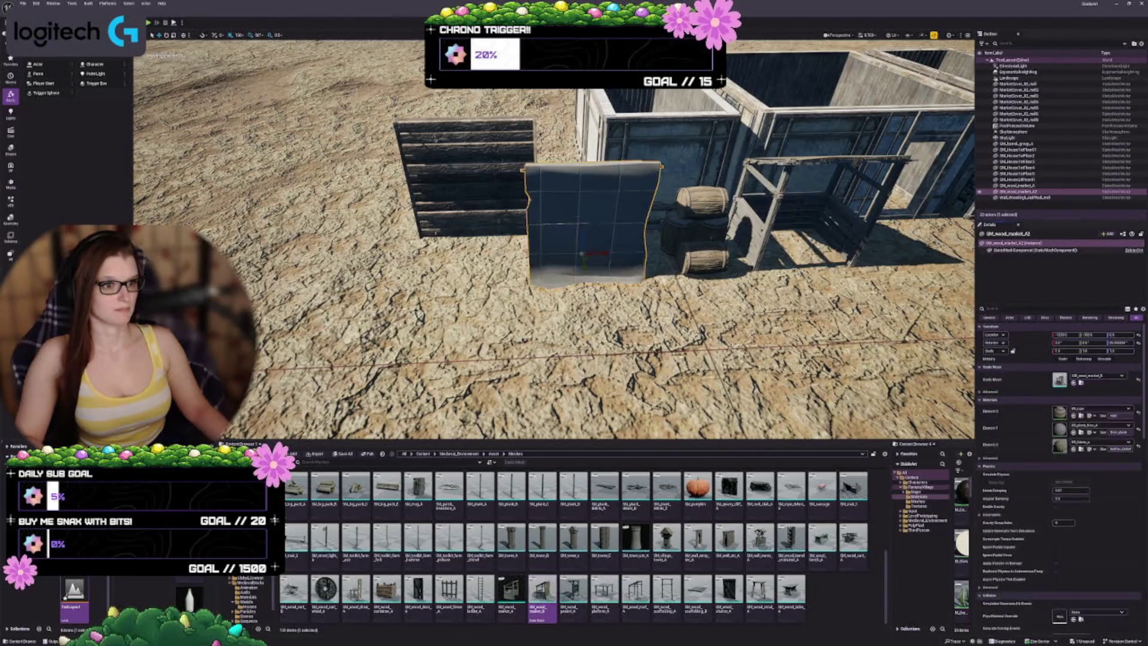
key(f)
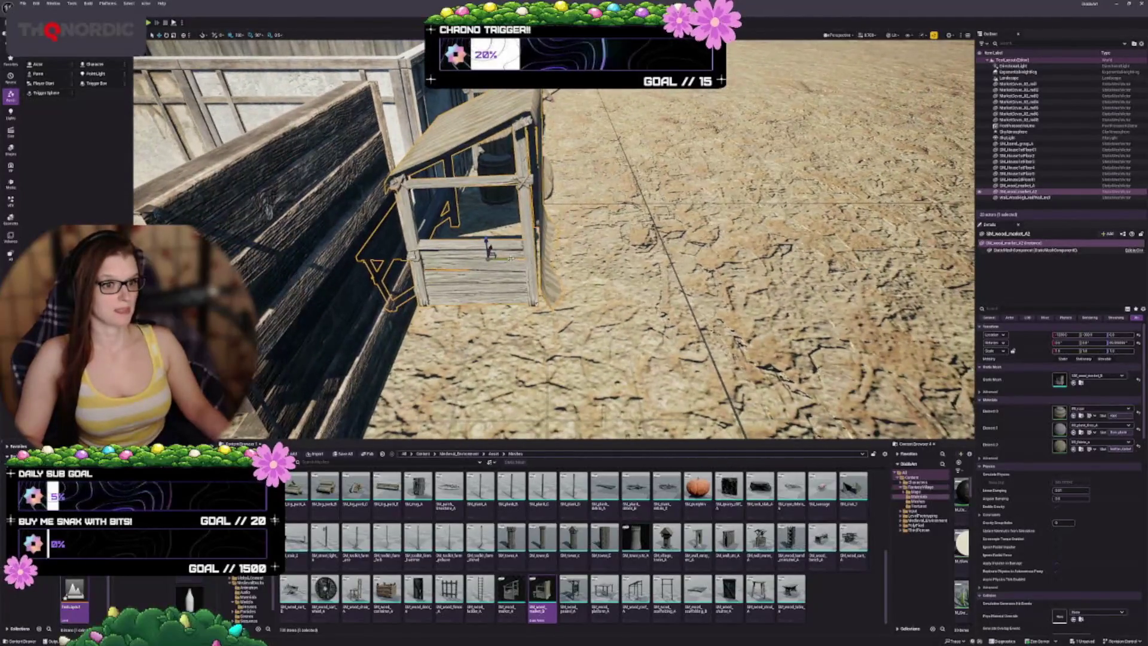
key(e)
drag(572, 266, 548, 276)
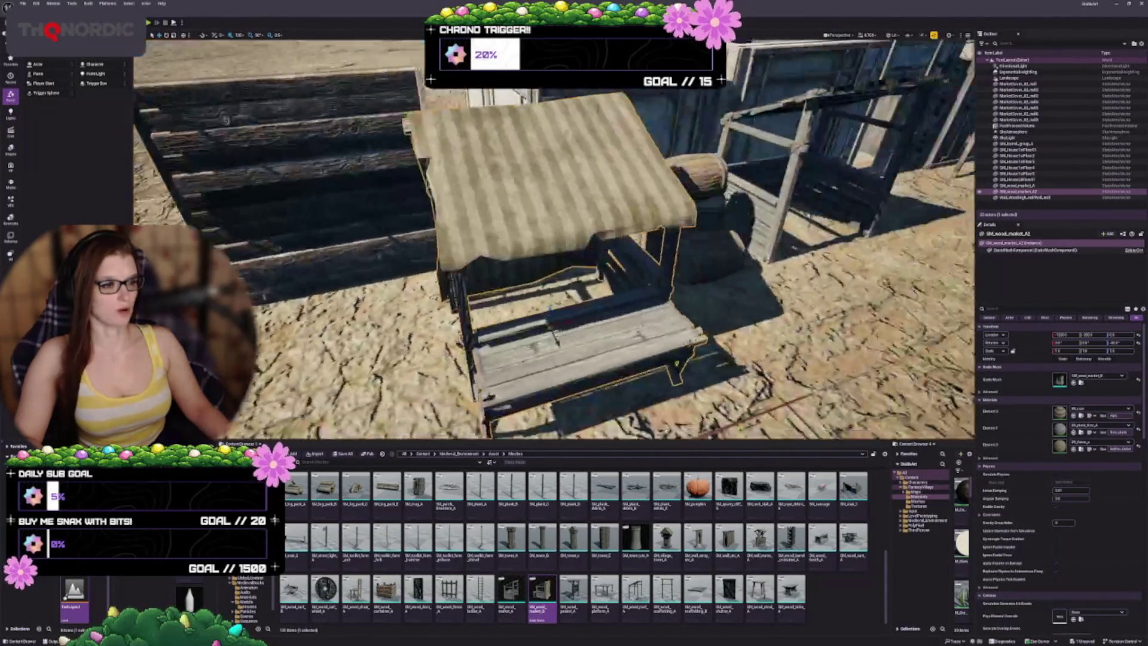
Rotate the wooden frame structure on the right
click(795, 263)
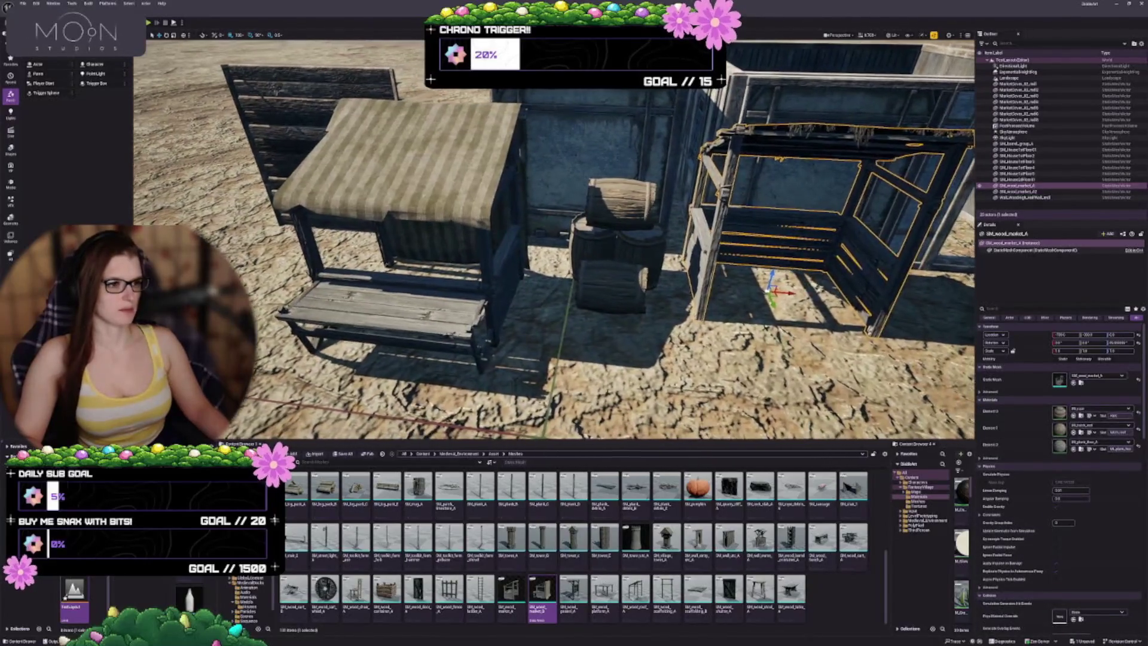
key(f)
key(e)
drag(681, 287, 568, 309)
Duplicate the awning stall to the left and turn it into SM_wood_pedestal_A
click(598, 281)
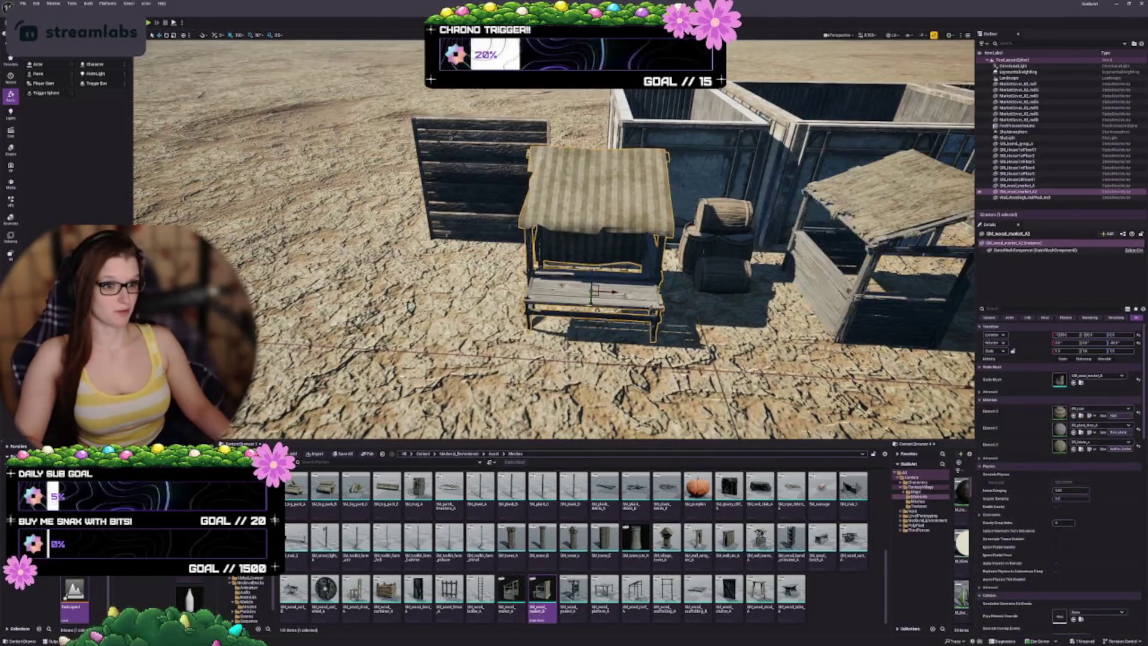
drag(625, 278, 455, 276)
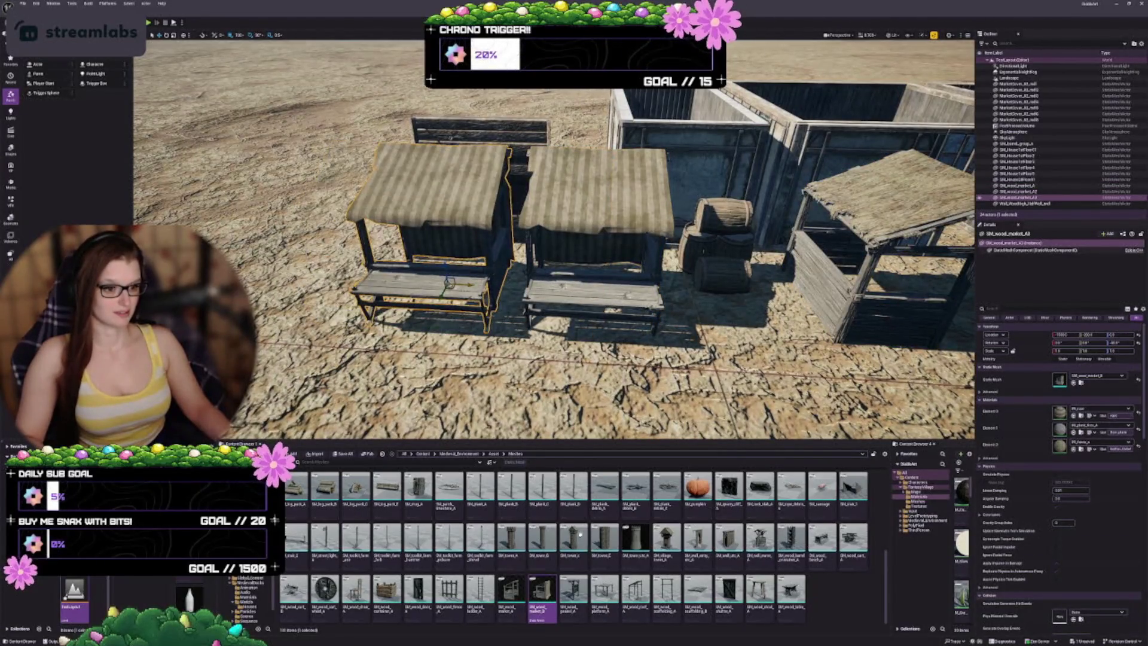
click(573, 595)
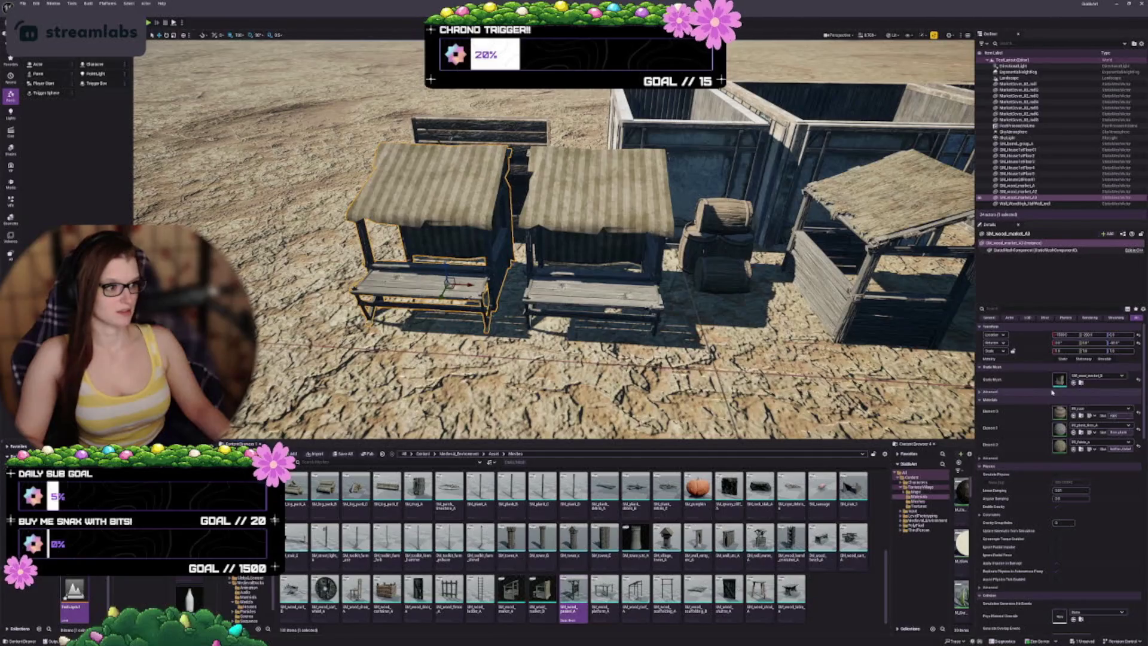
click(1073, 382)
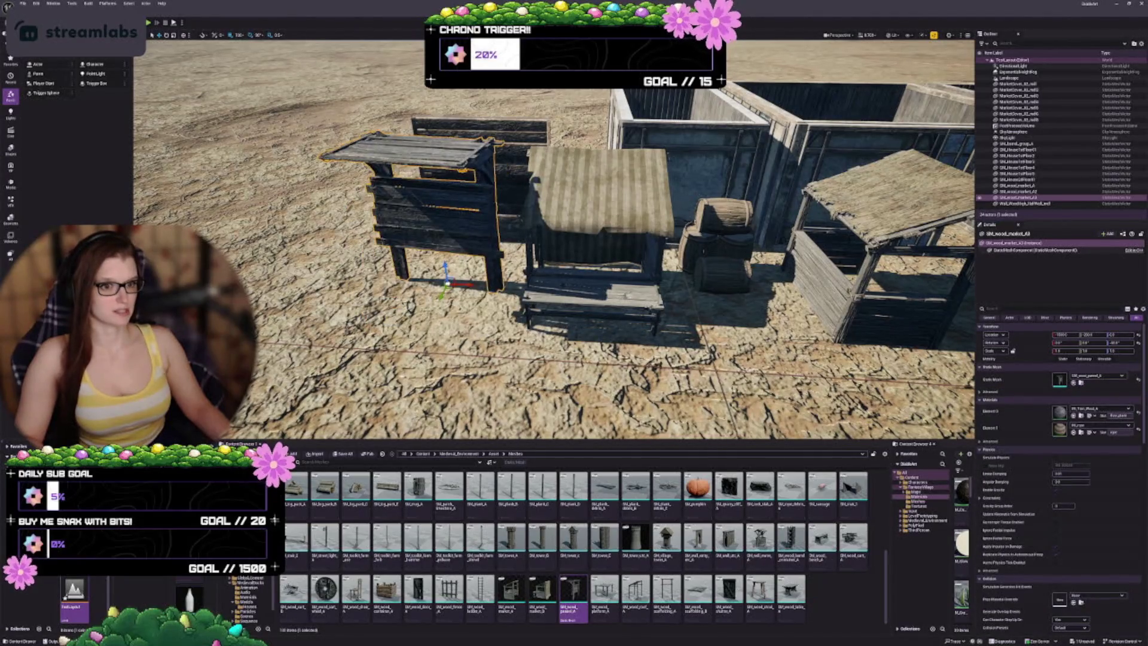
key(f)
Duplicate the pedestal to the left and turn the copy into a wooden table
drag(589, 282, 435, 290)
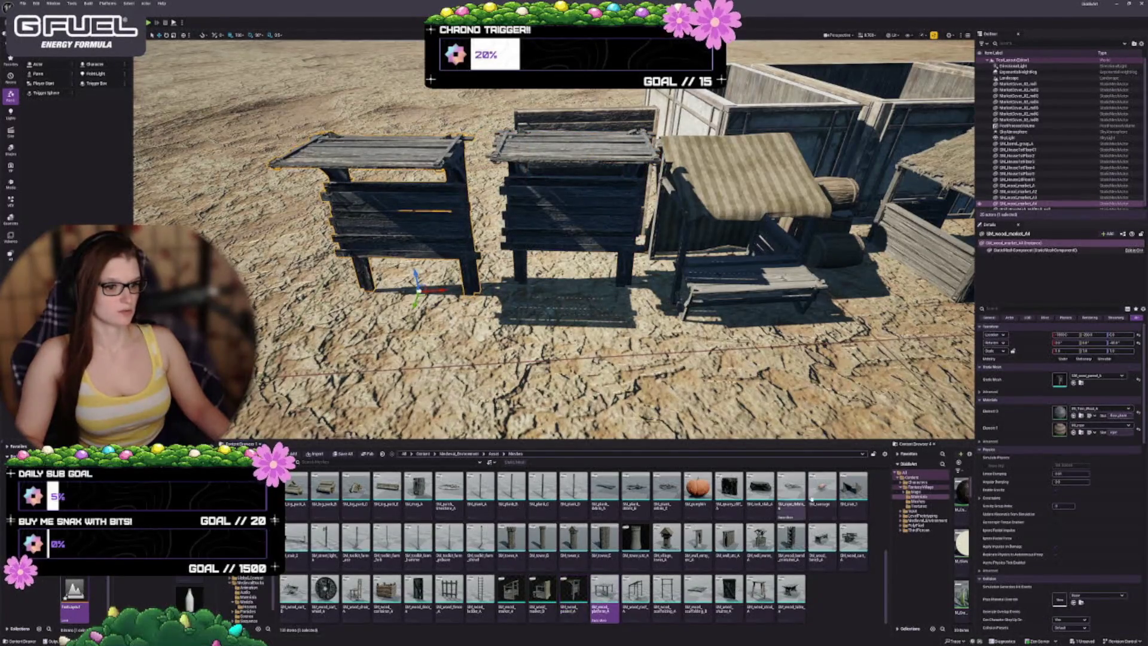
click(635, 592)
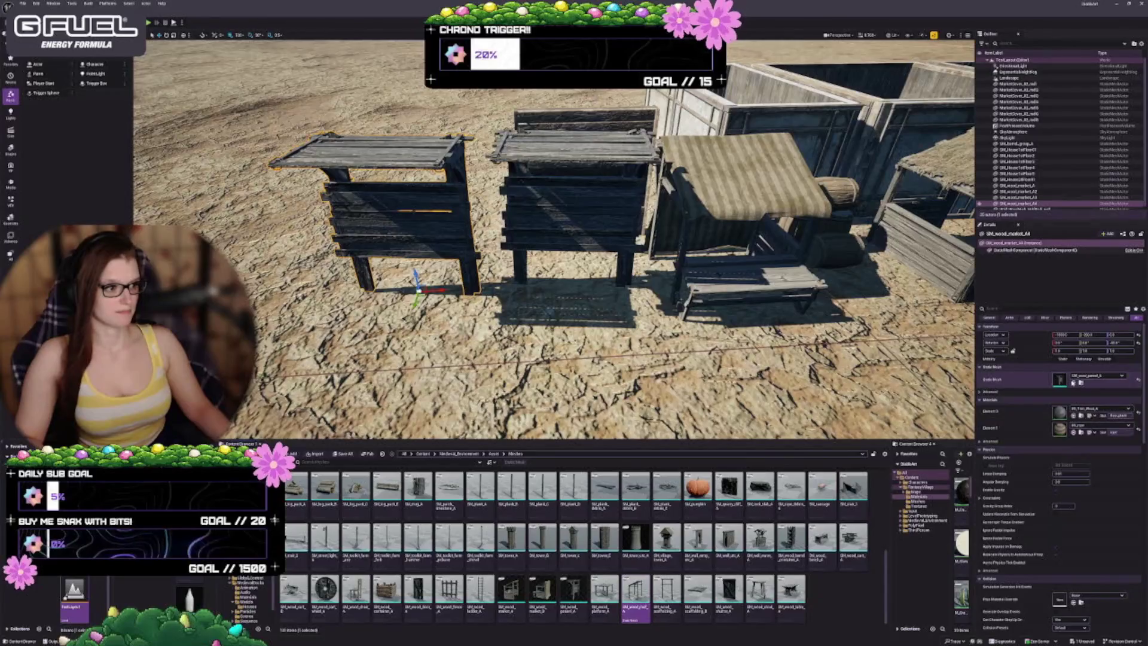
click(1073, 382)
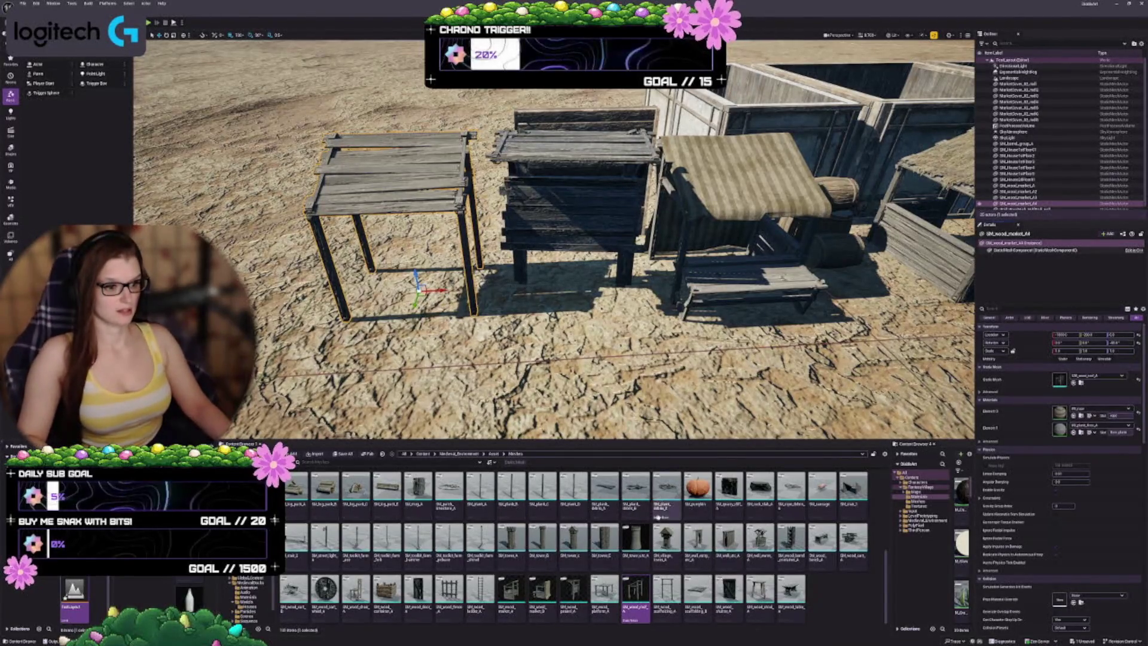
key(f)
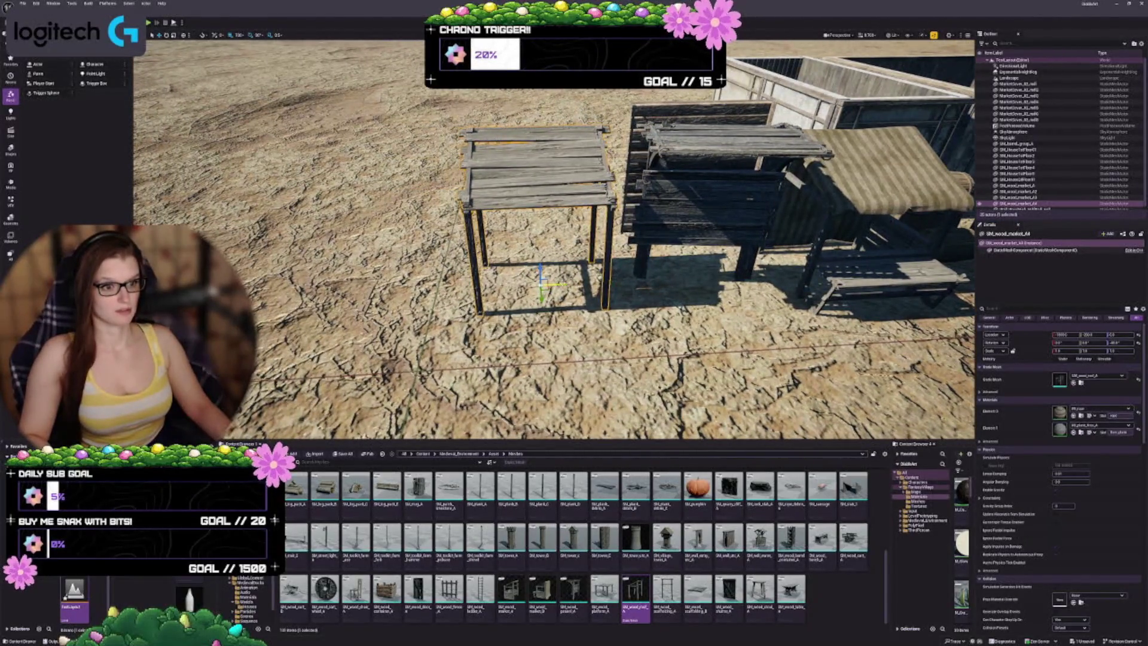
Duplicate the table to the left and turn the copy into SM_wood_scaffolding_A
drag(554, 284, 398, 291)
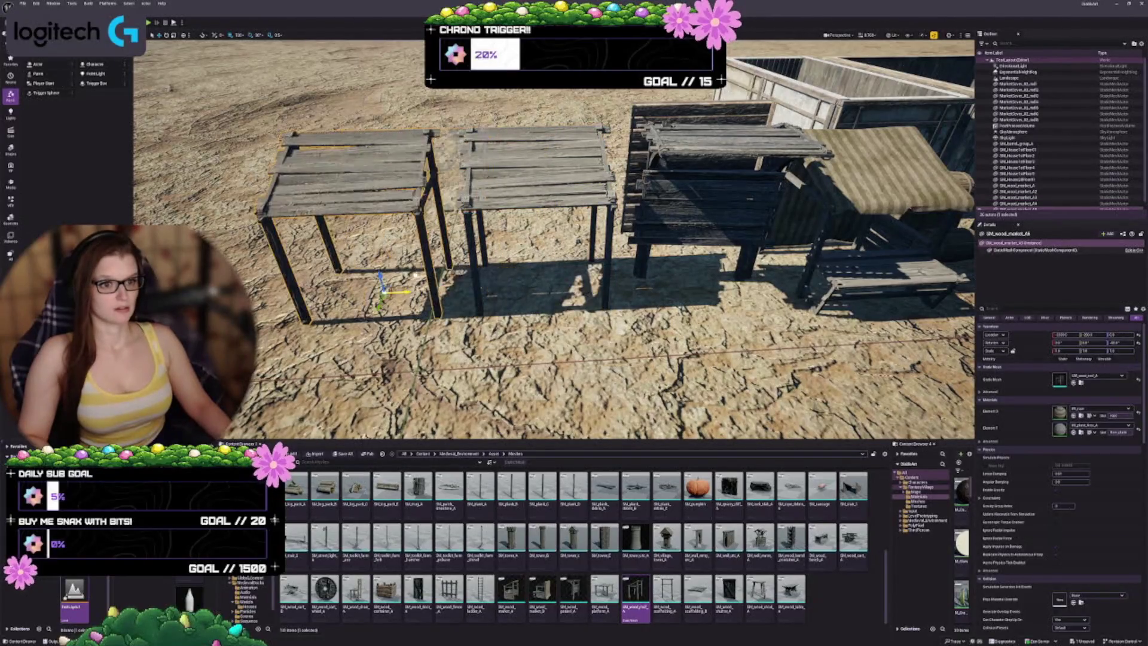
click(667, 592)
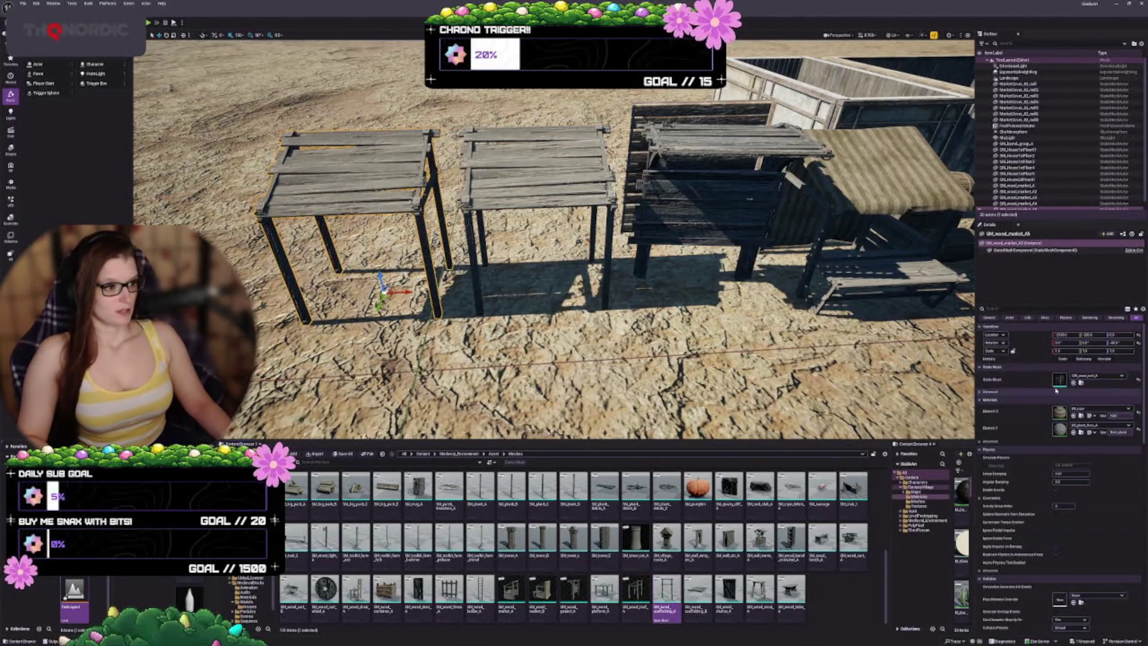
click(1073, 383)
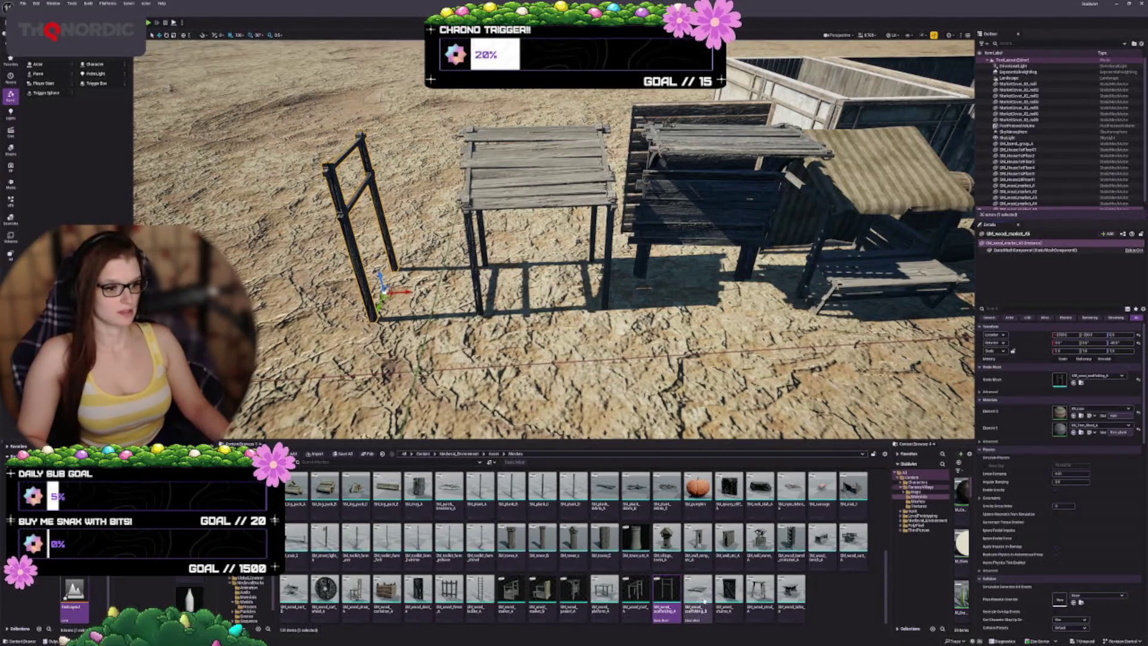
Duplicate the scaffolding upright and swap the copy to the plank scaffolding mesh
drag(554, 239, 512, 196)
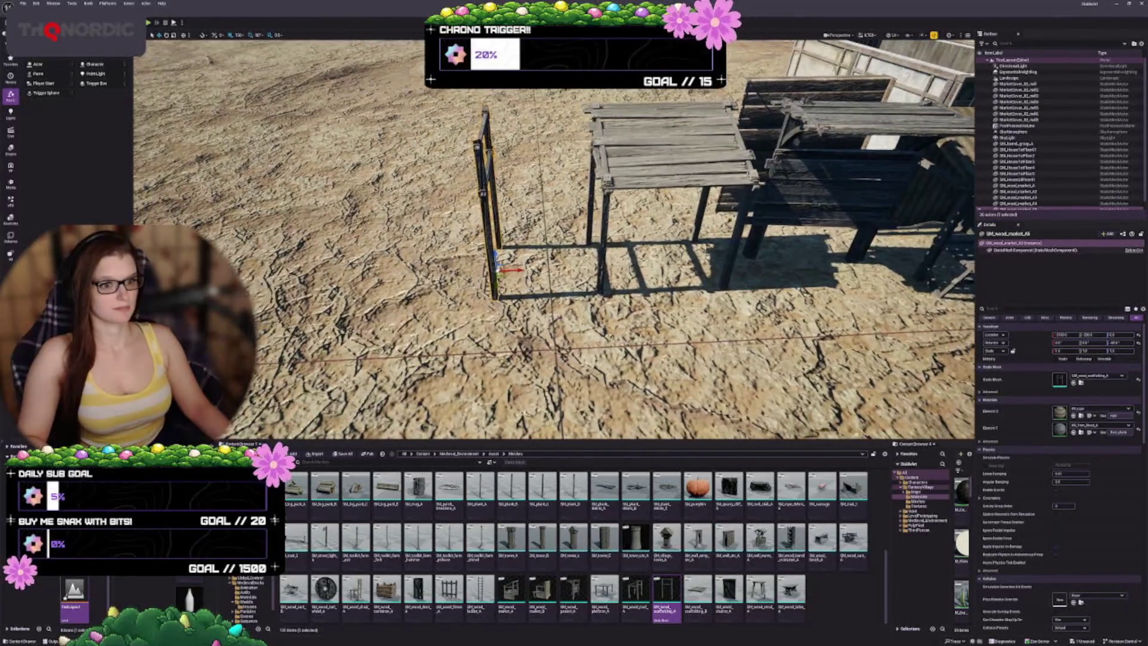
mouse_move(511, 270)
mouse_down()
mouse_move(458, 272)
mouse_move(565, 268)
mouse_up()
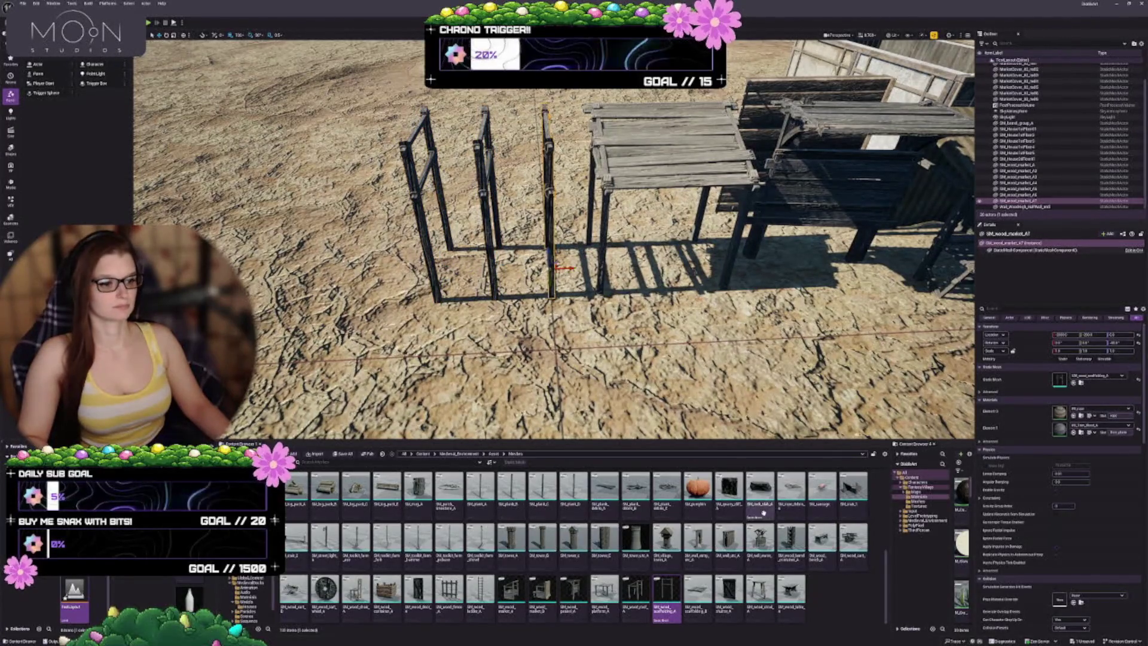
click(697, 593)
click(1073, 382)
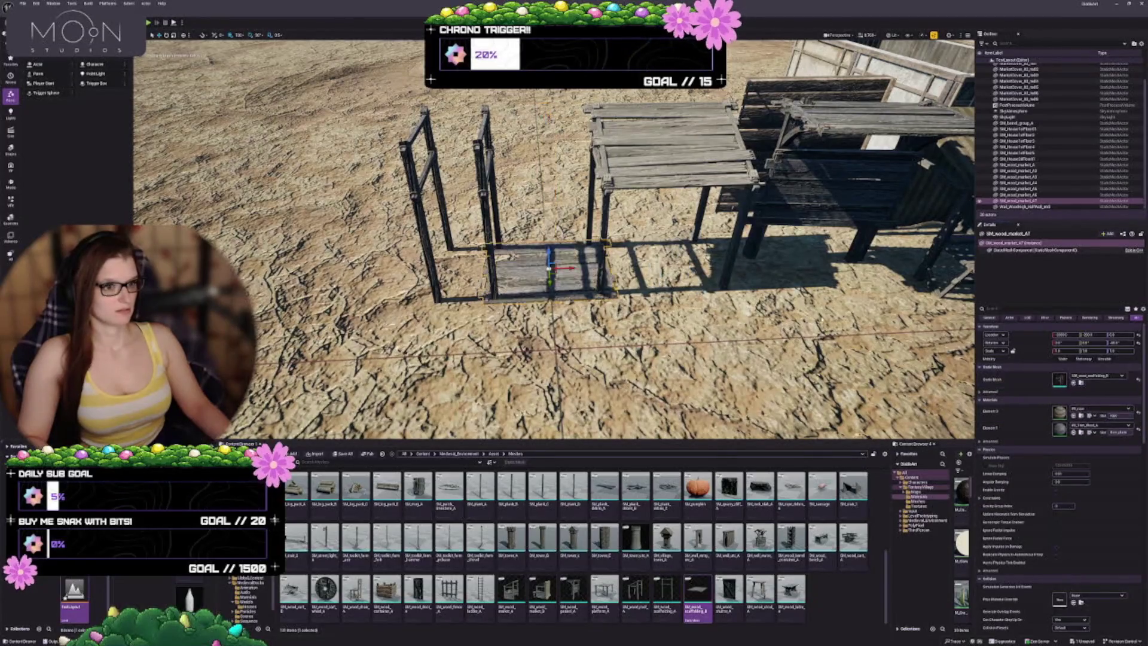
Slide the plank piece up and across the tops of the scaffolding uprights
mouse_move(565, 268)
mouse_down()
mouse_move(508, 270)
mouse_move(492, 120)
mouse_up()
scroll(492, 120, up, 5)
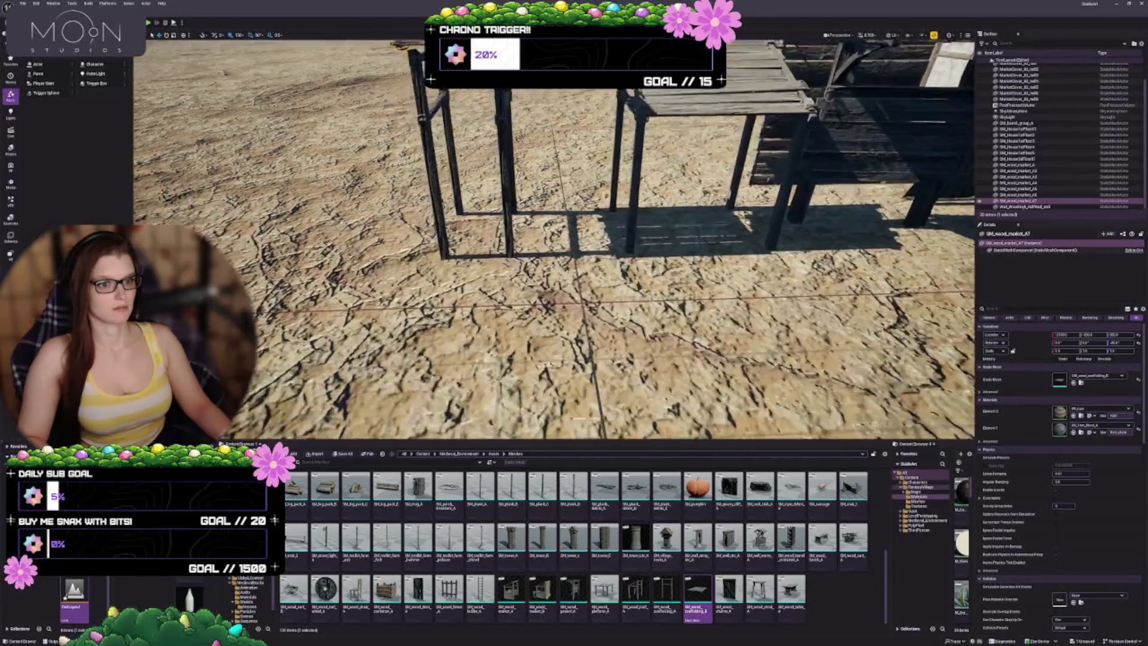
scroll(554, 239, down, 5)
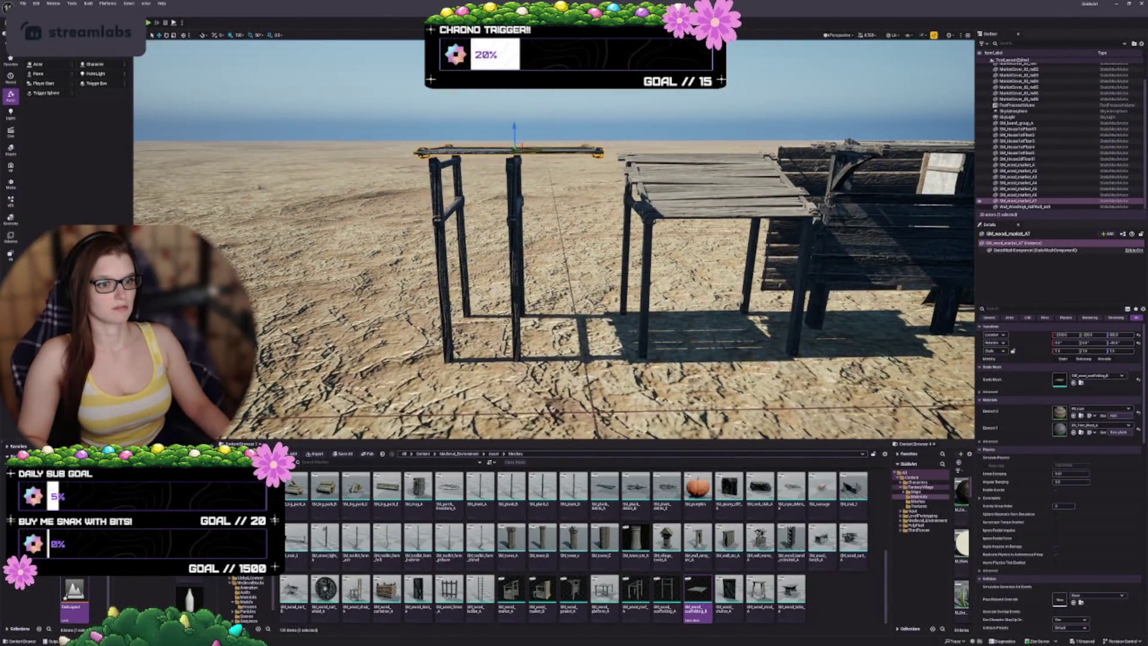
drag(534, 148, 468, 151)
click(594, 409)
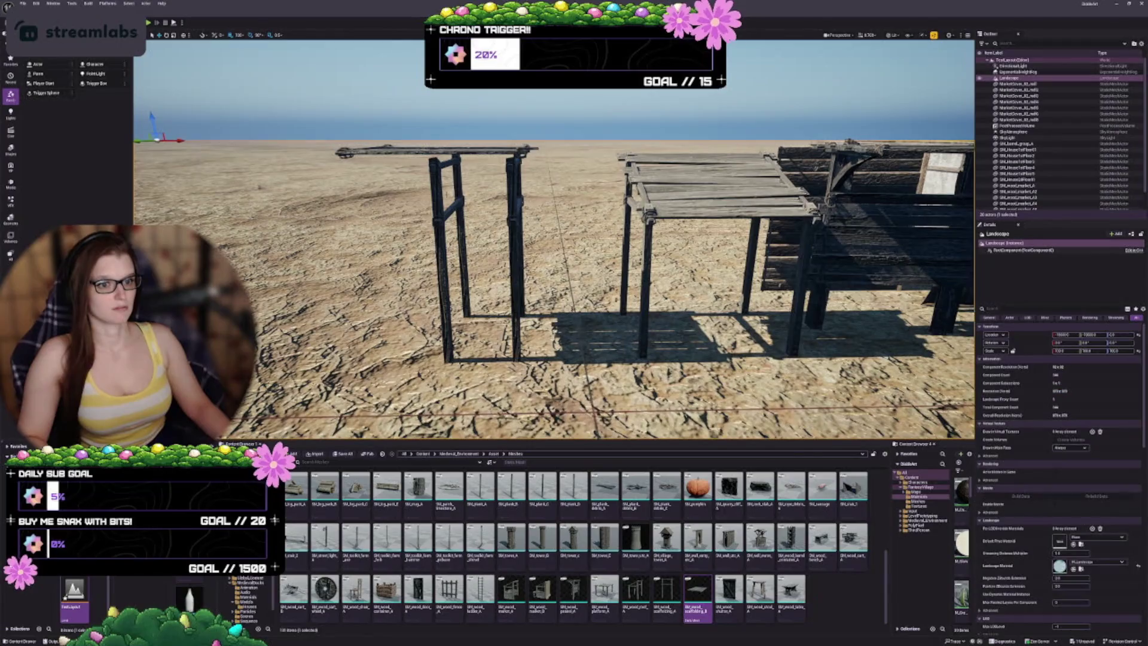
click(435, 181)
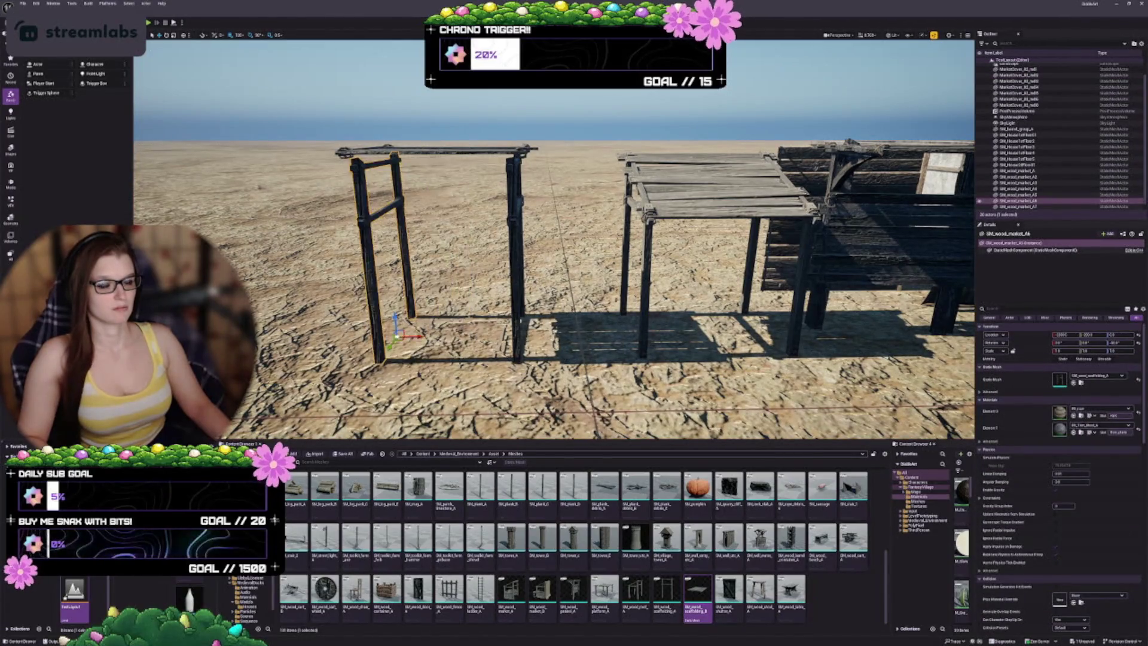
key(w)
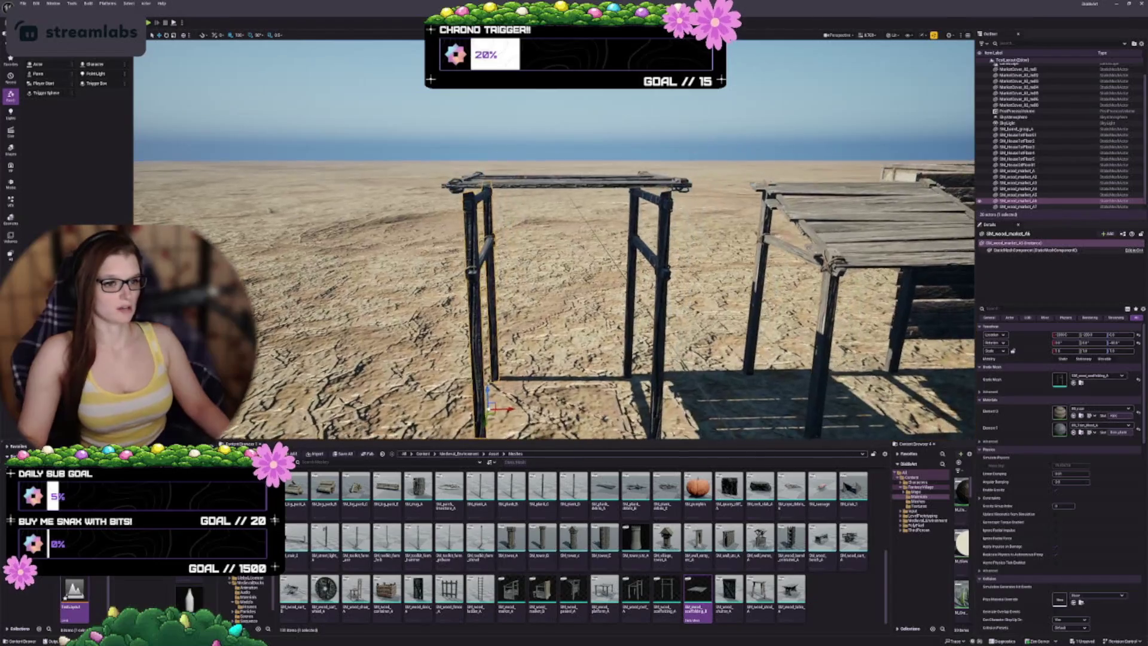
key(Escape)
scroll(554, 239, down, 5)
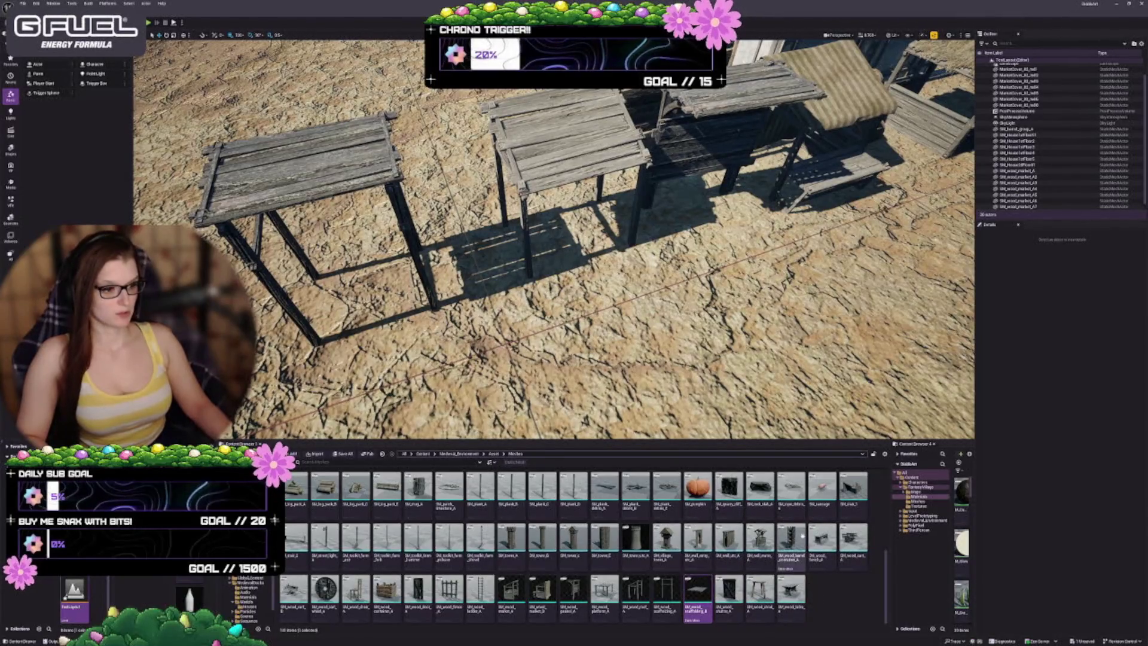
scroll(554, 239, down, 3)
scroll(554, 239, up, 5)
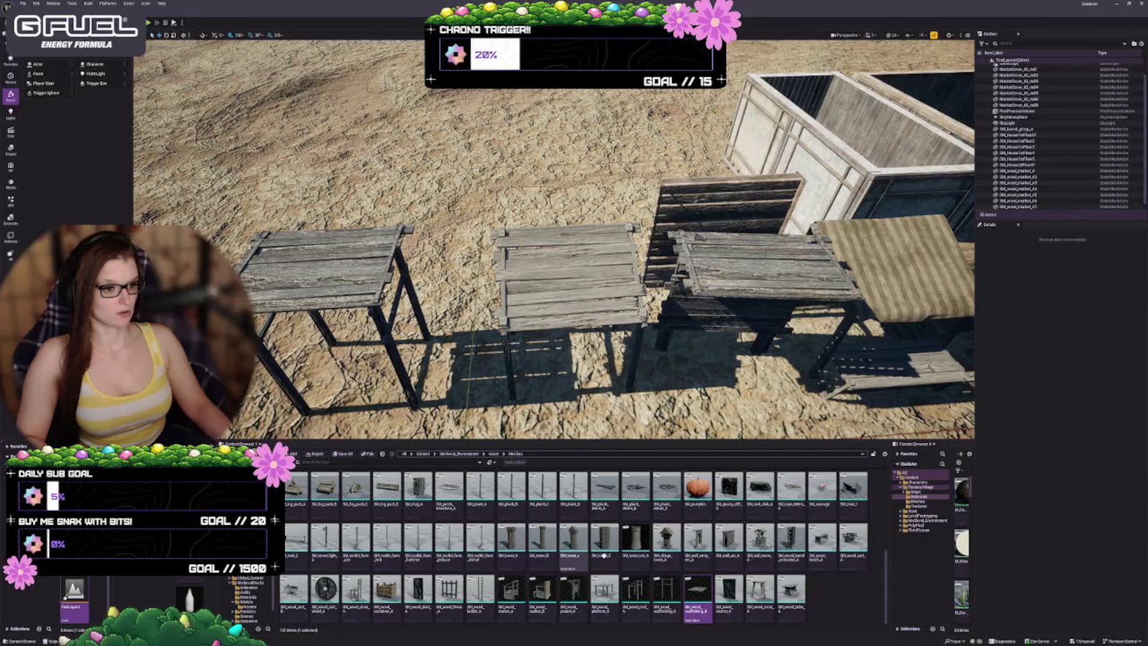
click(790, 541)
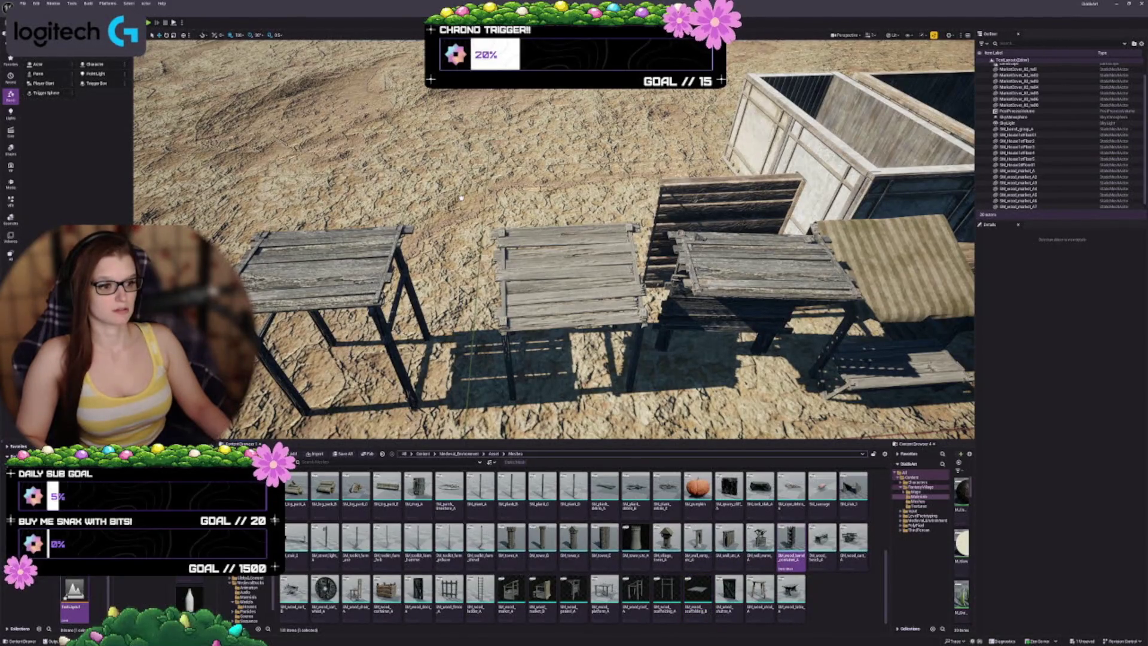
mouse_move(461, 197)
mouse_down()
mouse_move(668, 196)
mouse_move(550, 198)
mouse_move(561, 224)
mouse_up()
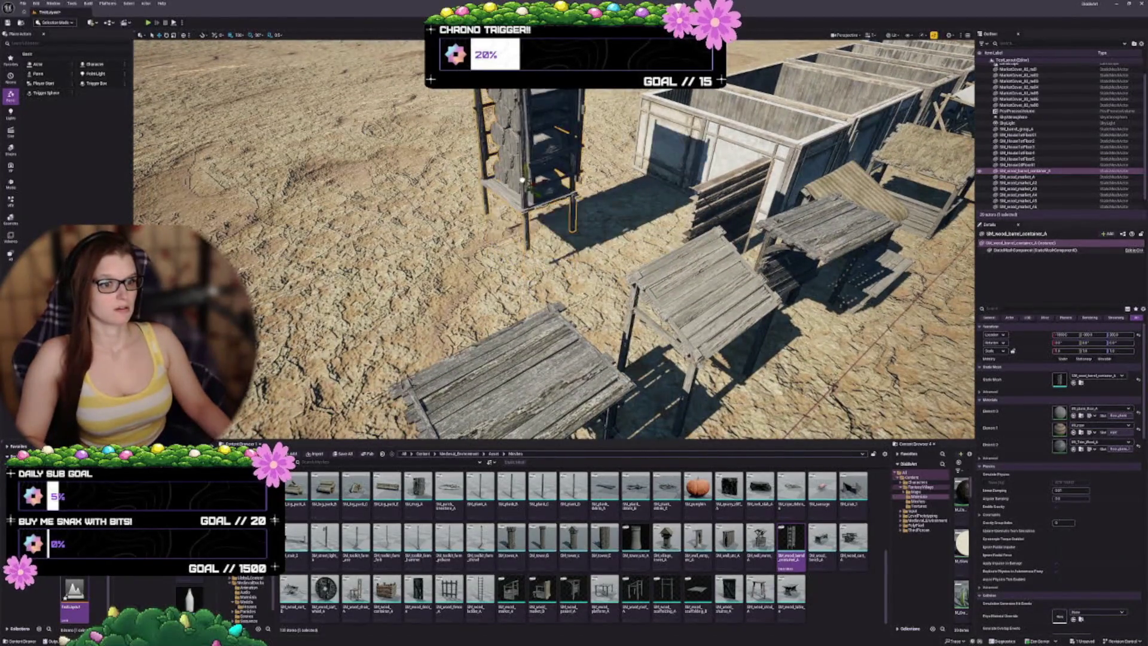
key(f)
drag(557, 239, 398, 239)
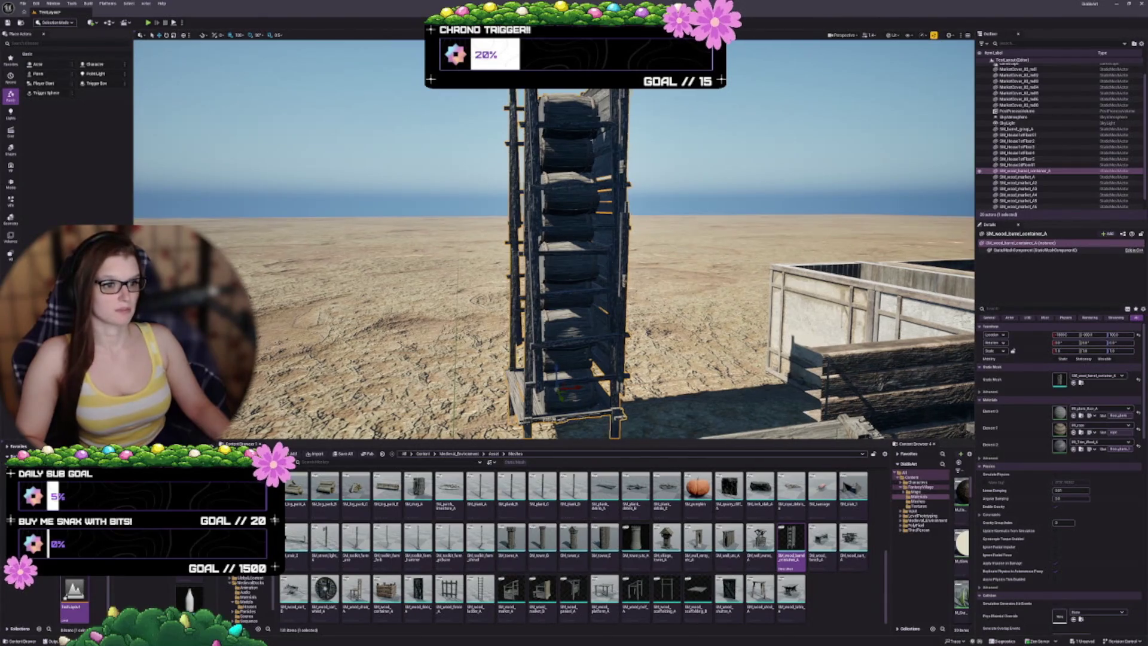
key(Delete)
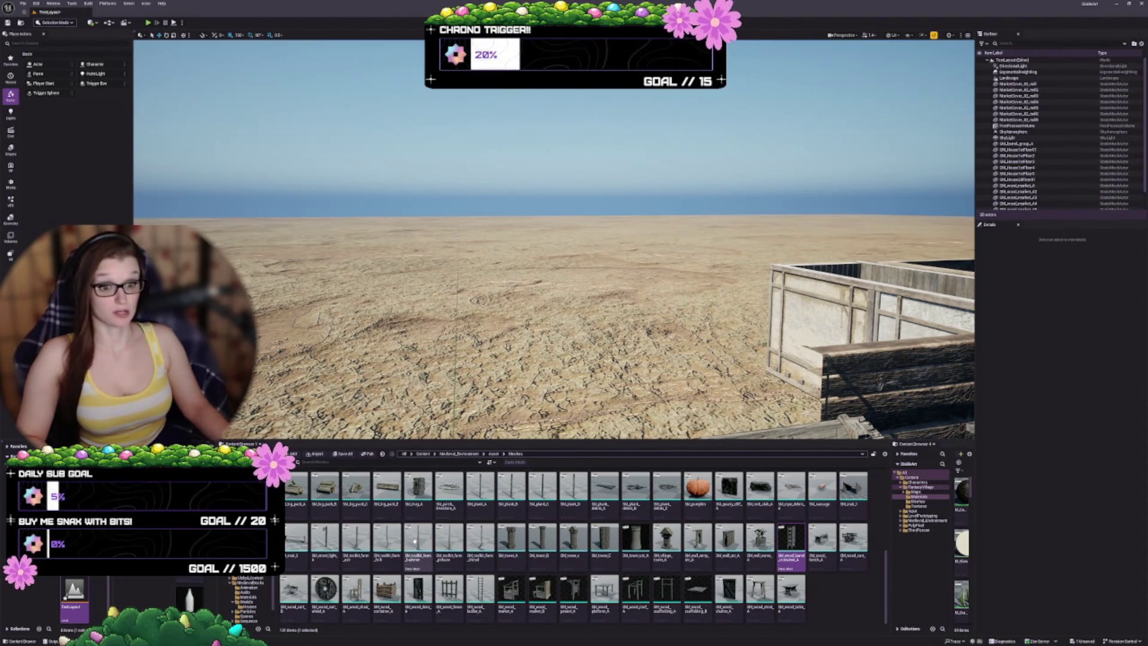
scroll(419, 538, up, 1)
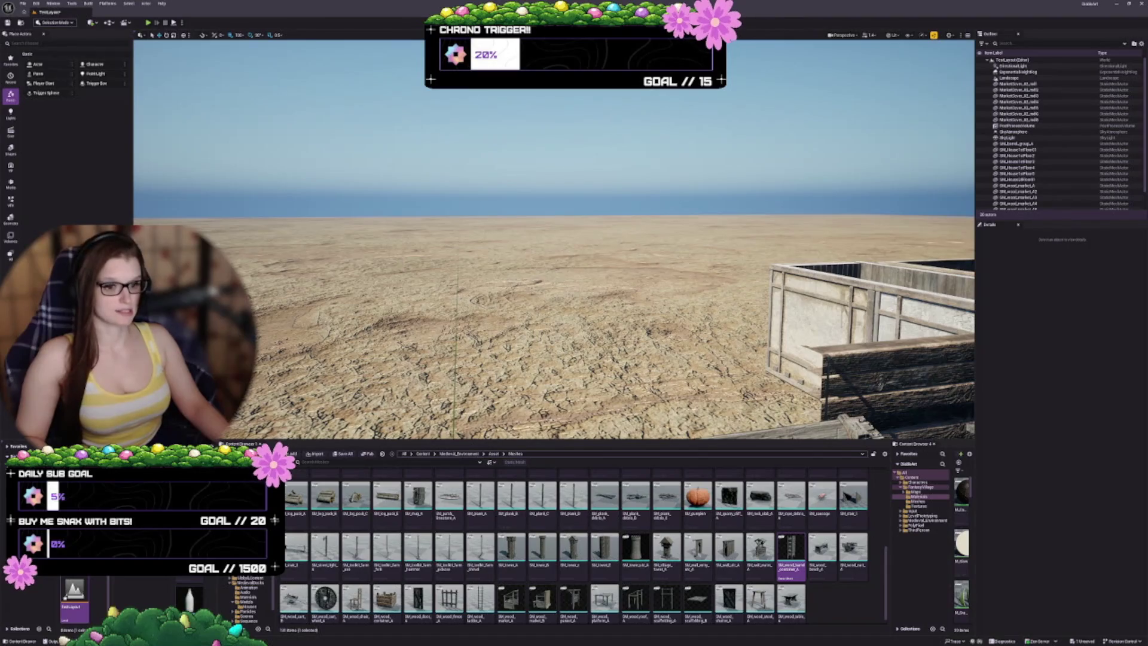
scroll(449, 556, up, 1)
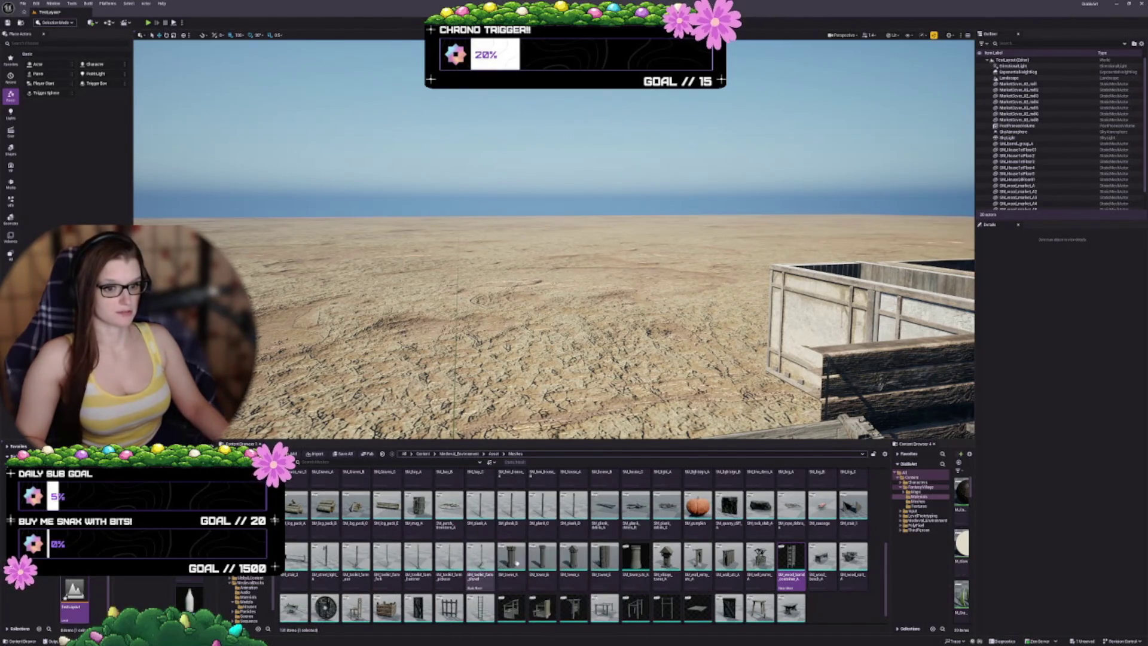
scroll(514, 559, up, 1)
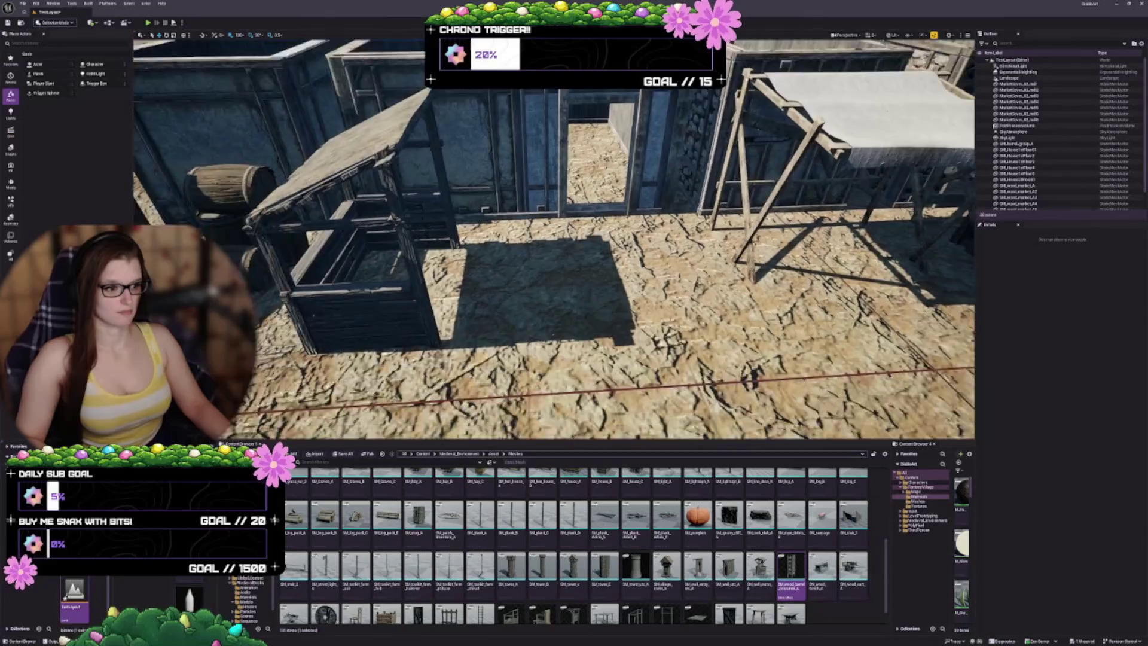
scroll(711, 546, up, 2)
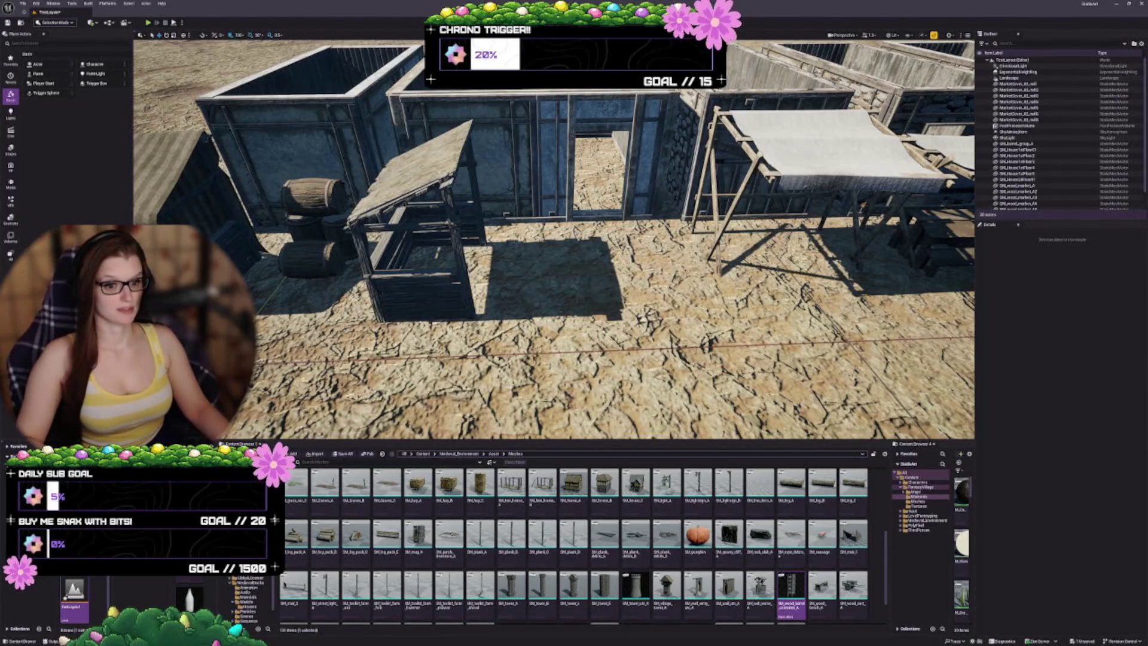
scroll(553, 239, down, 10)
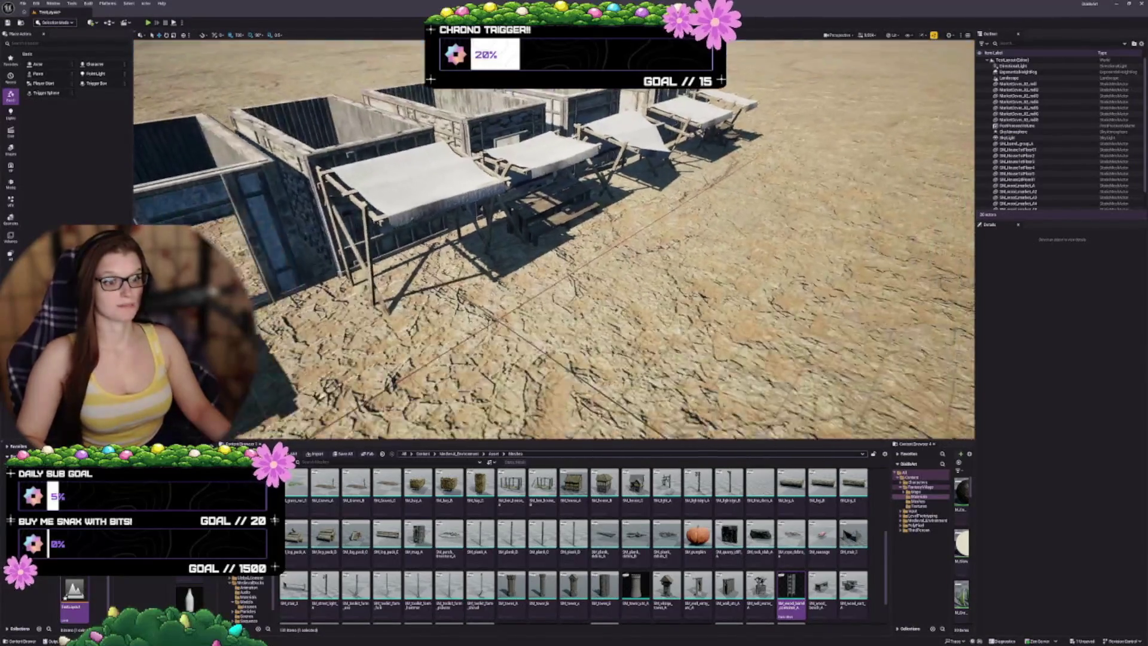
scroll(583, 536, up, 3)
scroll(583, 536, up, 3)
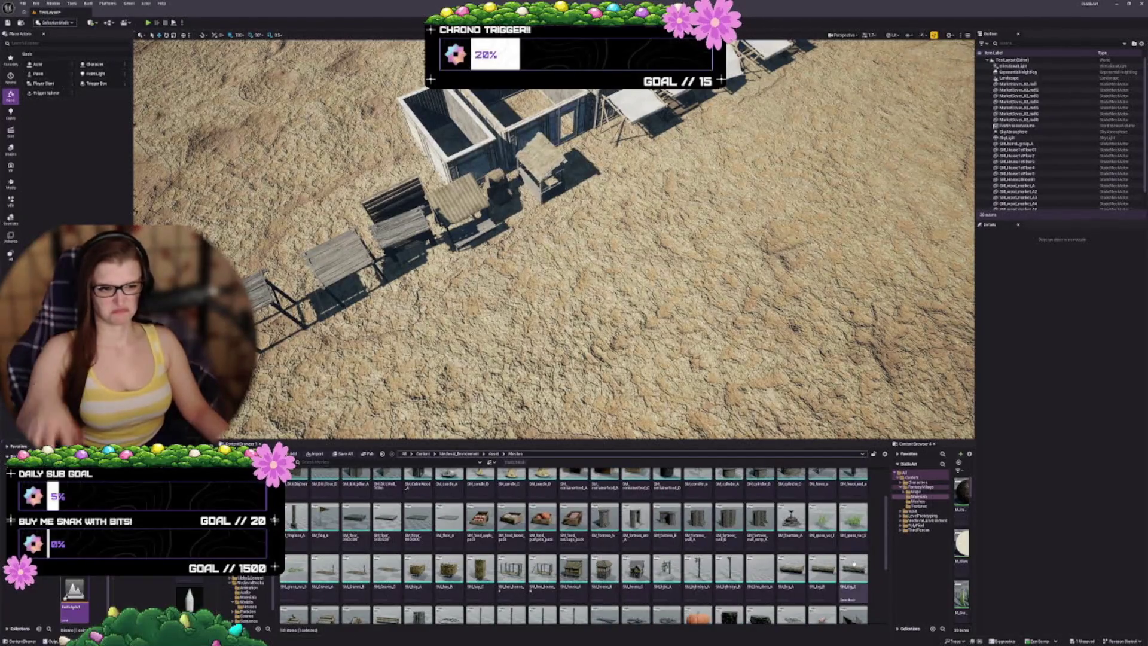
scroll(554, 239, down, 10)
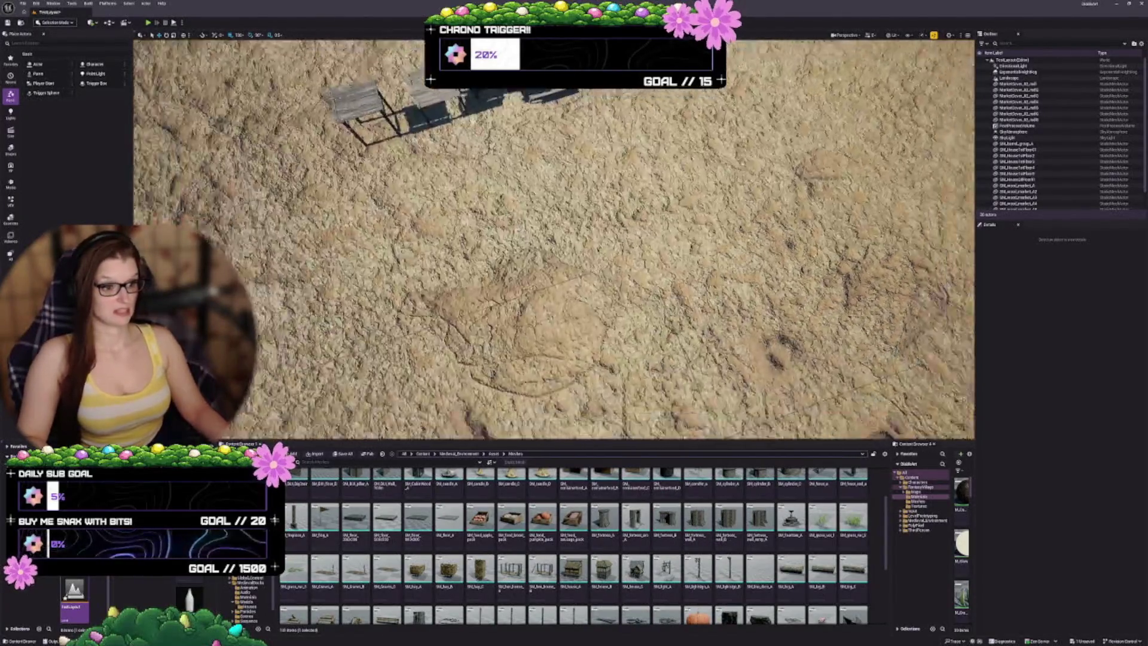
scroll(553, 240, down, 5)
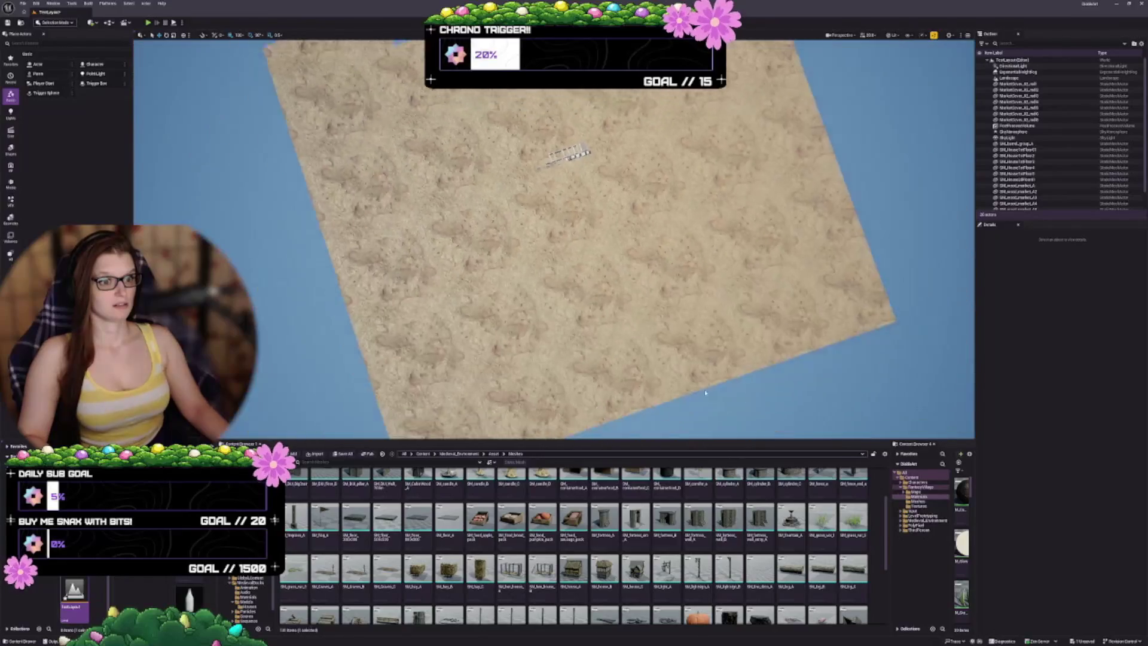
drag(554, 239, 526, 257)
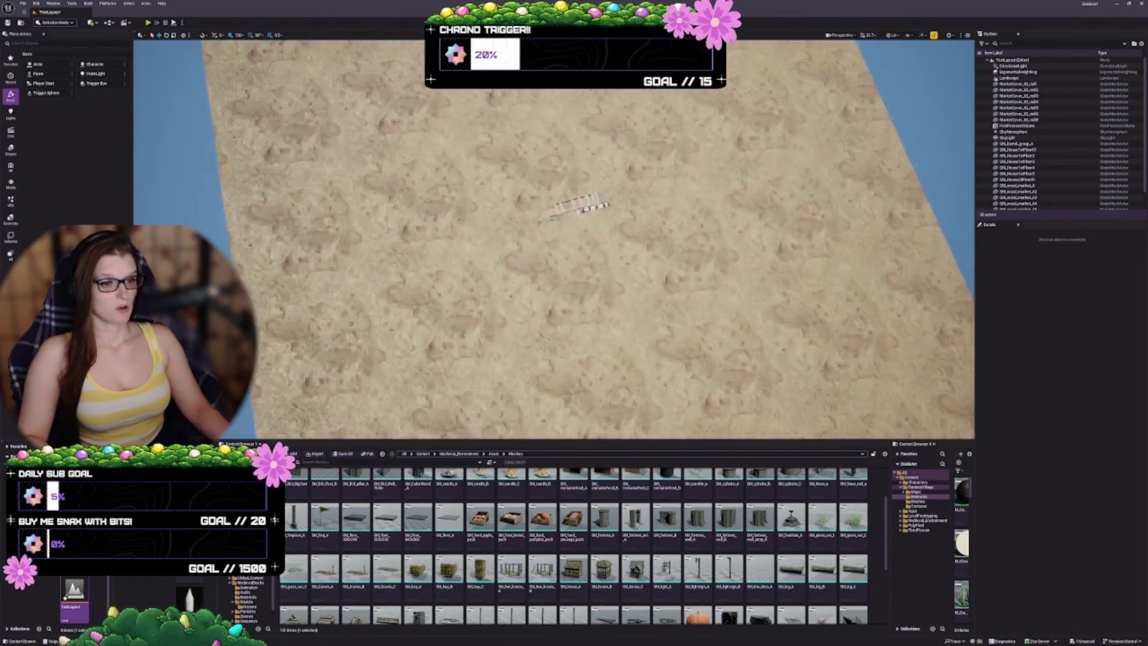
scroll(553, 239, up, 10)
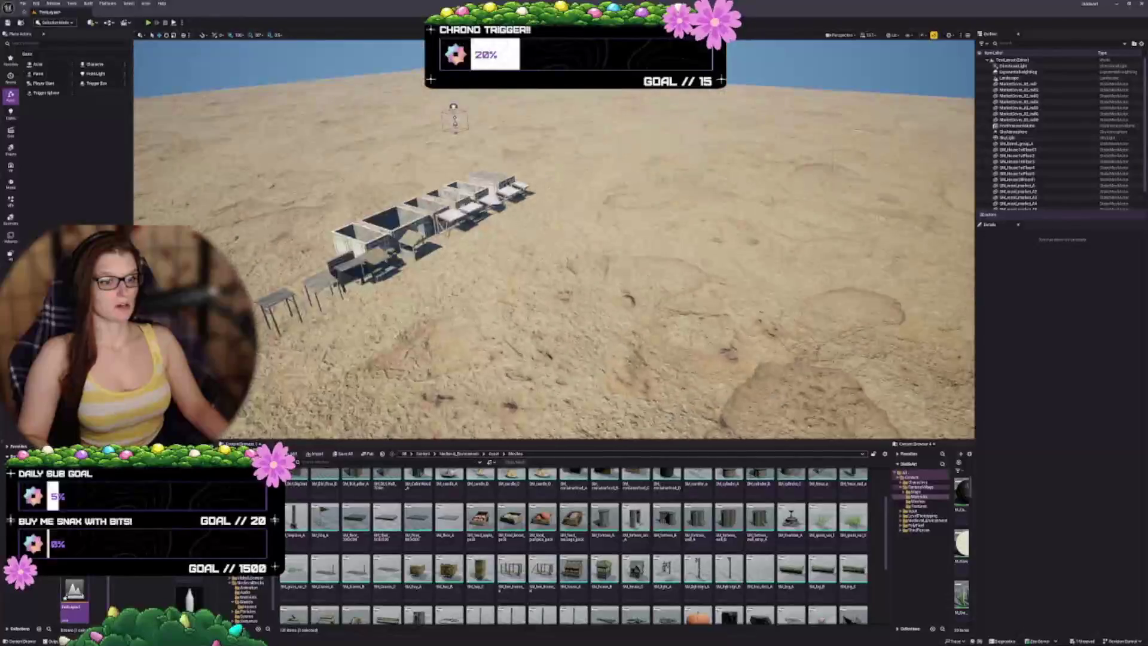
scroll(554, 240, up, 6)
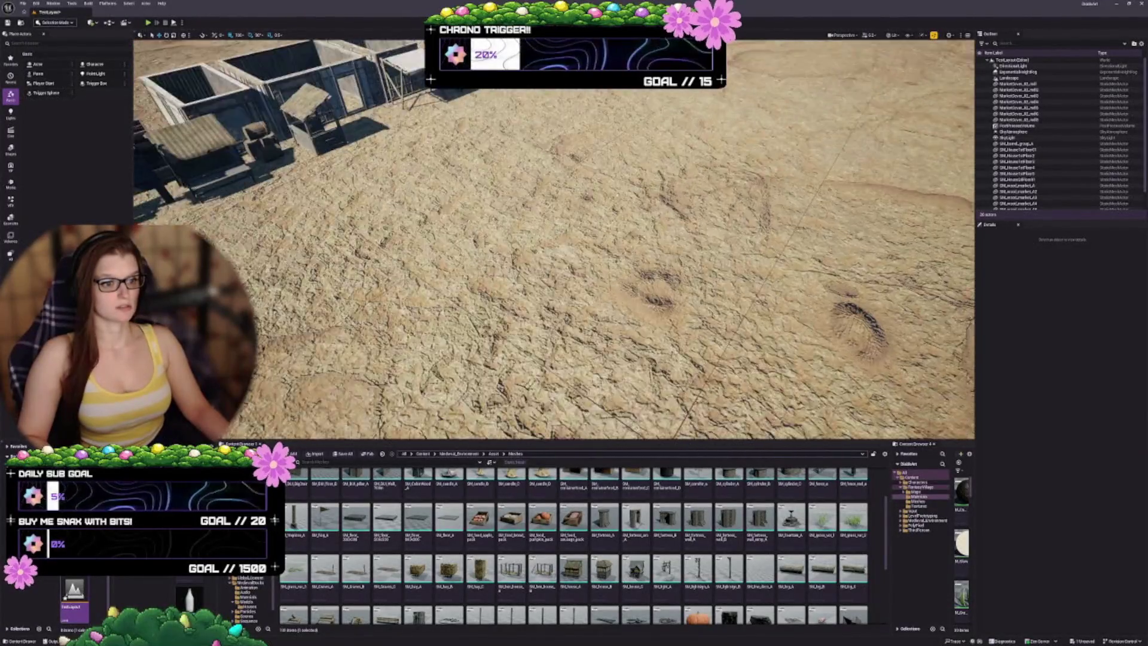
scroll(554, 239, down, 3)
scroll(554, 239, up, 8)
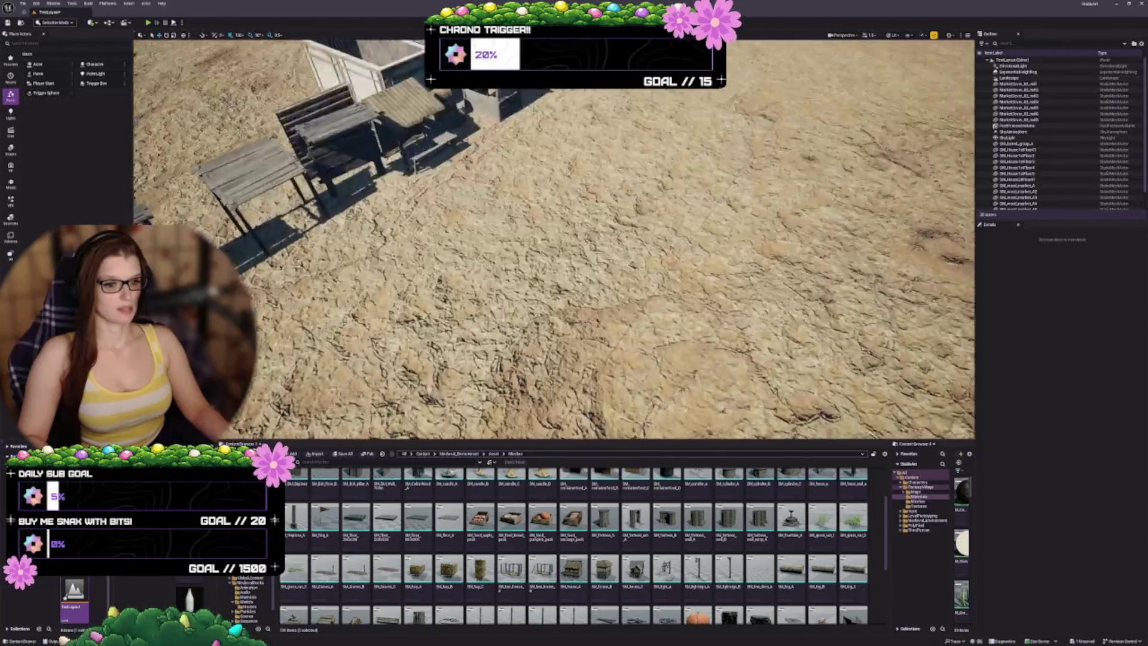
scroll(554, 239, up, 8)
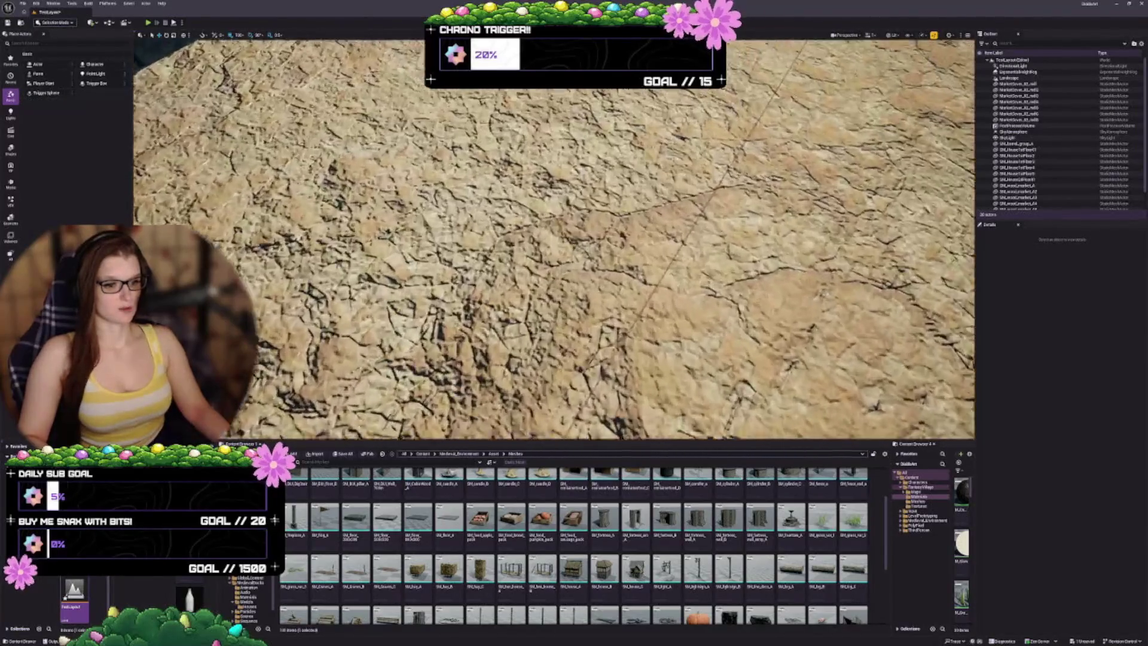
mouse_move(791, 517)
mouse_down()
mouse_move(520, 245)
mouse_move(532, 247)
mouse_up()
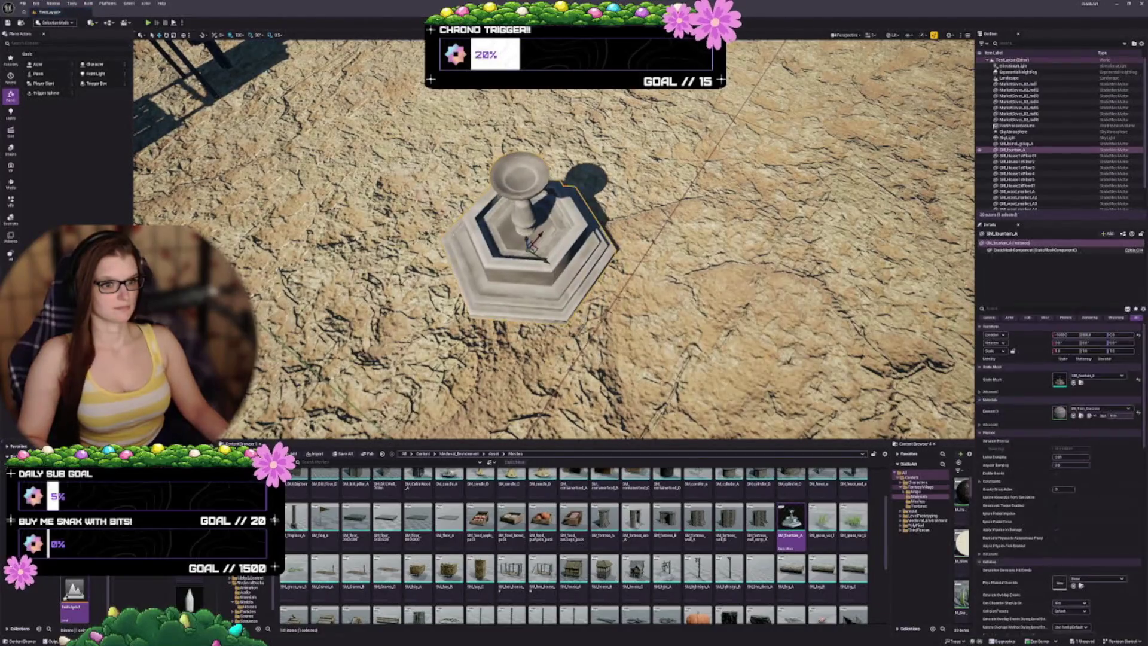
Reset the SM_fountain_A location, frame it, and create a new Outliner folder
click(1139, 336)
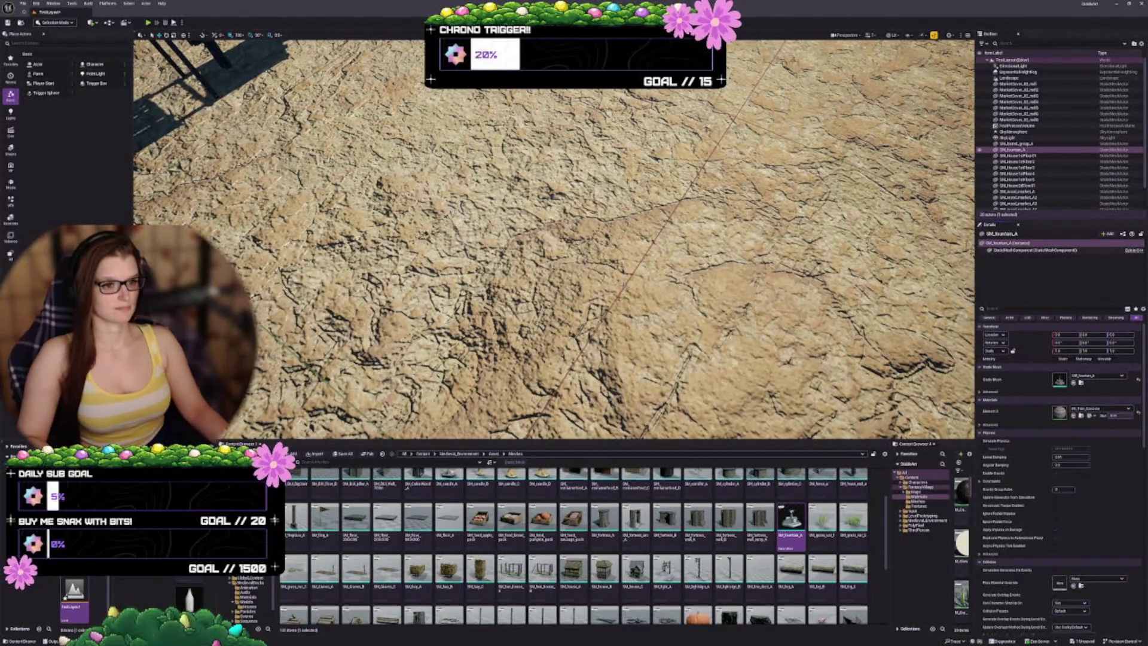
key(f)
scroll(554, 239, down, 3)
scroll(554, 239, down, 3)
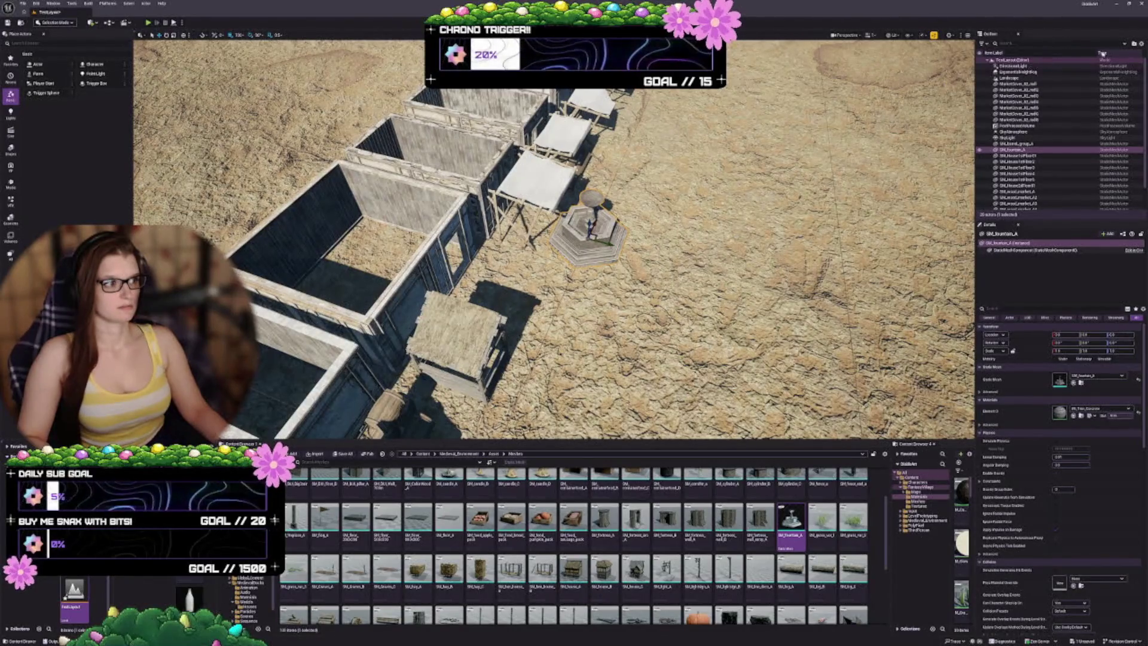
click(1134, 44)
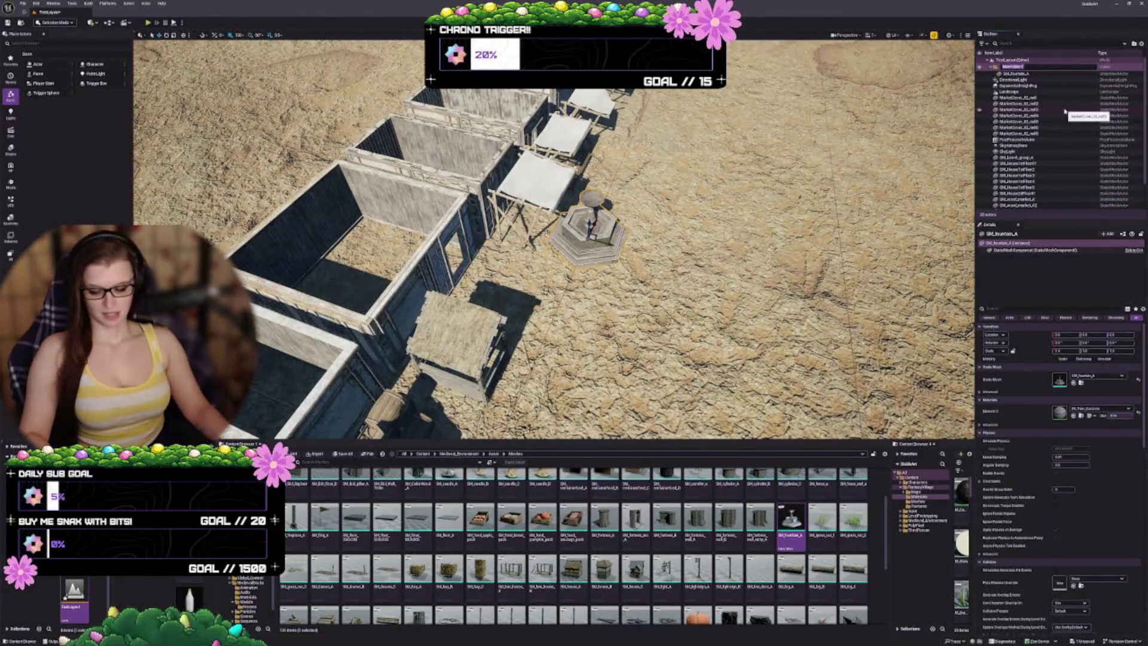
Name the new Outliner folder and move the fountain out to the root level
text(Ma)
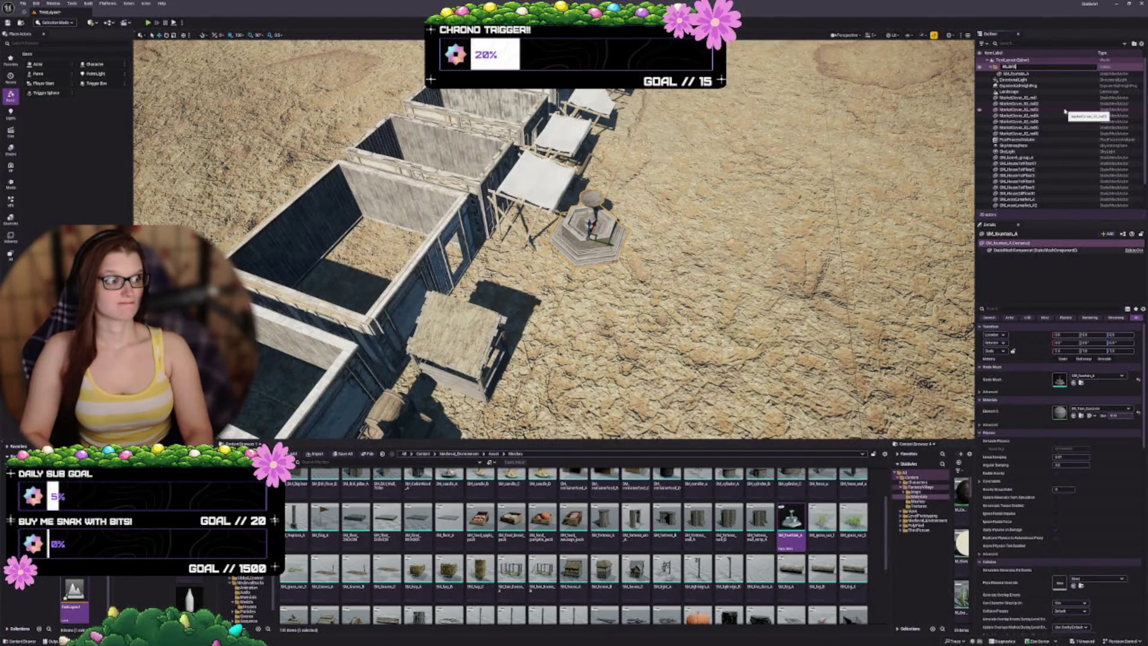
key(Return)
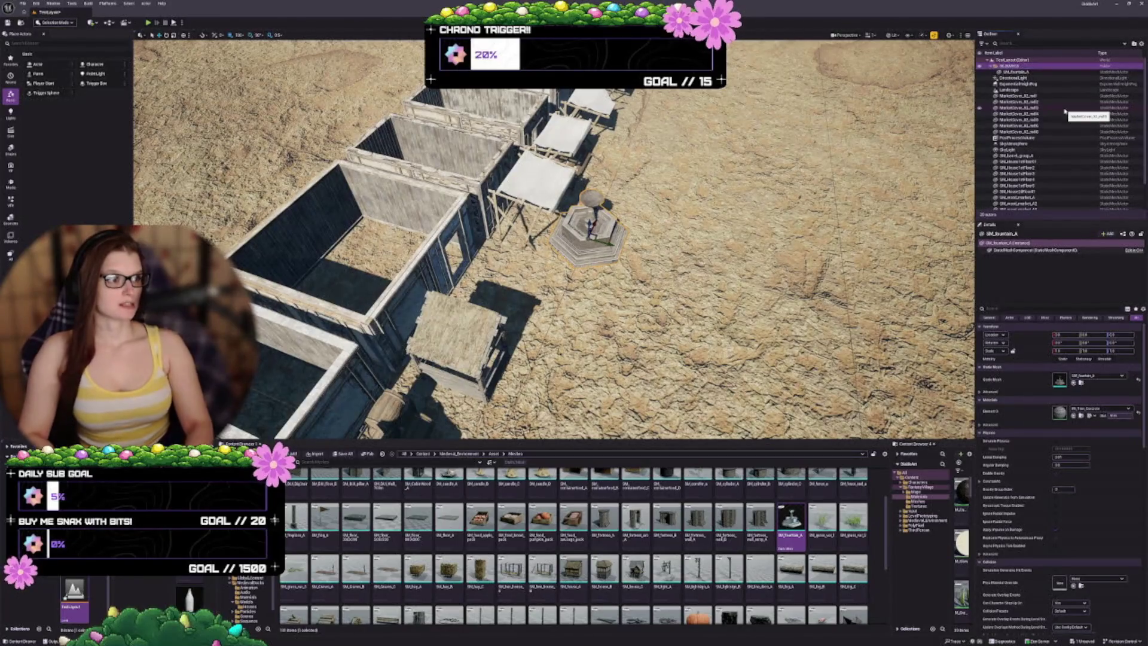
drag(1029, 76, 1019, 148)
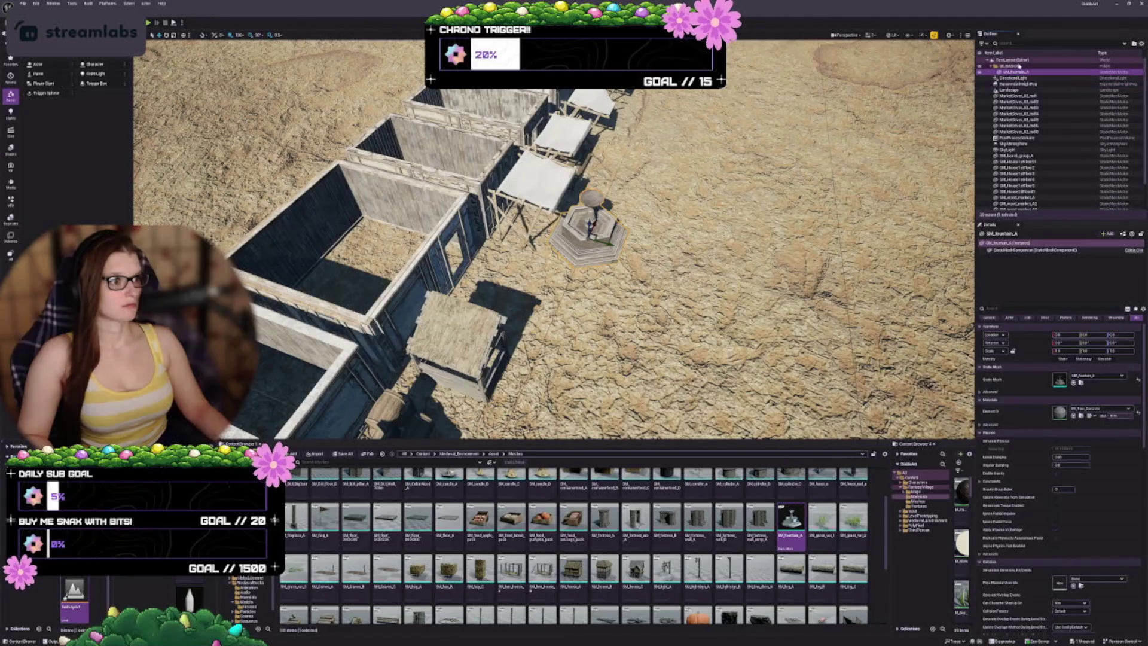
right_click(1020, 72)
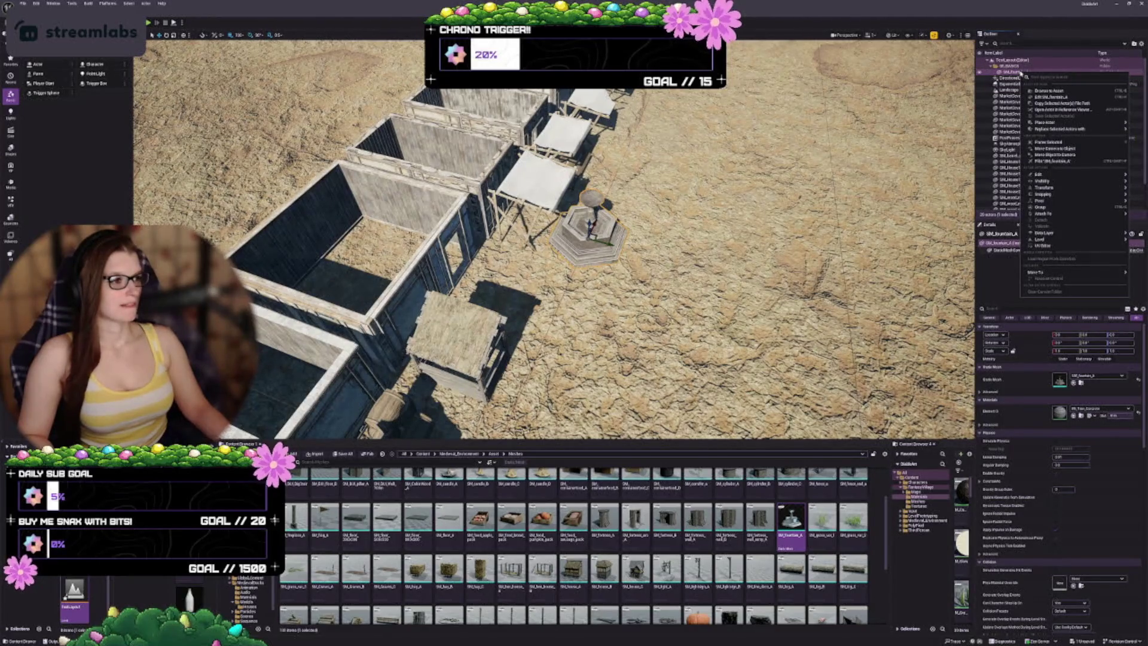
mouse_move(1052, 272)
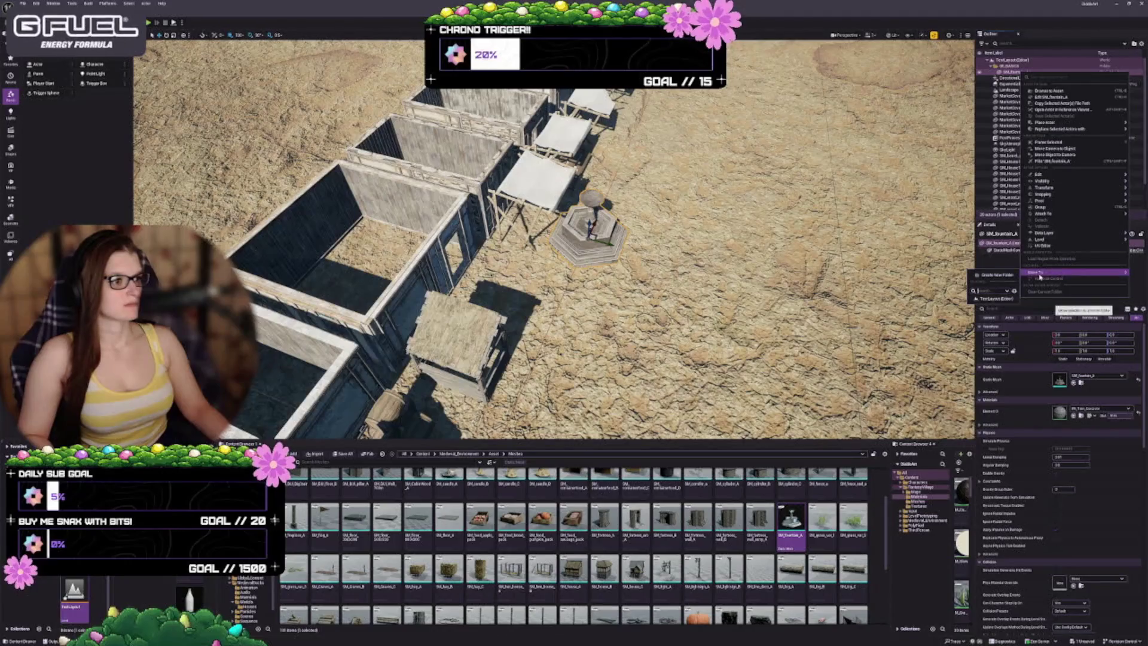
click(994, 299)
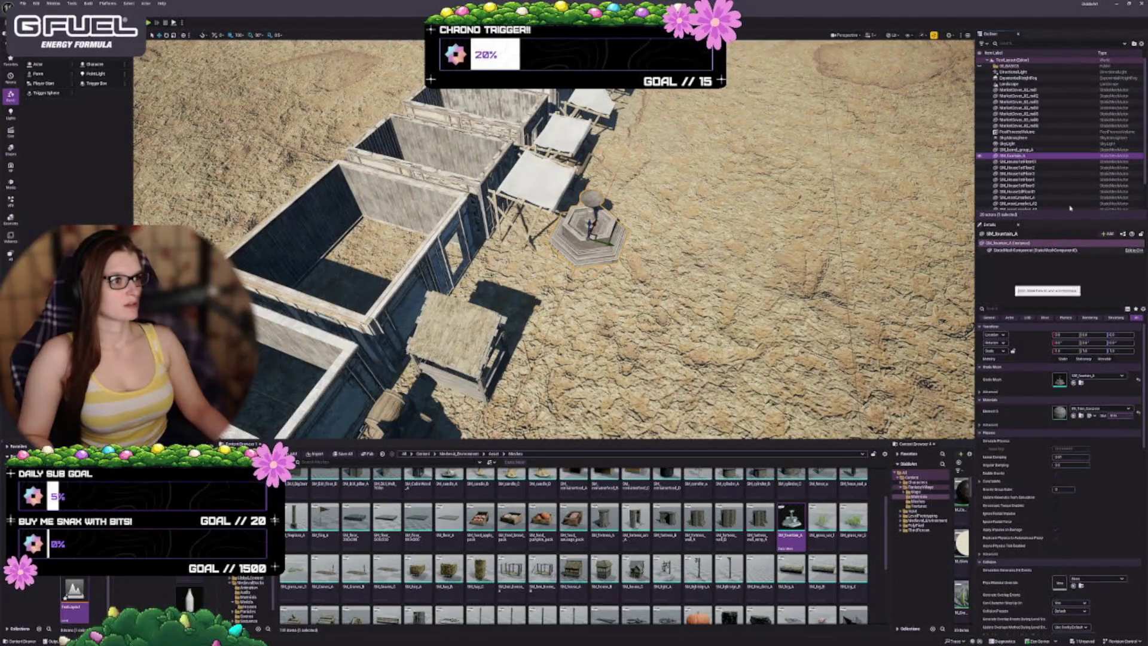
Move the directional light, fog, landscape, post-process volume, sky atmosphere and sky light into the basics folder
click(1020, 72)
shift+click(1022, 77)
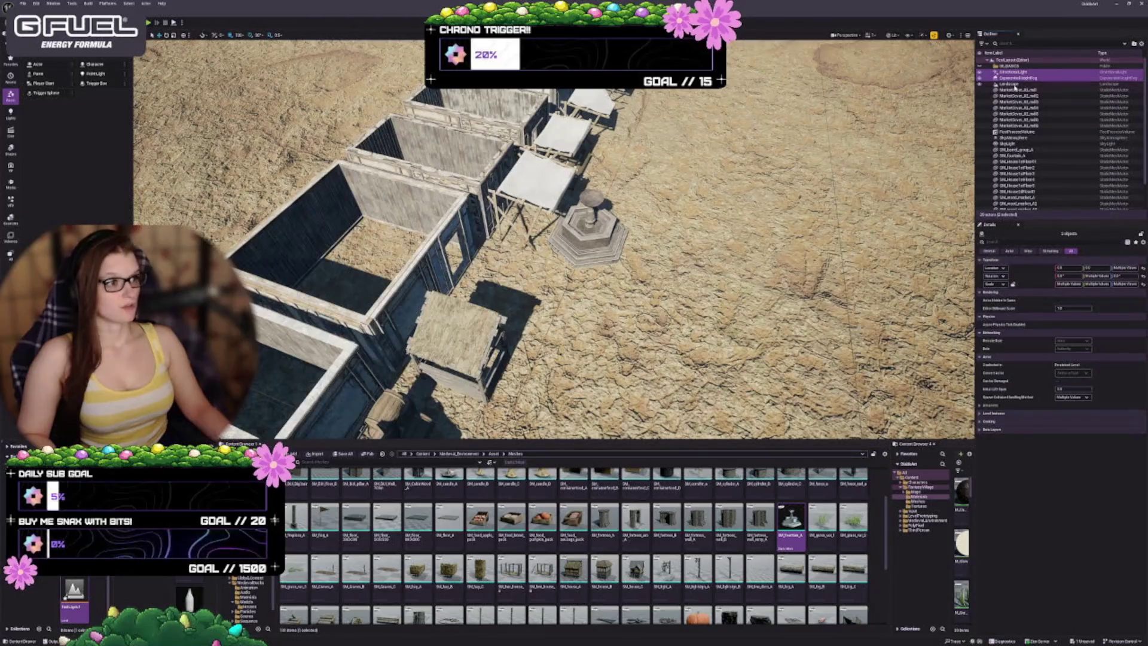
ctrl+click(1015, 84)
ctrl+click(1022, 132)
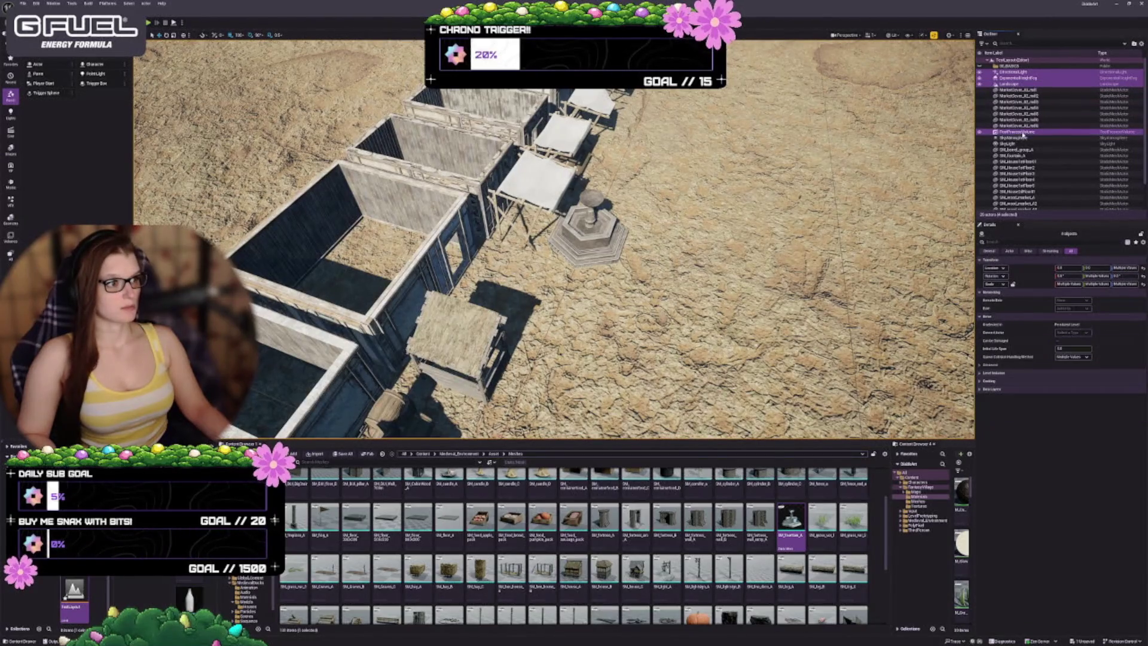
ctrl+click(1018, 138)
ctrl+click(1014, 145)
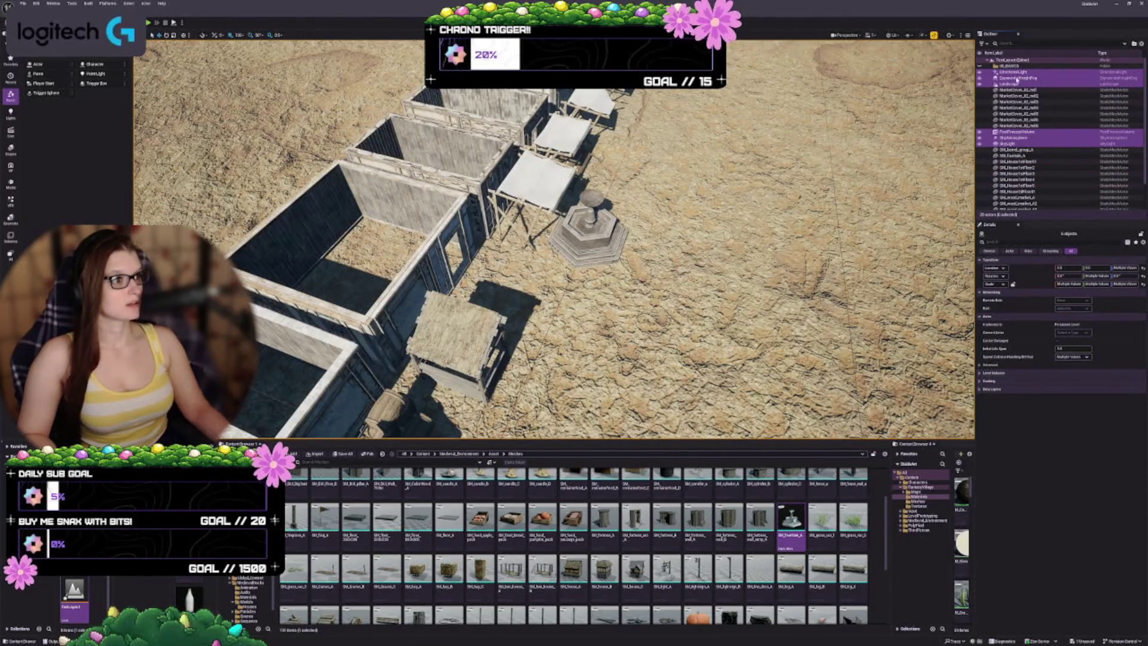
drag(1016, 144, 1010, 66)
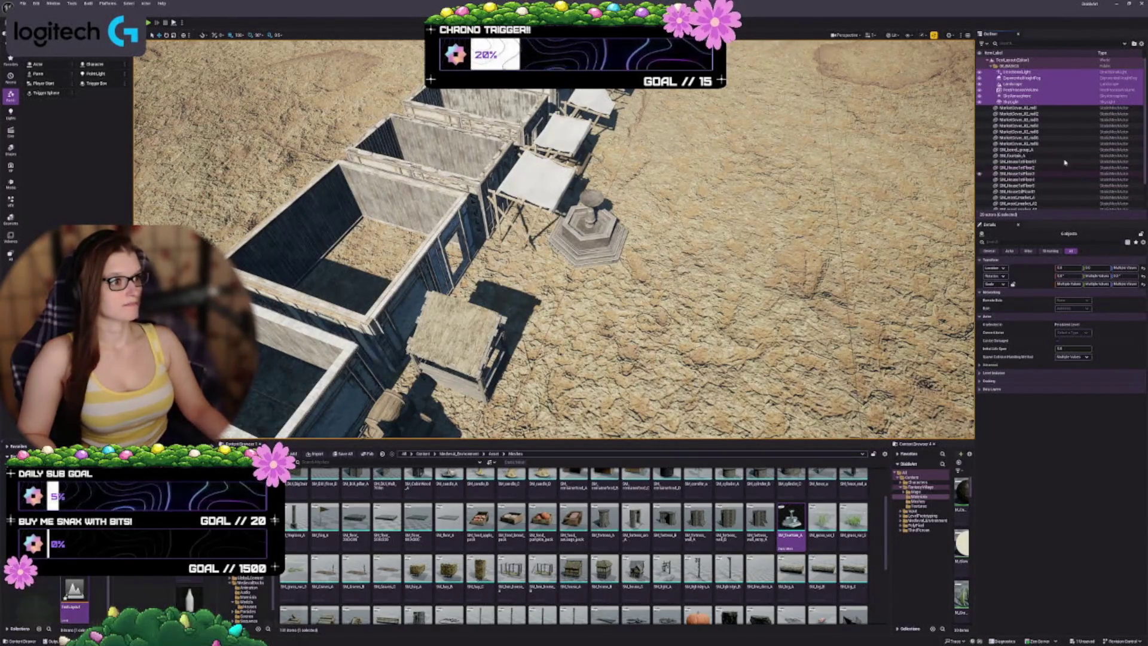
Select a MarketCover actor and frame it among the walls and stalls
scroll(1057, 143, down, 2)
scroll(1040, 165, up, 2)
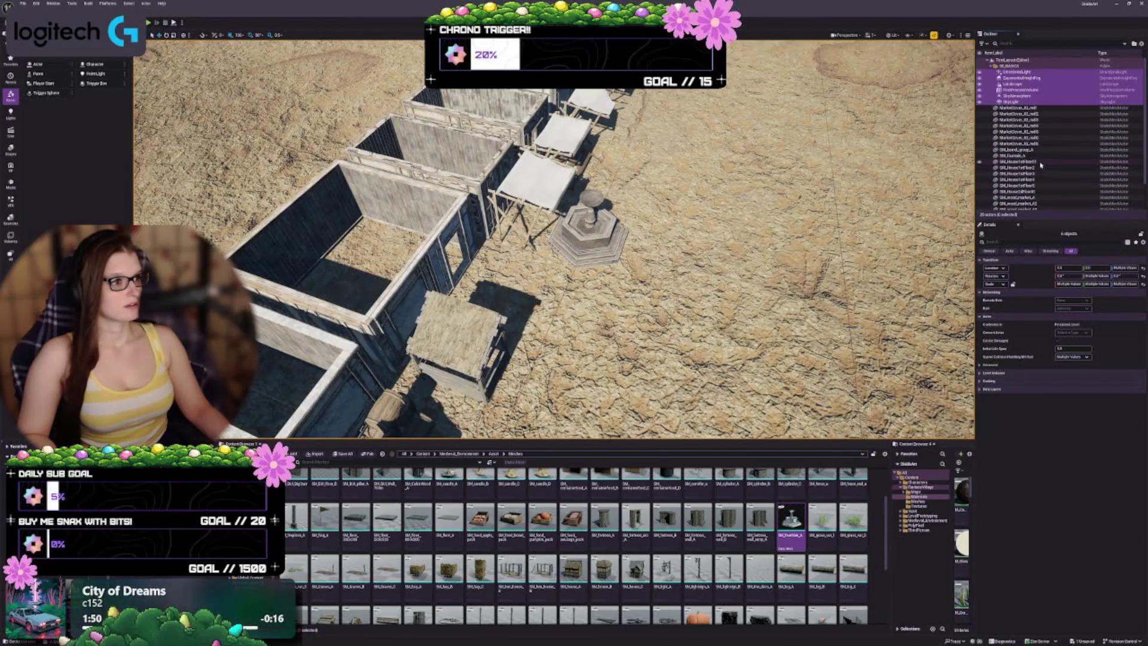
click(1033, 132)
key(f)
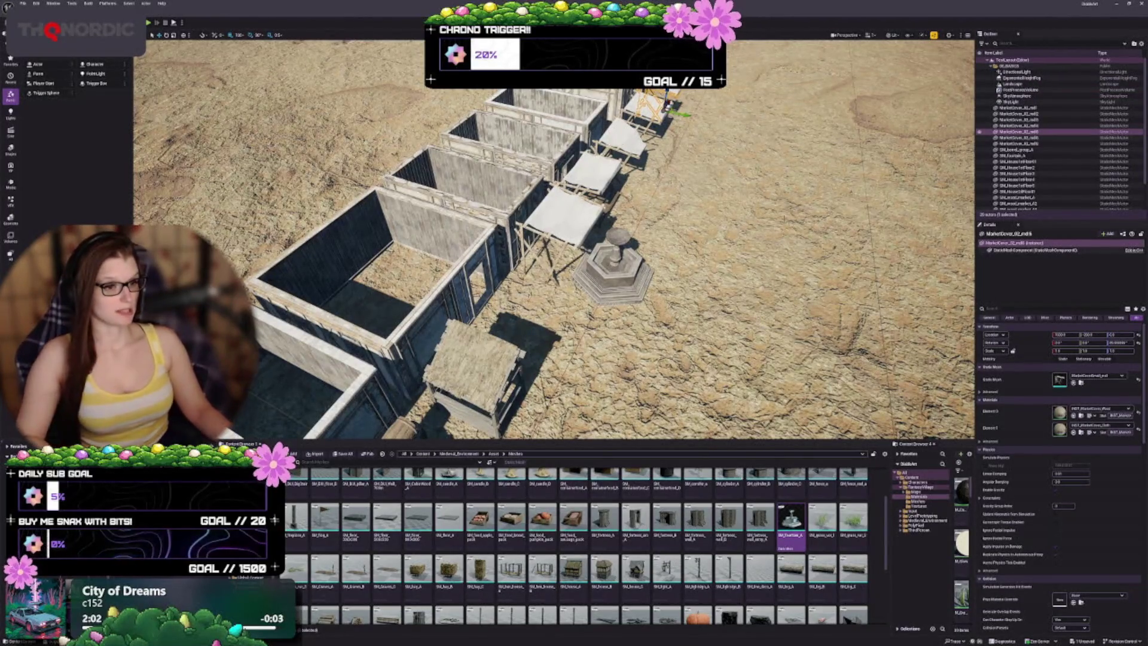
key(a)
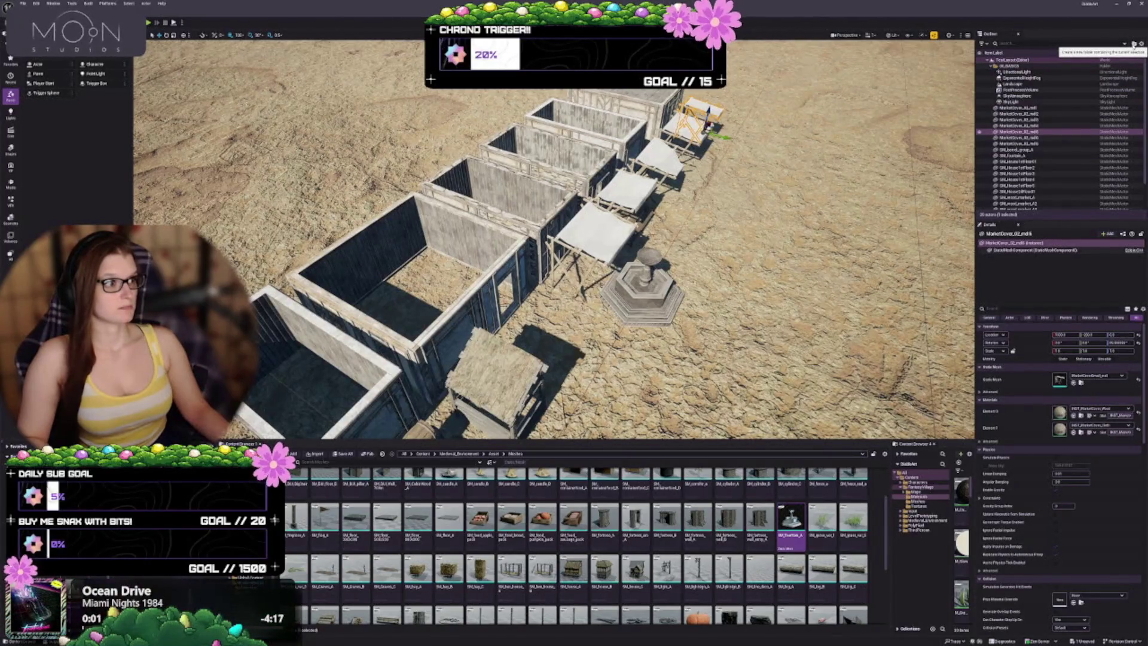
Create a new Outliner folder named 01_LIGHTING
click(1133, 44)
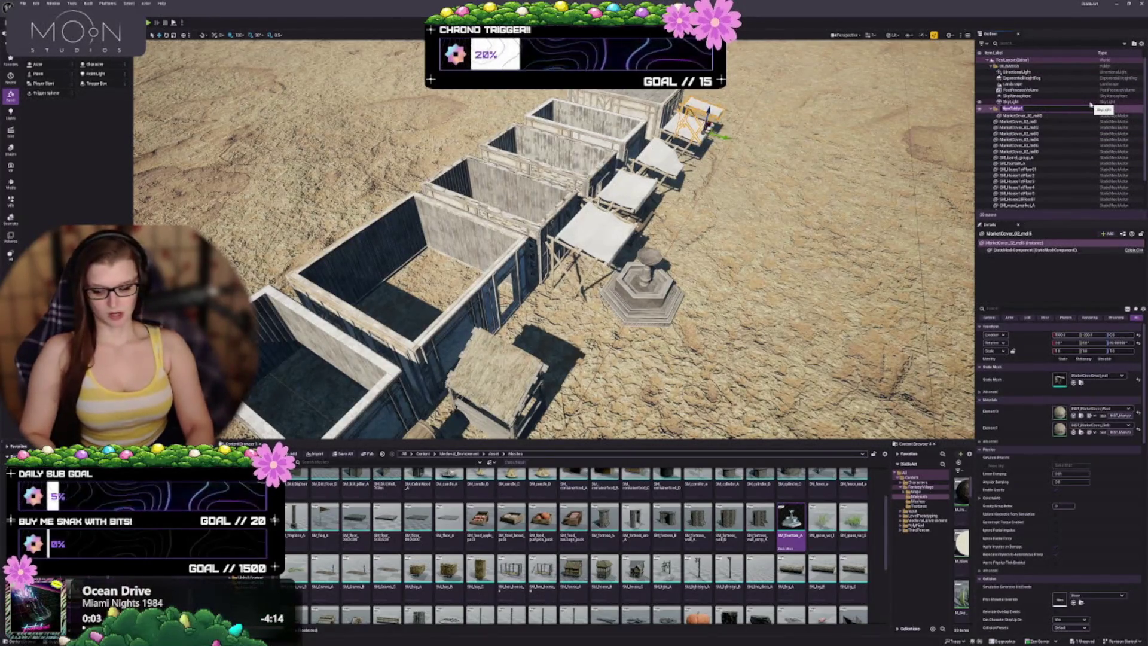
text(M)
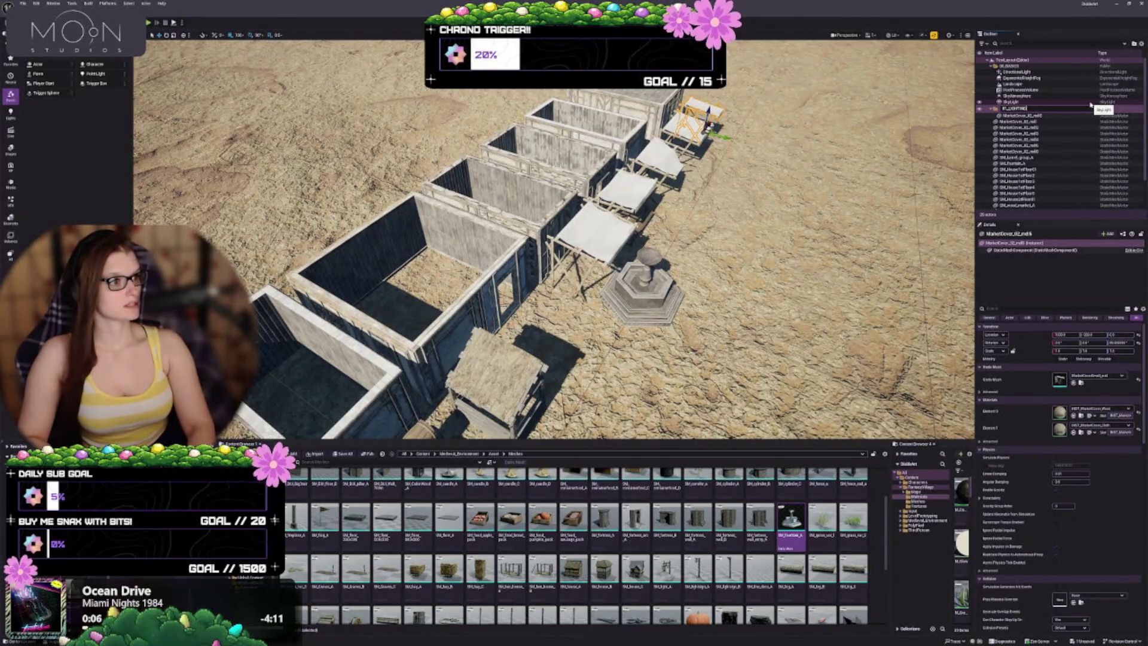
key(Return)
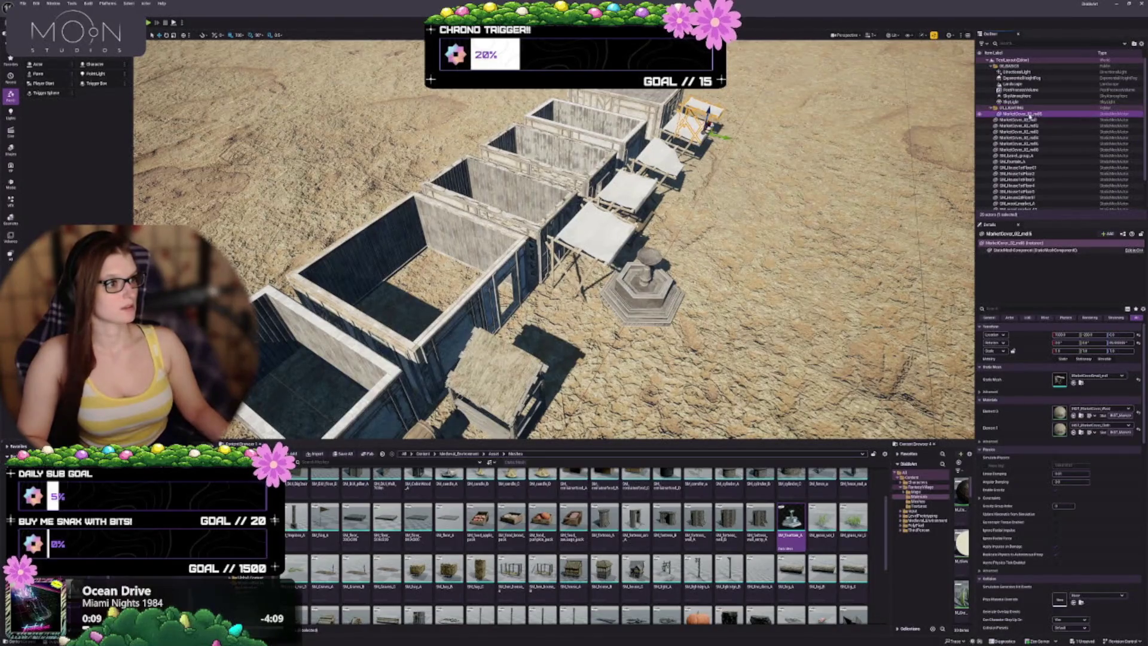
Move the MarketCover stall actor into the new folder via Move To
right_click(1029, 114)
mouse_move(1041, 315)
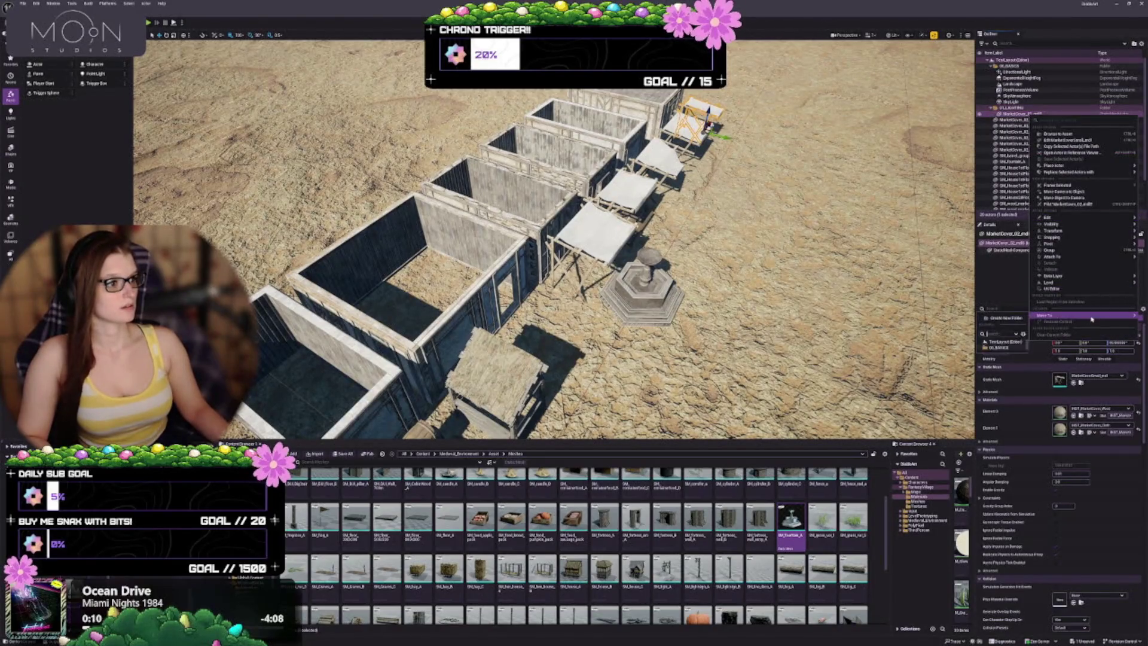
click(1000, 344)
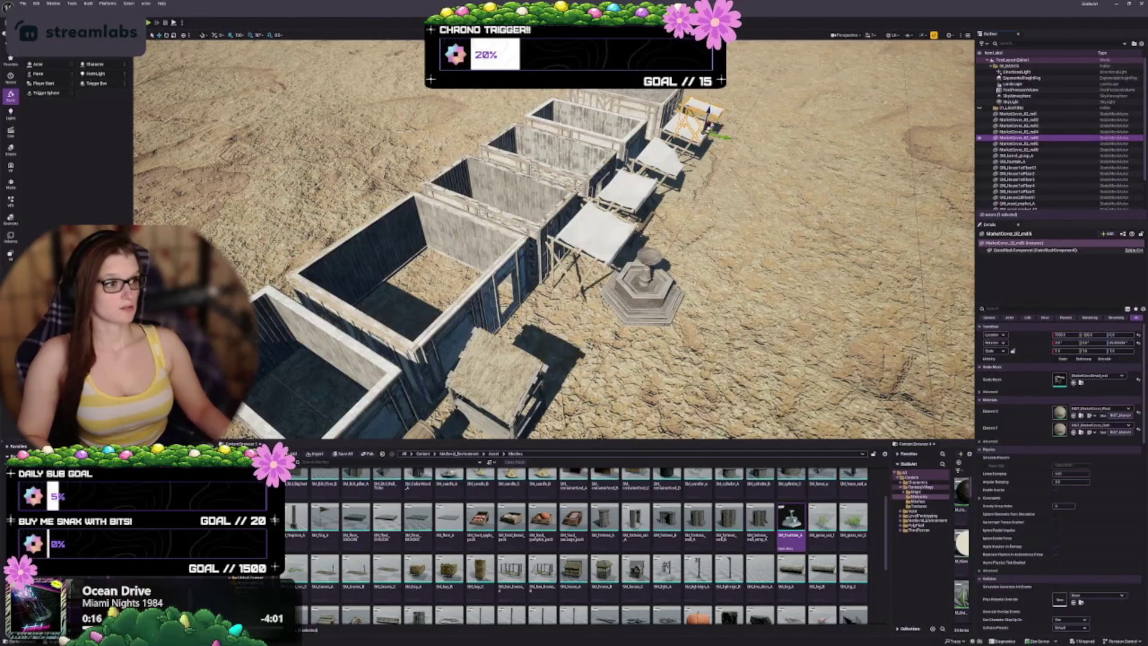
scroll(553, 239, down, 3)
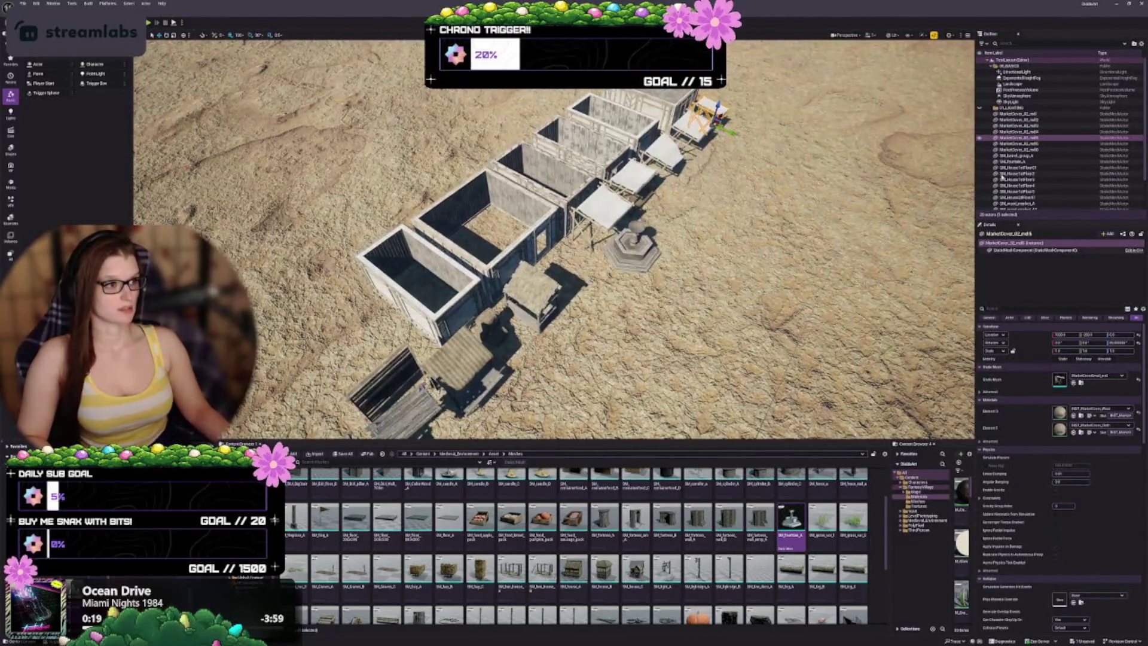
click(1033, 114)
Select all stalls and houses except the fountain and fly back to view the row
scroll(1036, 174, down, 2)
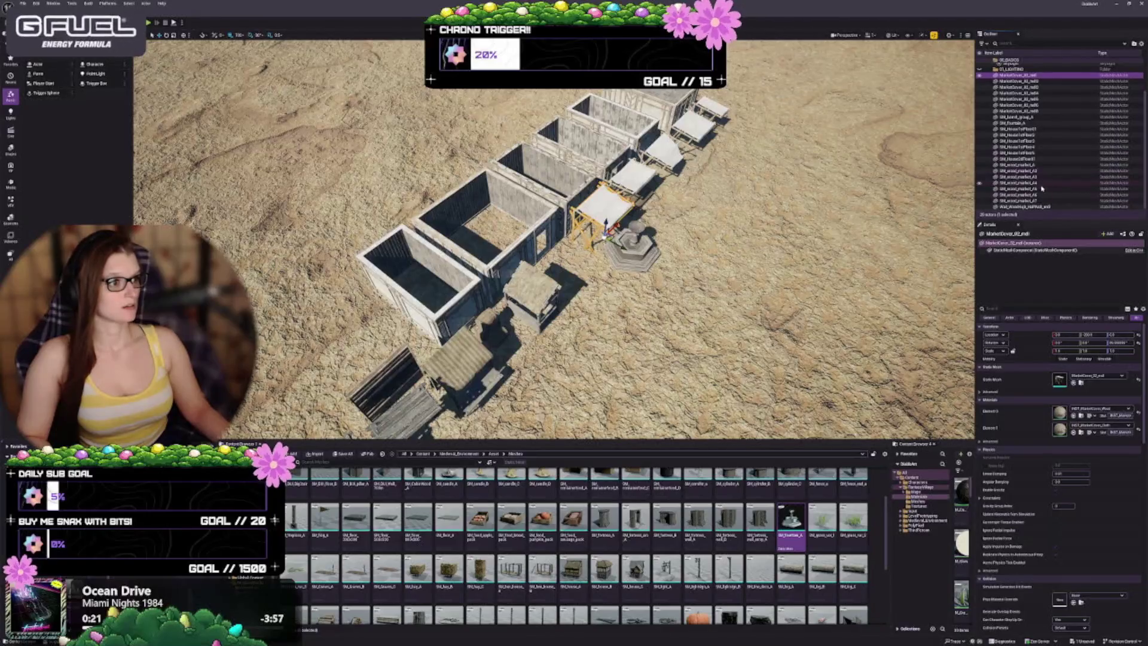
shift+click(1037, 207)
ctrl+click(1022, 123)
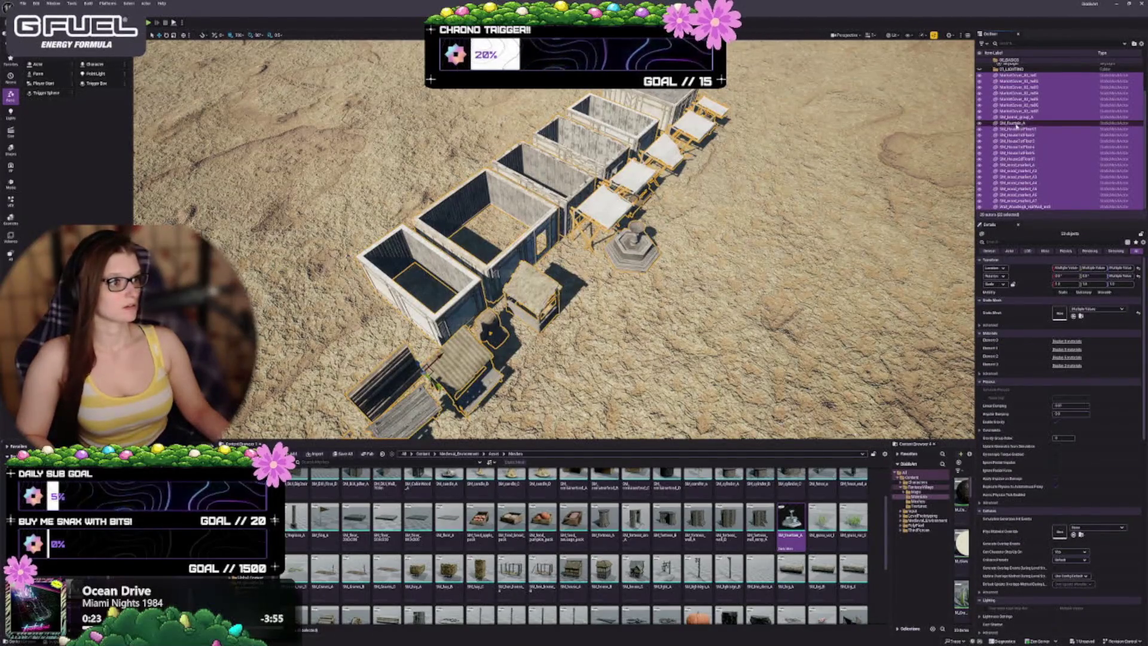
key(w)
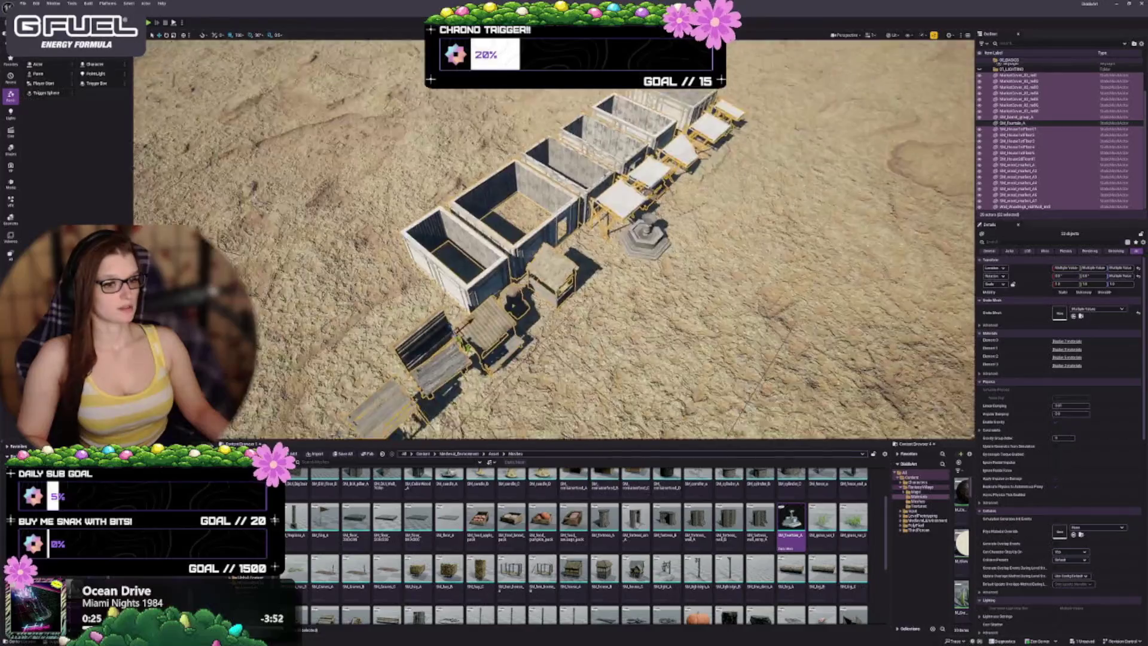
key(s)
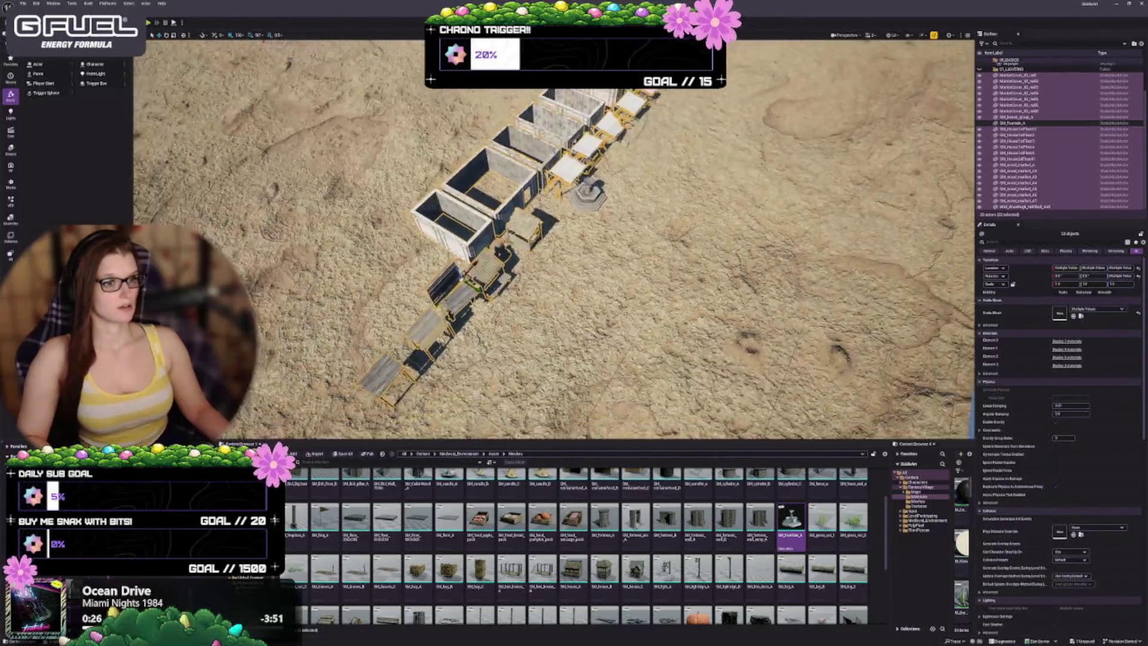
key(a)
key(d)
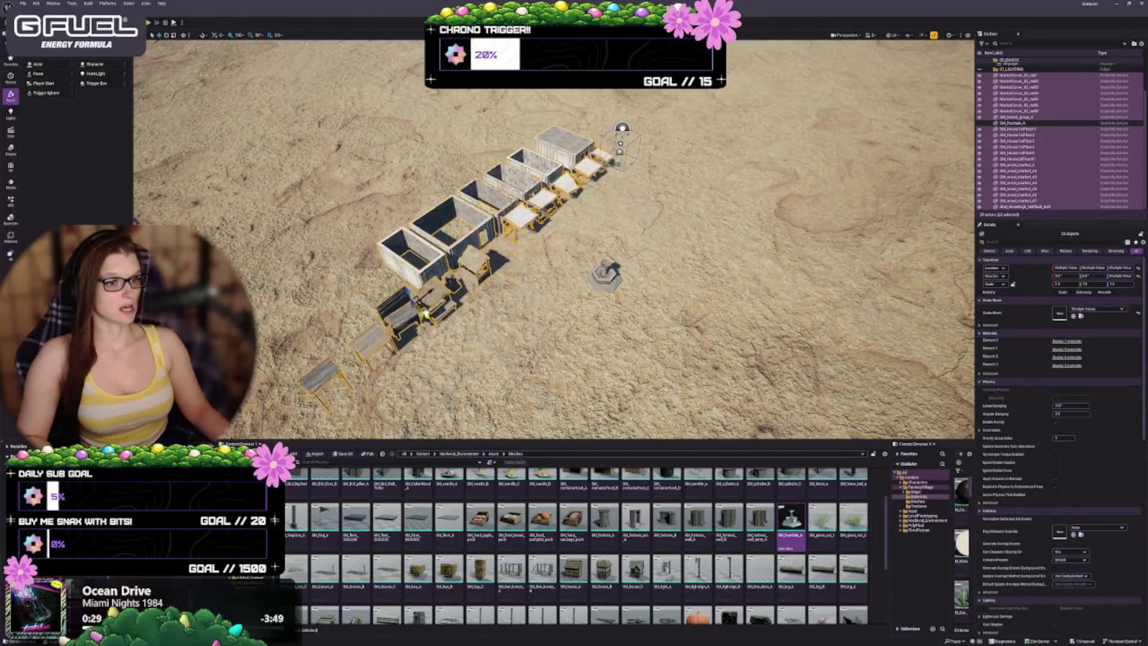
Briefly hide and unhide the selected houses and stalls, then select the DirectionalLight
key(h)
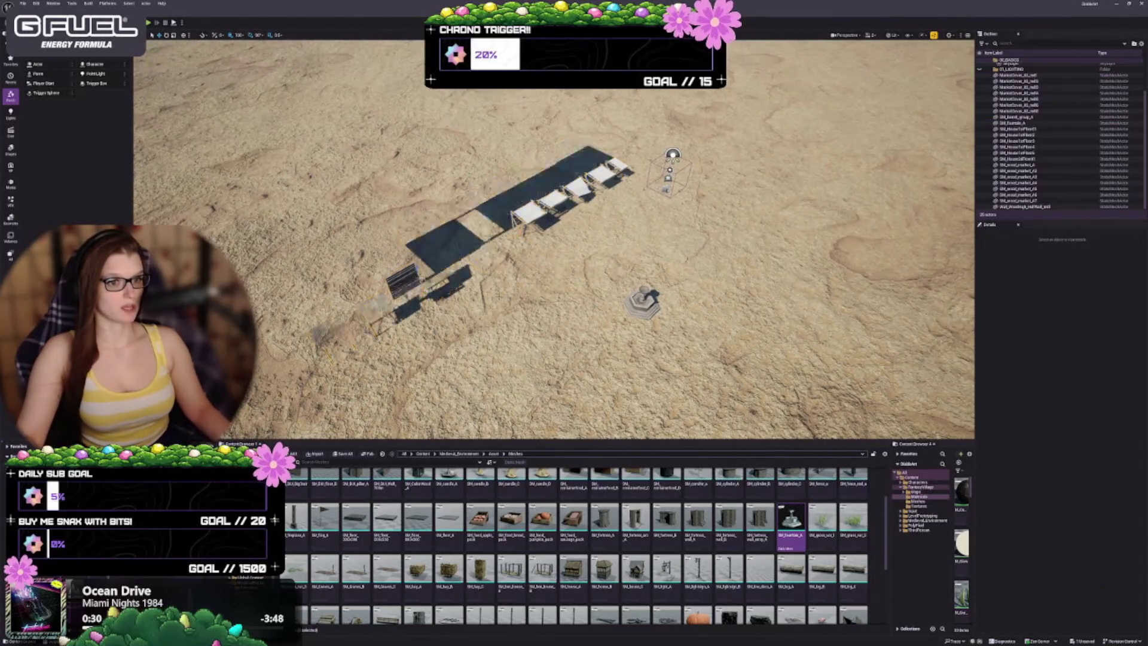
key(ctrl+h)
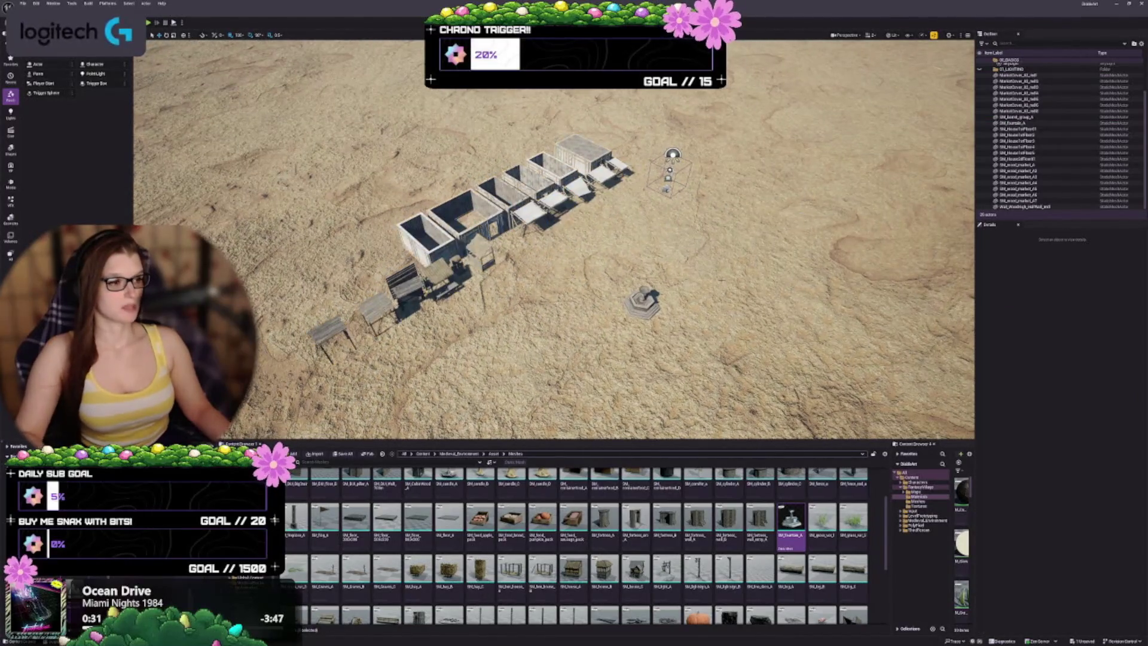
key(w)
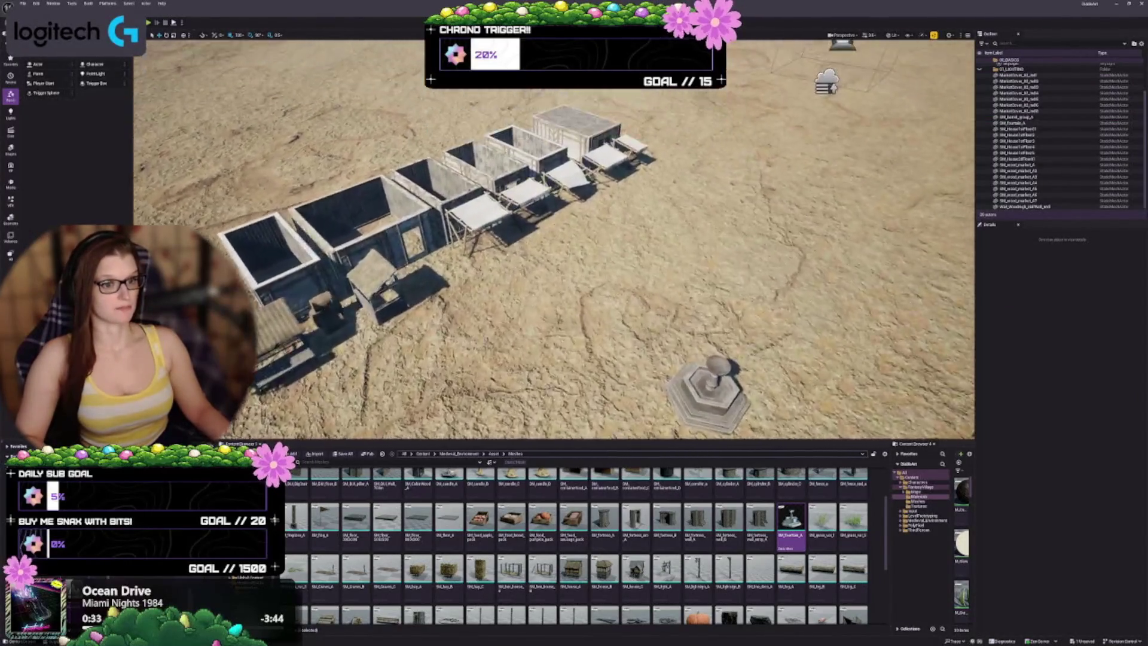
click(725, 91)
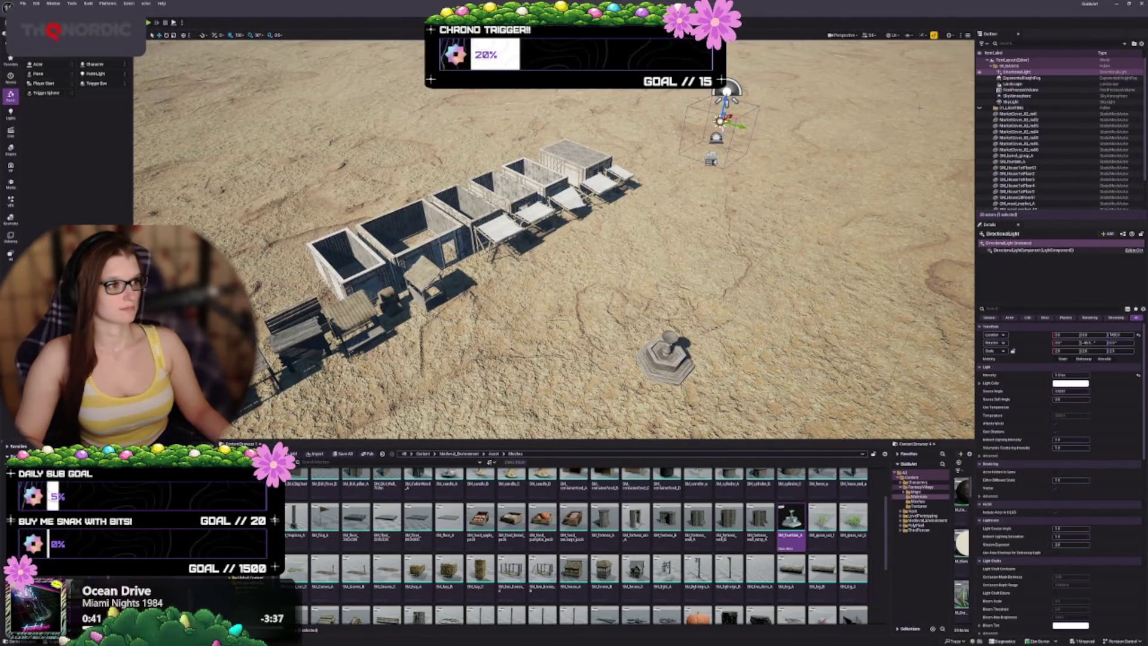
click(1048, 102)
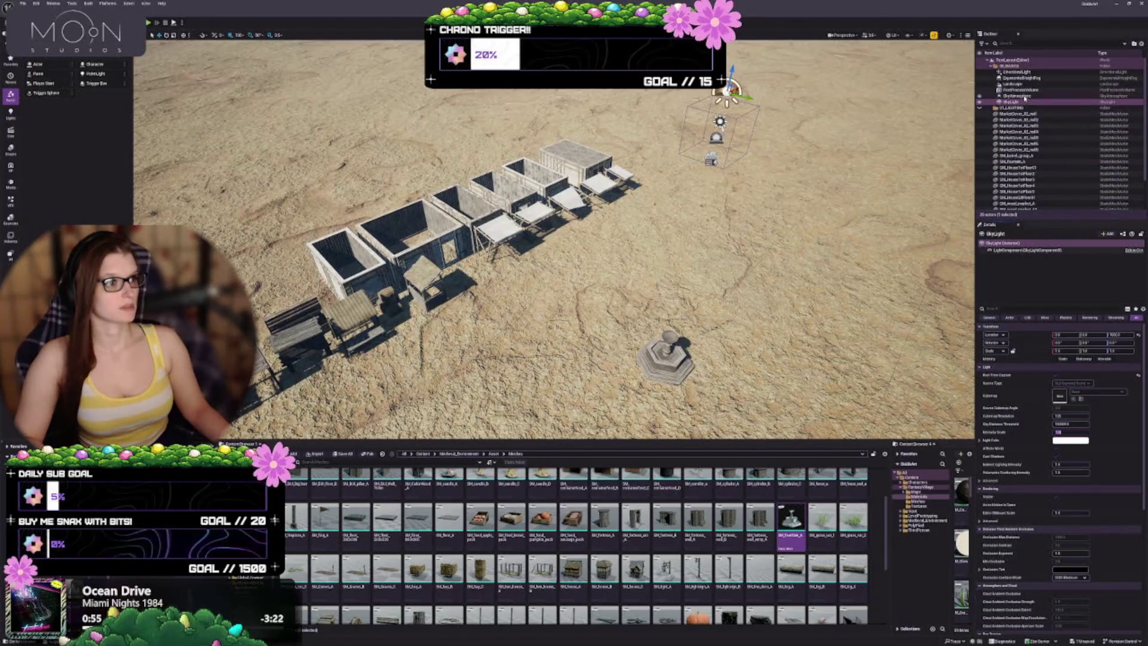
click(1019, 72)
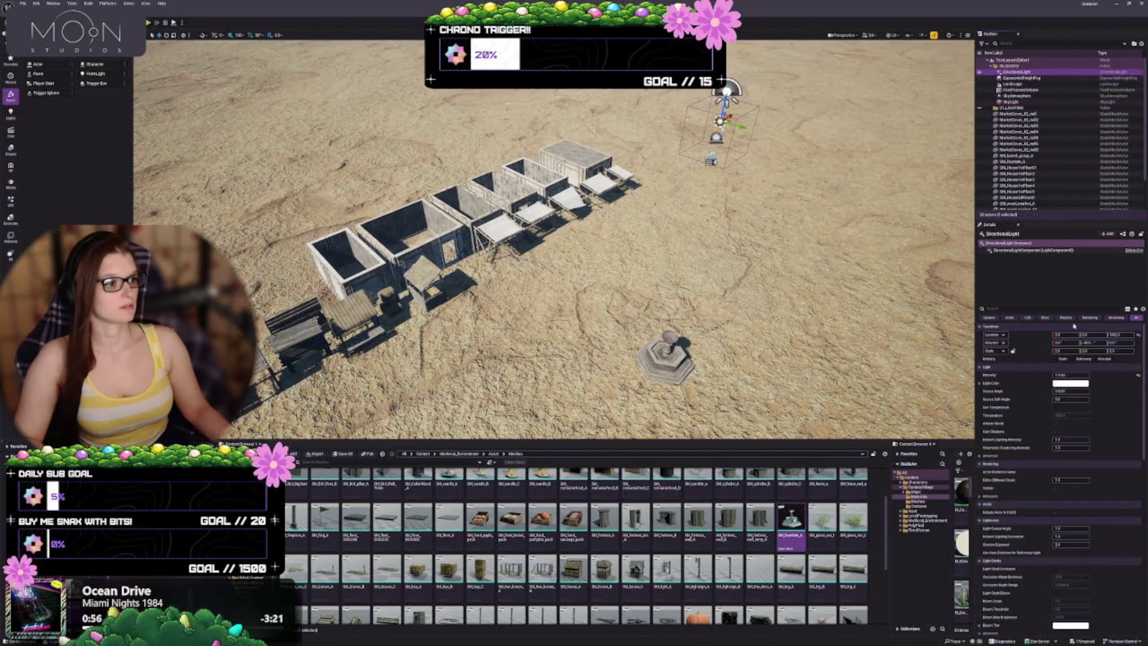
click(1073, 384)
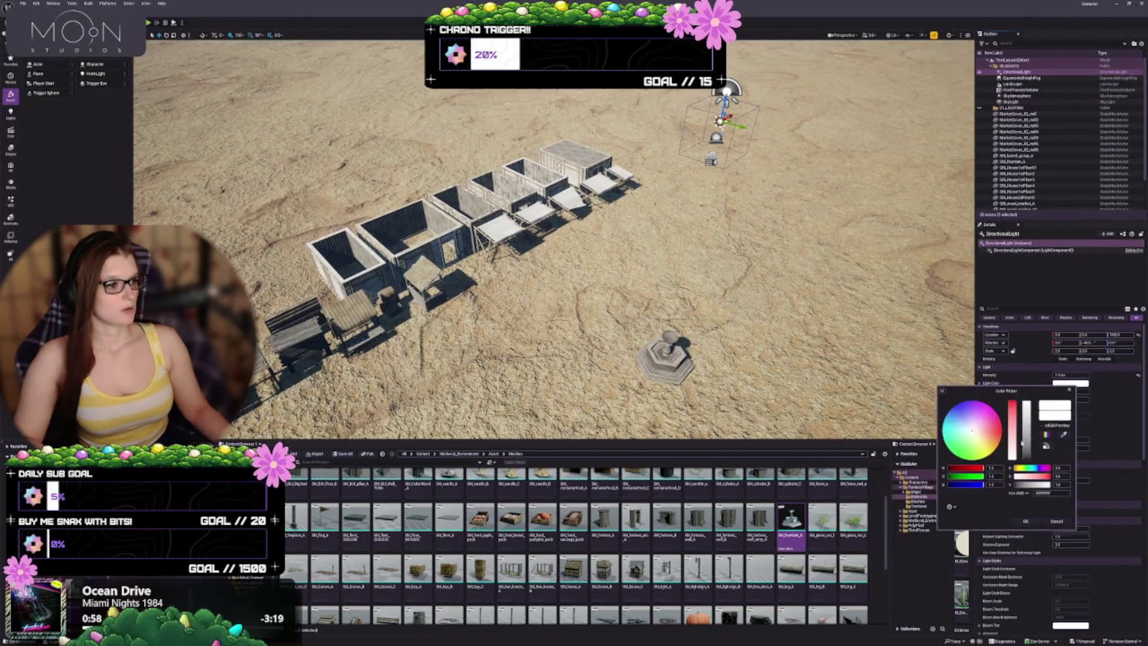
click(976, 433)
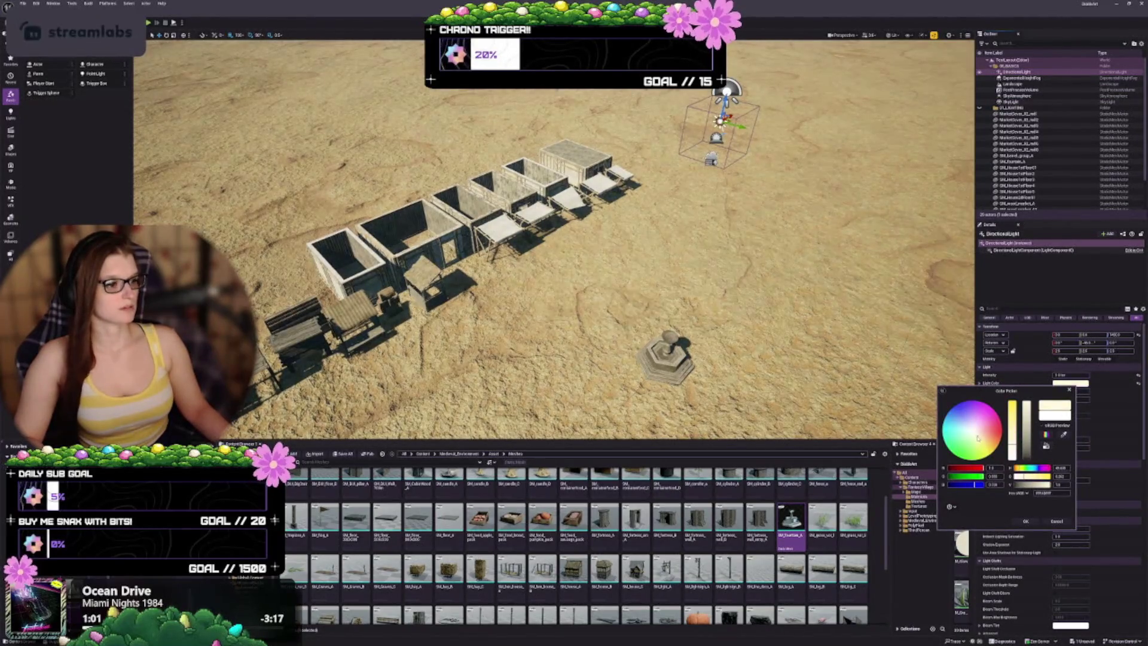
click(972, 429)
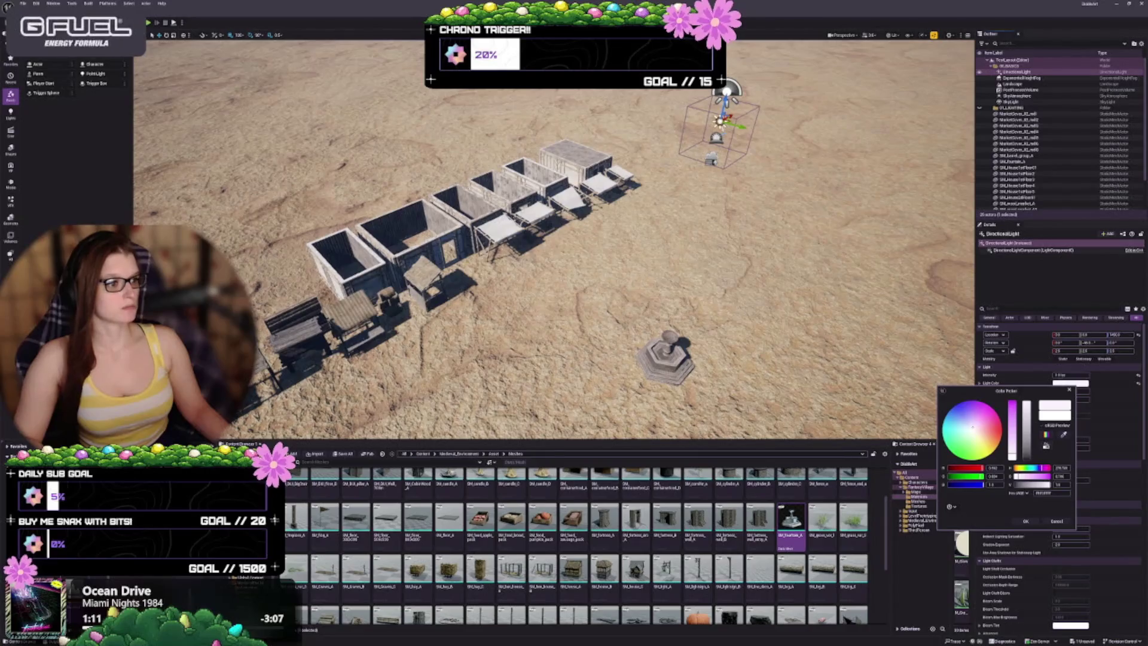
mouse_move(554, 269)
mouse_down()
mouse_move(529, 210)
mouse_move(523, 146)
mouse_up()
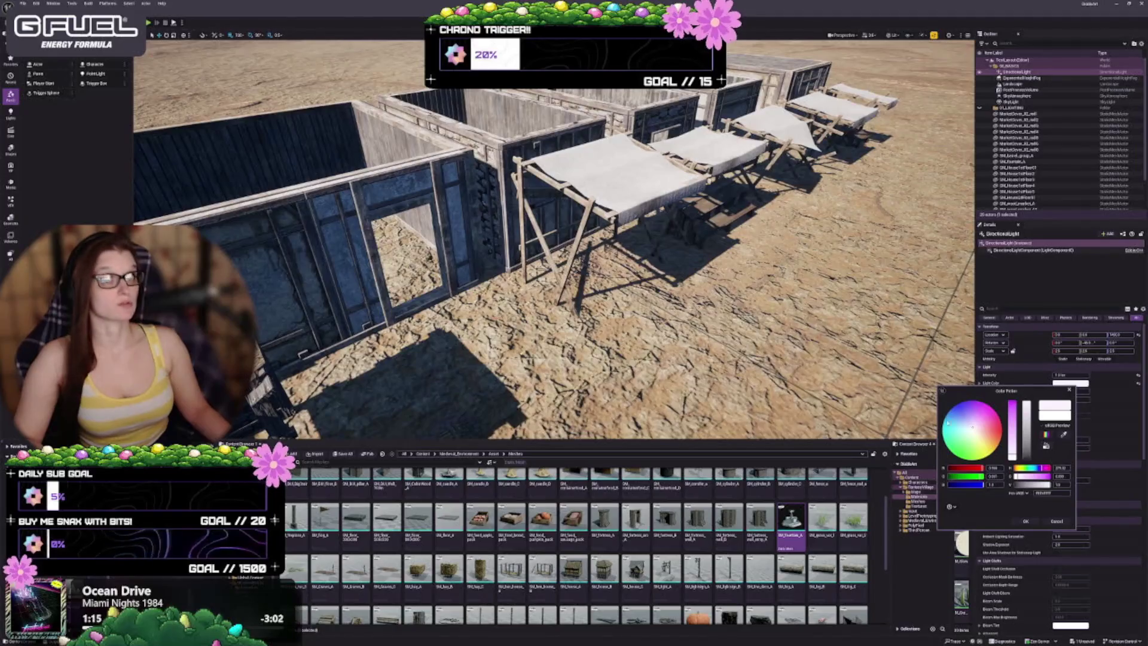
drag(972, 430, 972, 431)
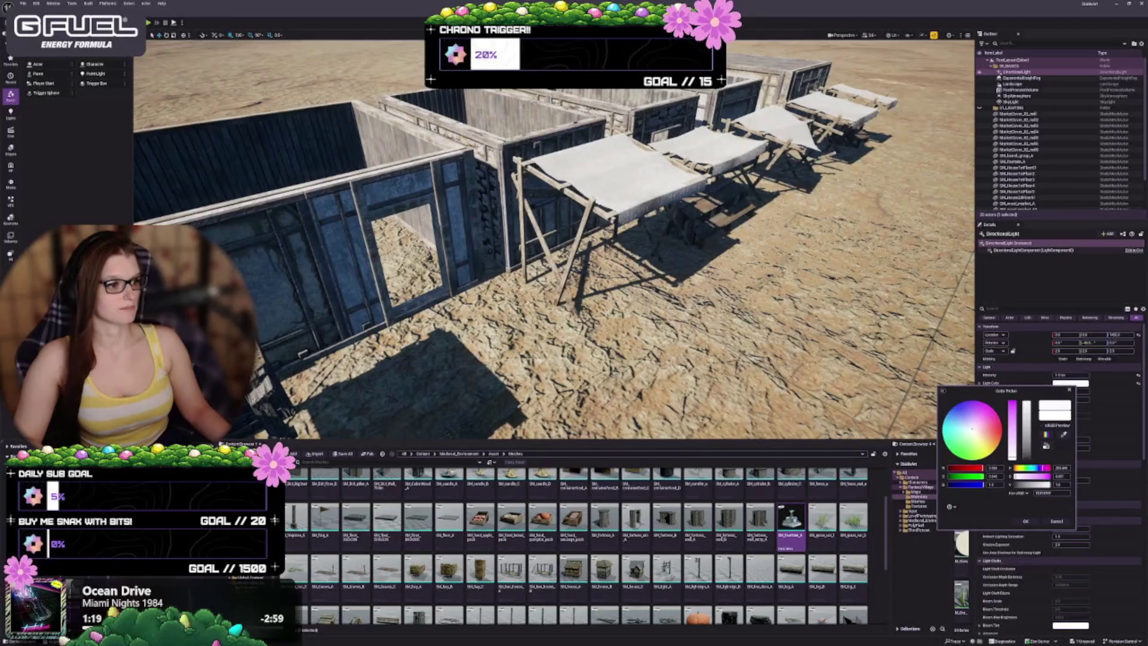
click(1025, 521)
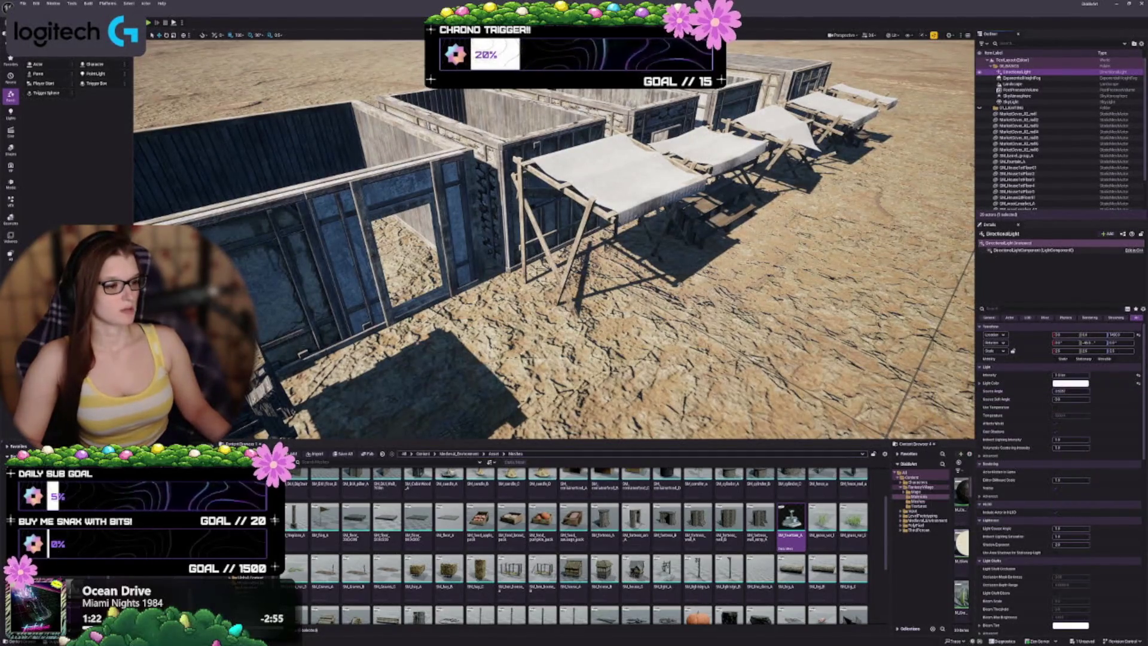
Frame the directional light and rotate the sun, changing the rotation snap angle
scroll(554, 239, down, 5)
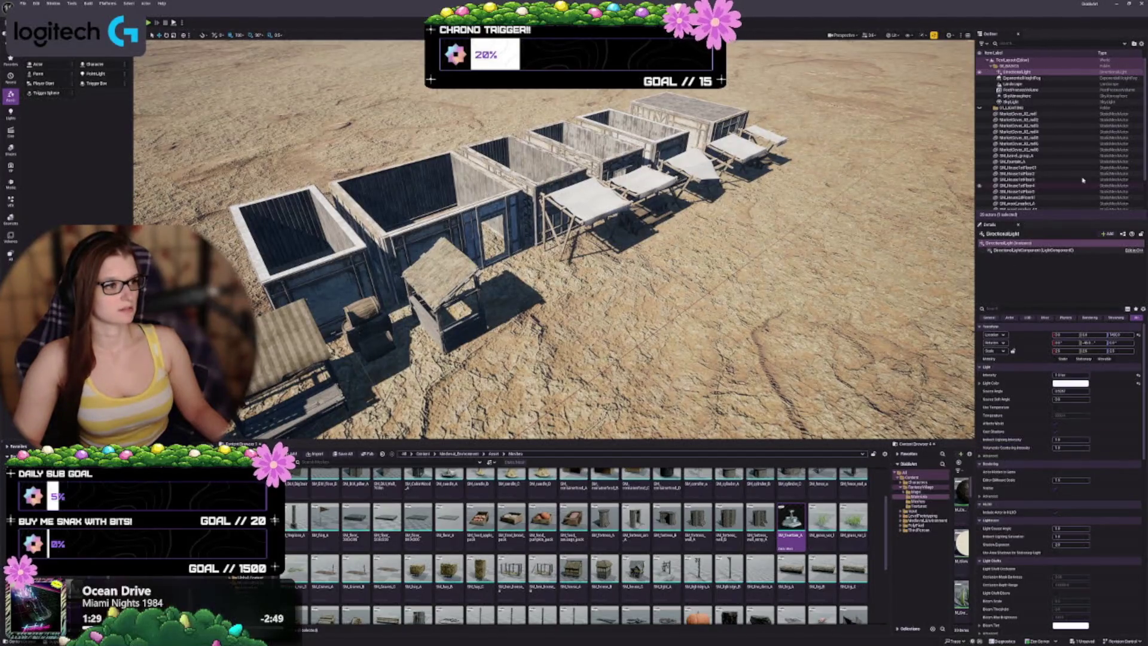
key(f)
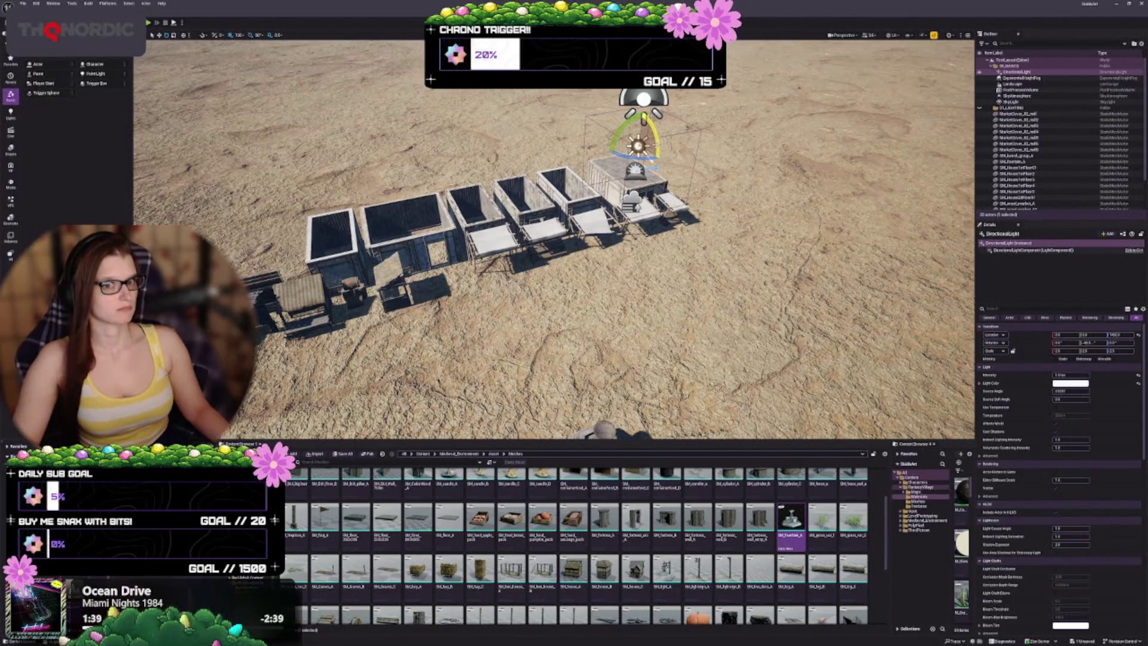
drag(656, 135, 667, 141)
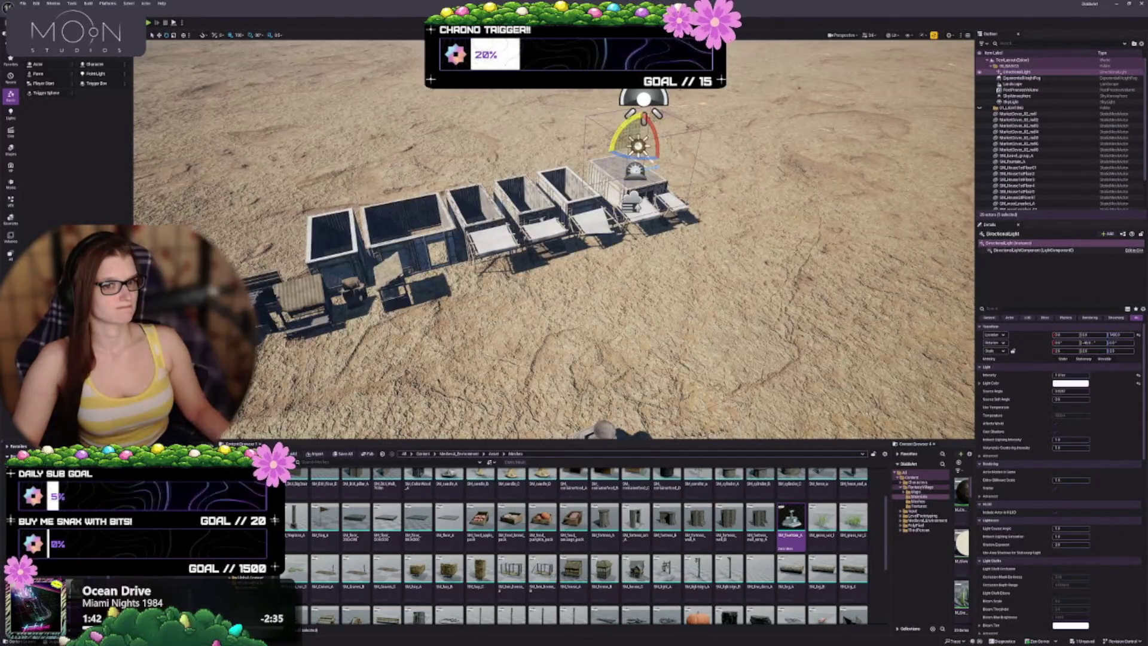
click(257, 34)
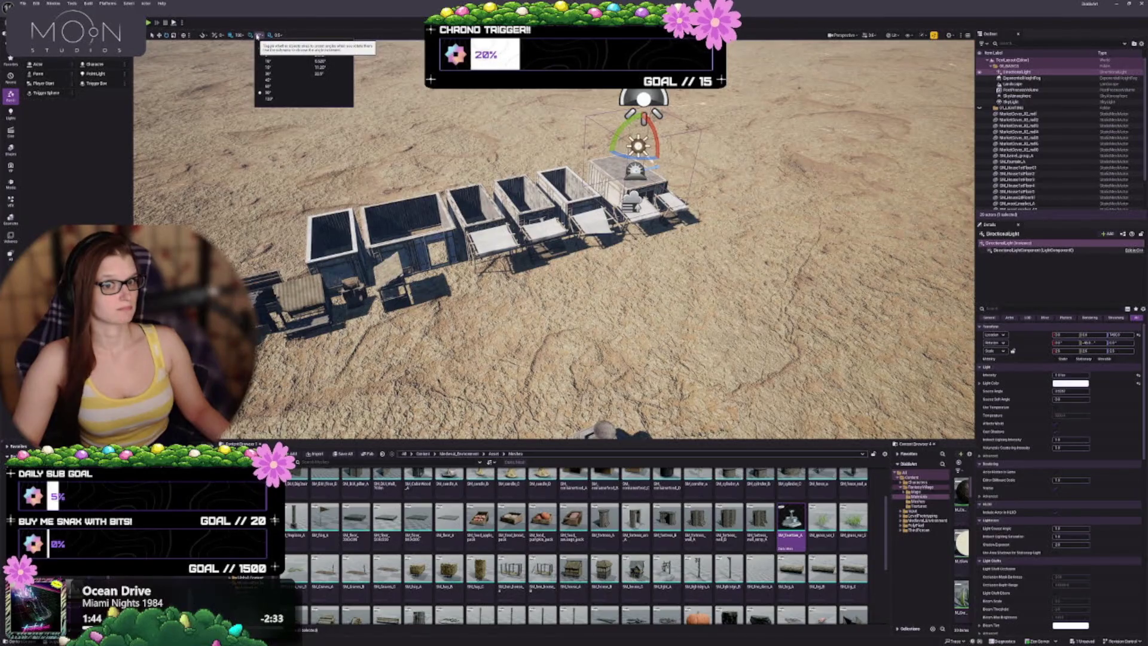
click(268, 67)
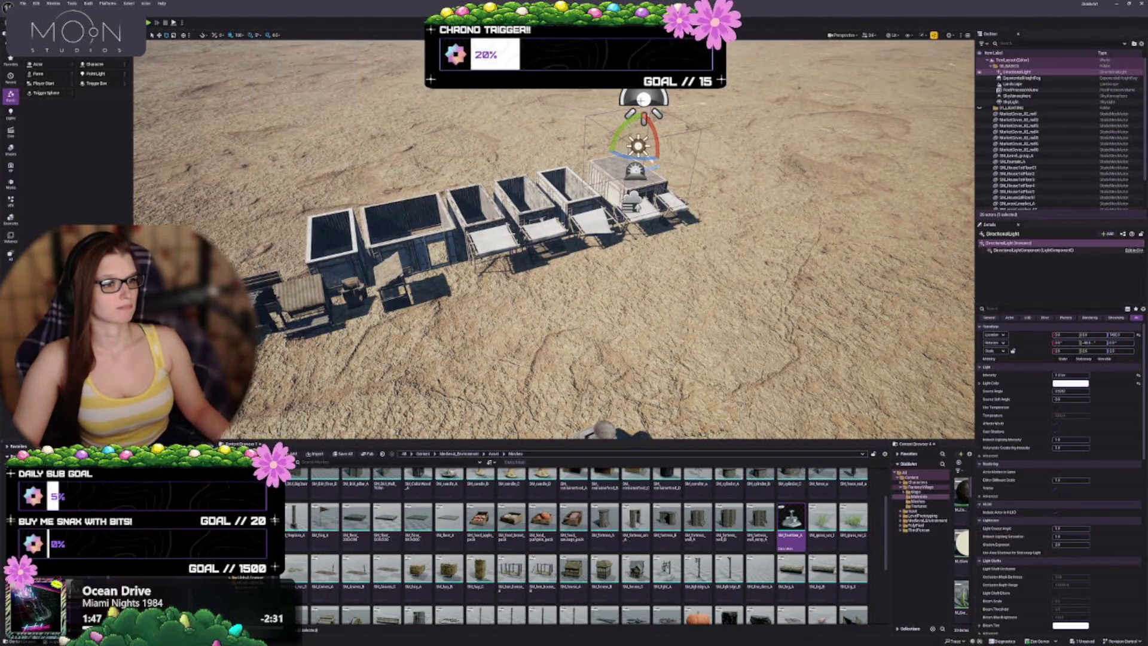
drag(657, 135, 666, 137)
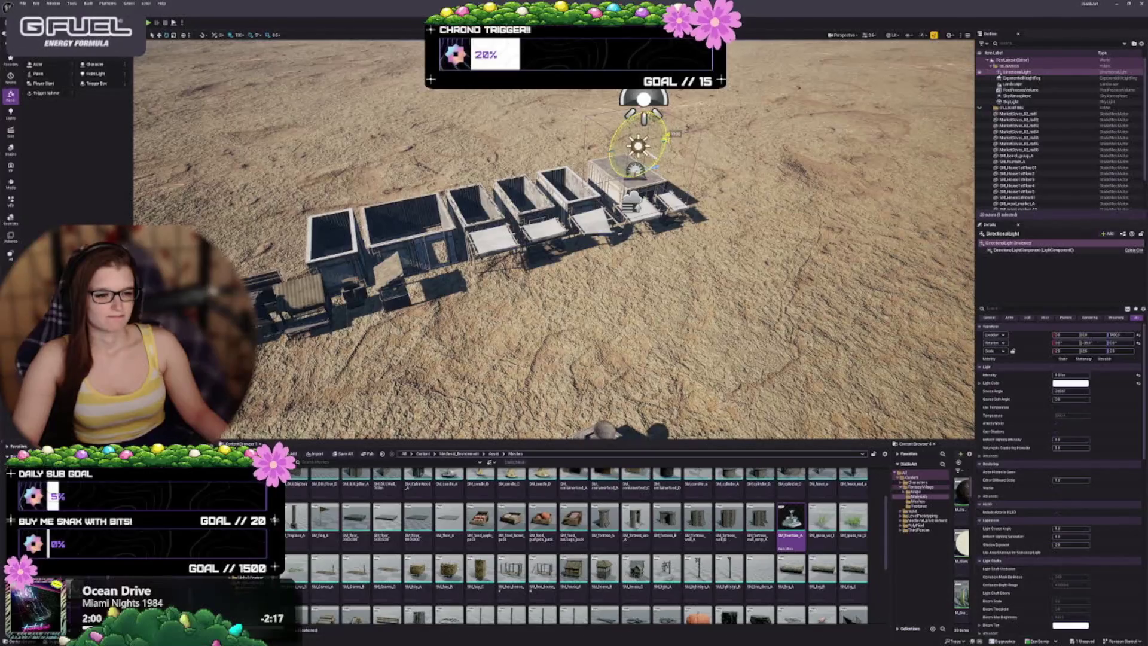
drag(665, 137, 660, 150)
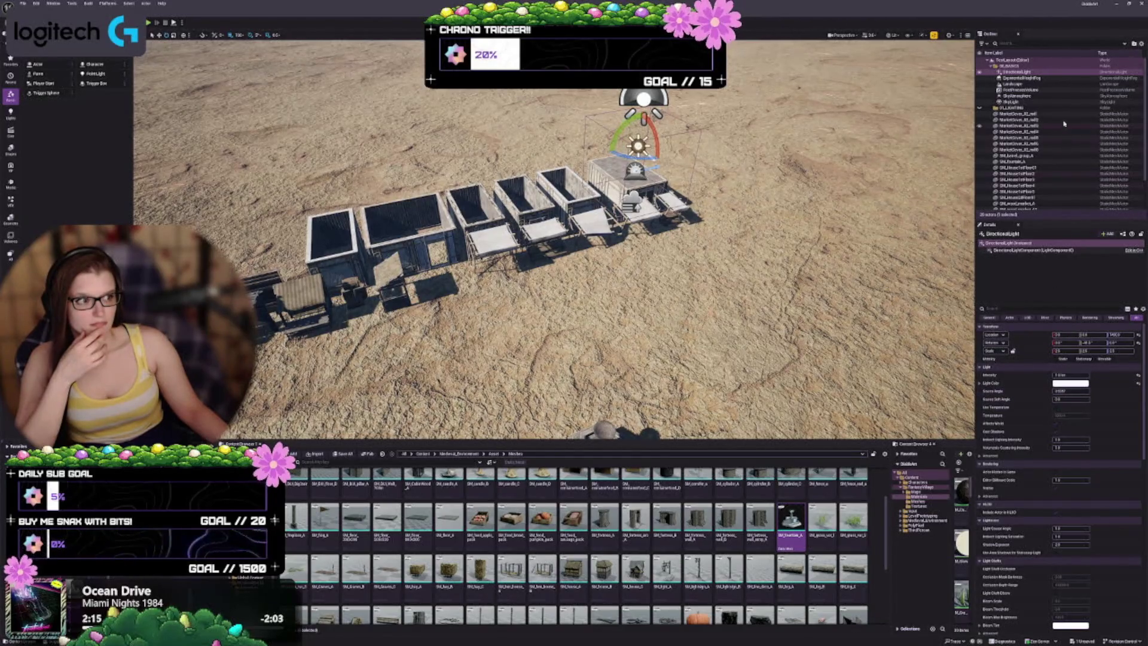
Toggle the sun light's visibility off and on, then set rotation snap to 60°
click(981, 73)
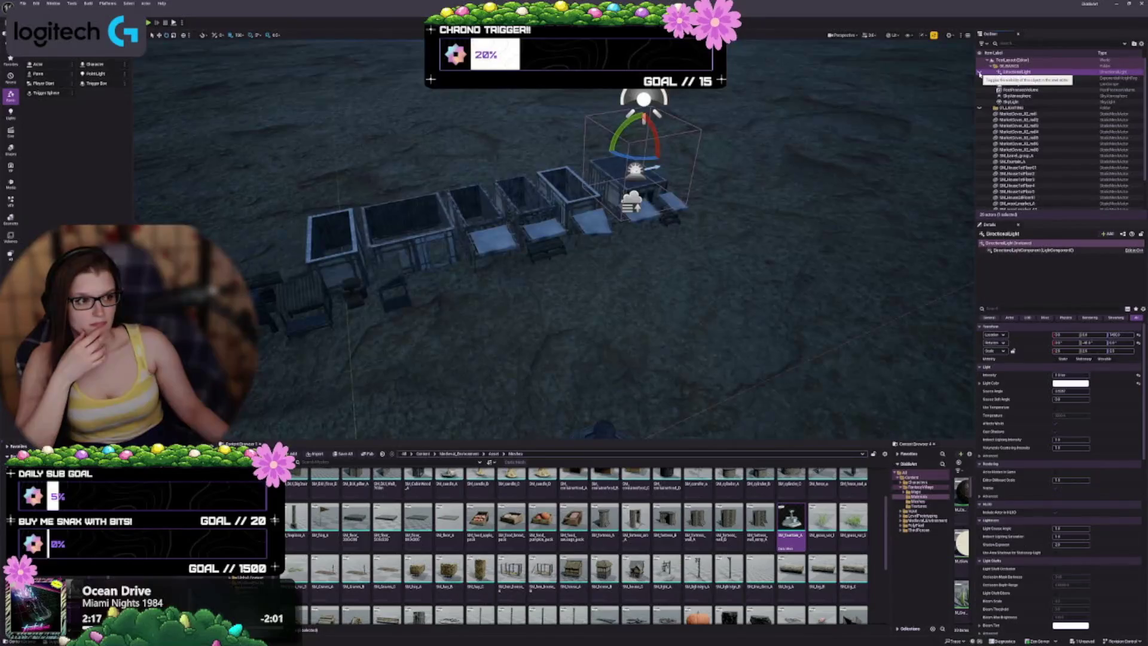
click(981, 73)
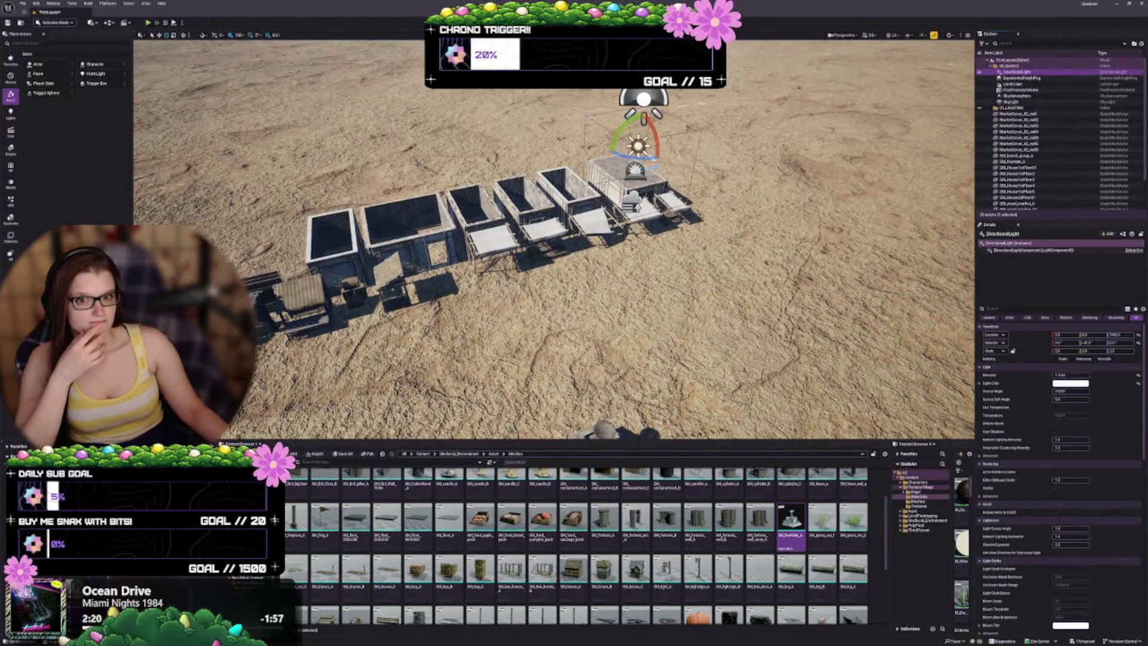
click(258, 36)
click(275, 87)
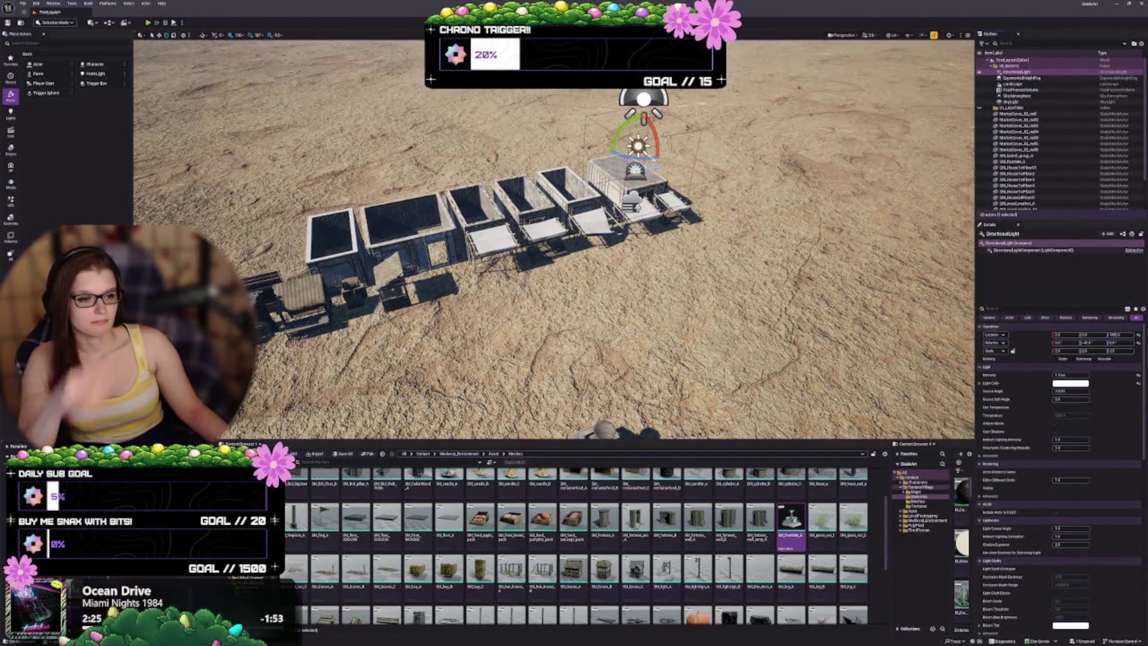
key(Down)
scroll(1046, 446, down, 2)
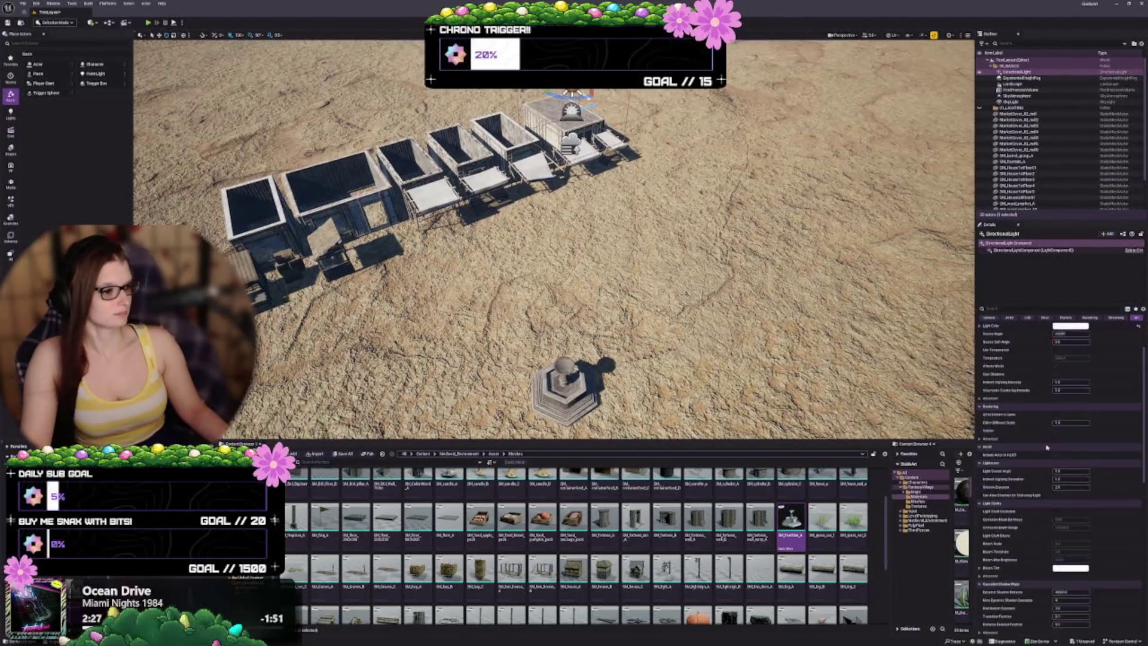
scroll(1046, 447, down, 3)
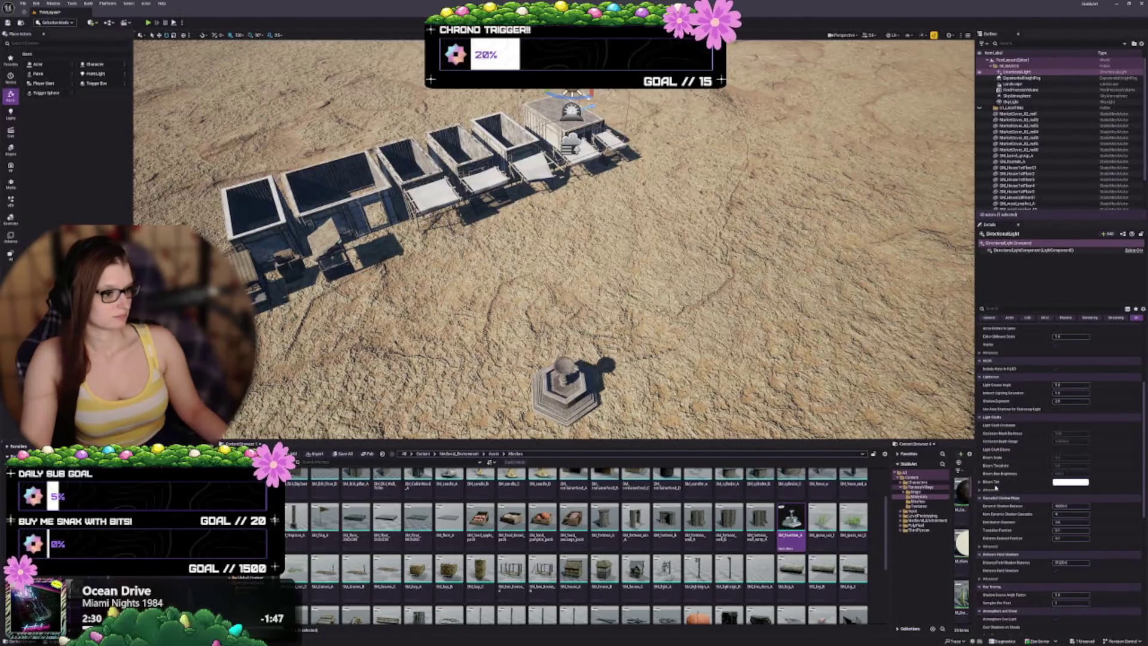
scroll(995, 487, down, 1)
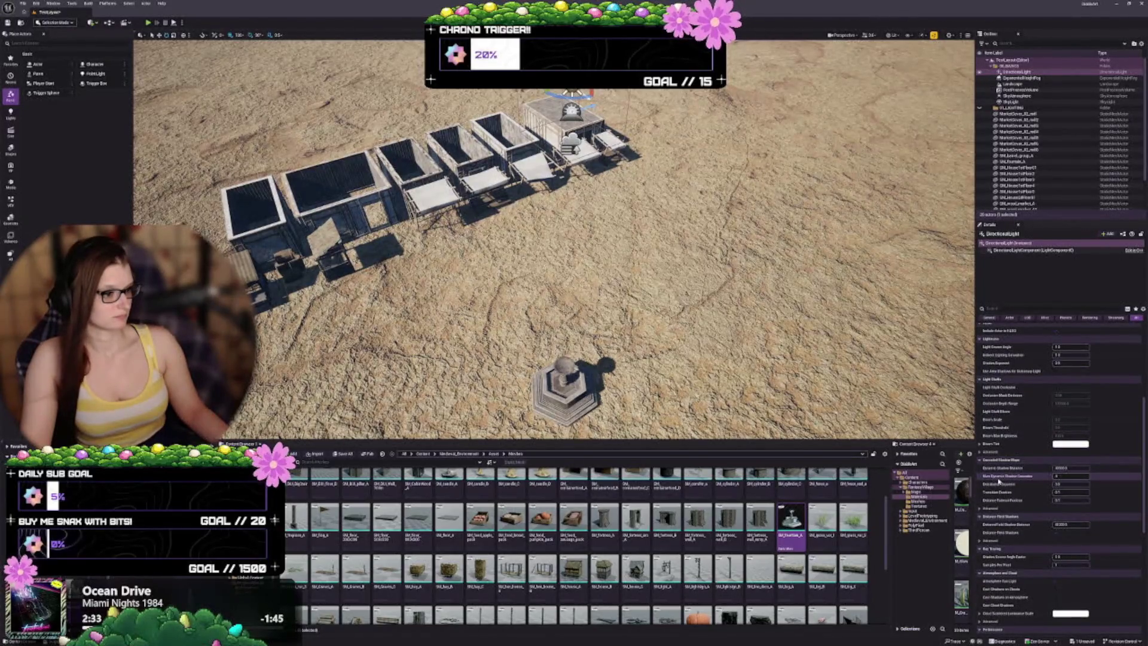
scroll(998, 482, down, 1)
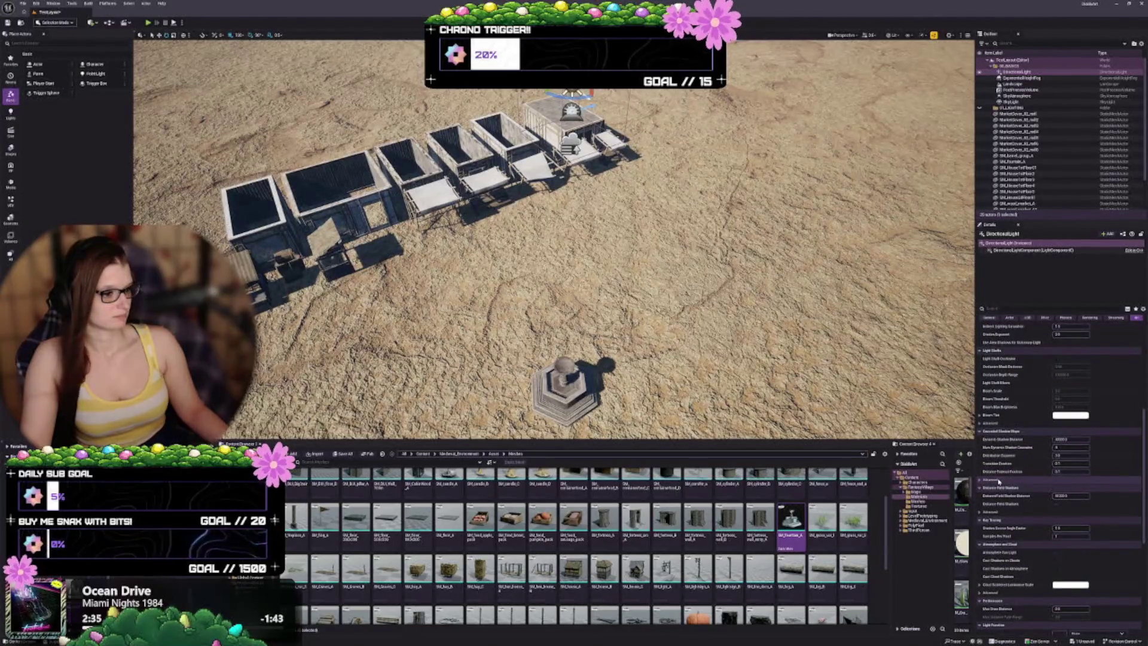
scroll(998, 483, down, 1)
scroll(998, 483, down, 1)
scroll(1004, 480, up, 2)
scroll(1011, 476, up, 6)
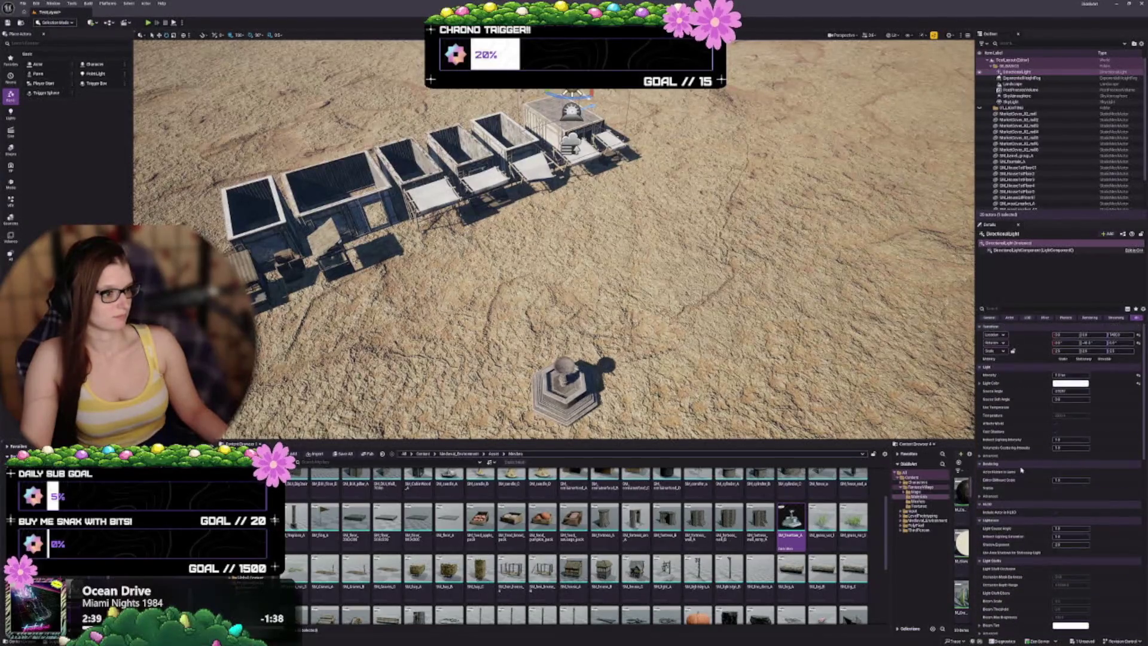
click(1038, 79)
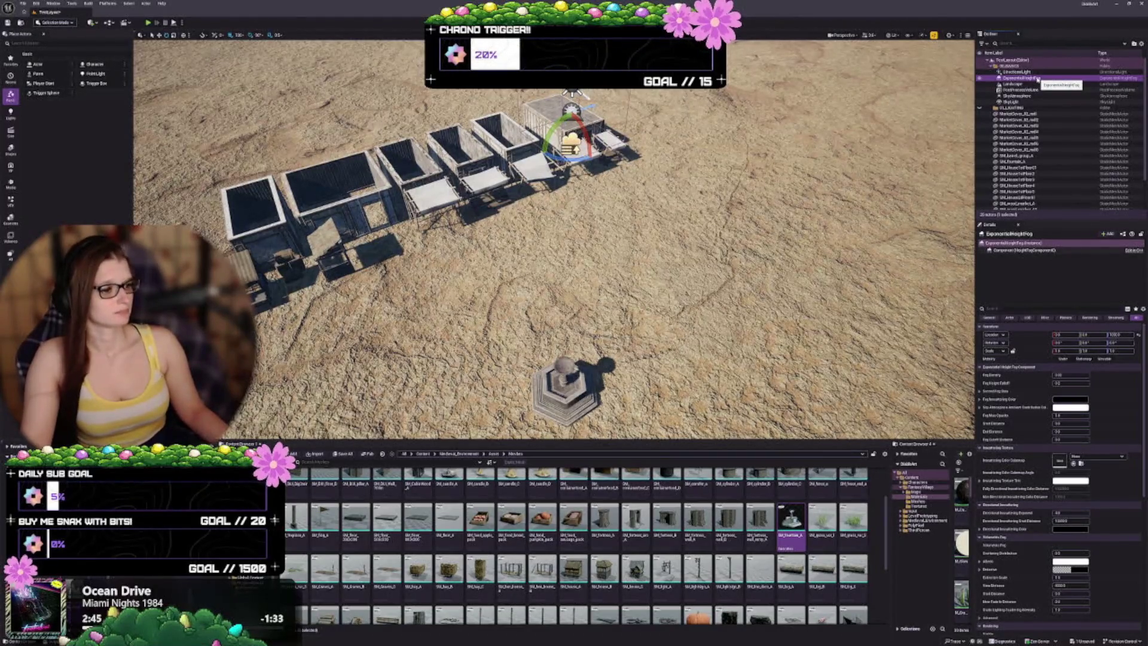
click(1036, 89)
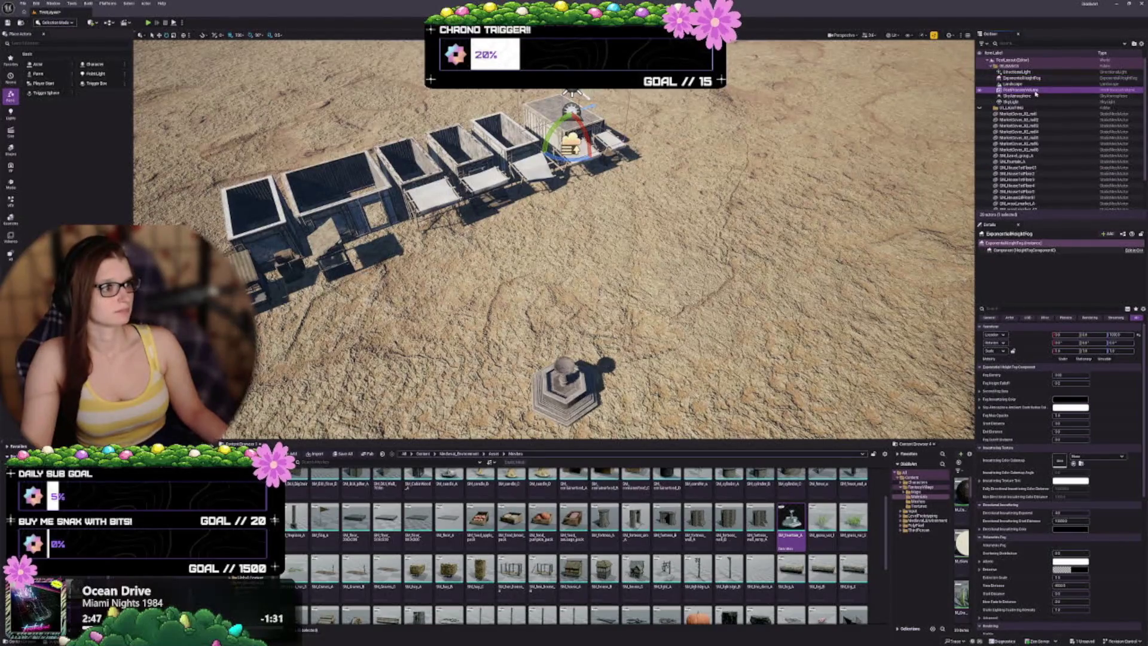
click(1037, 96)
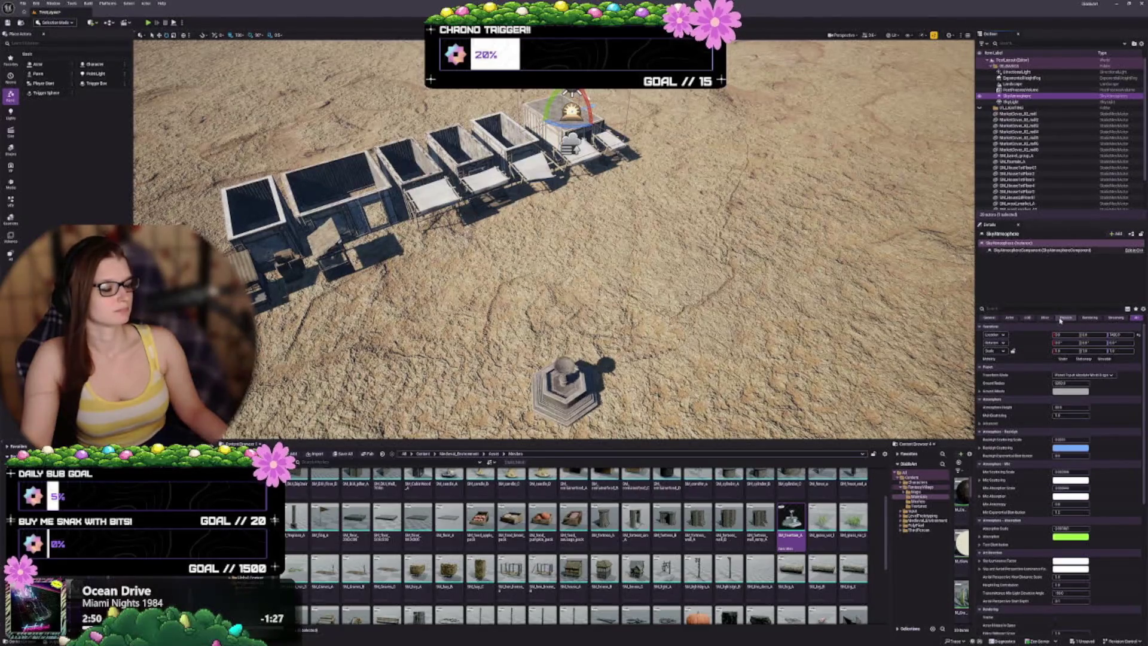
double_click(1007, 96)
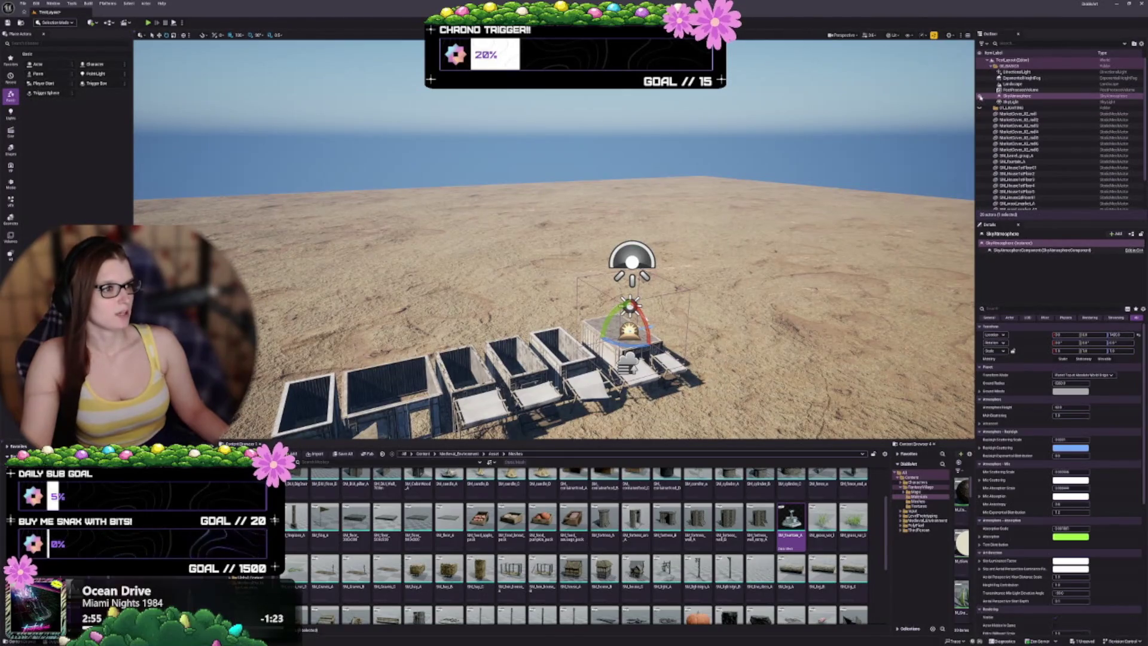
key(h)
key(ctrl+h)
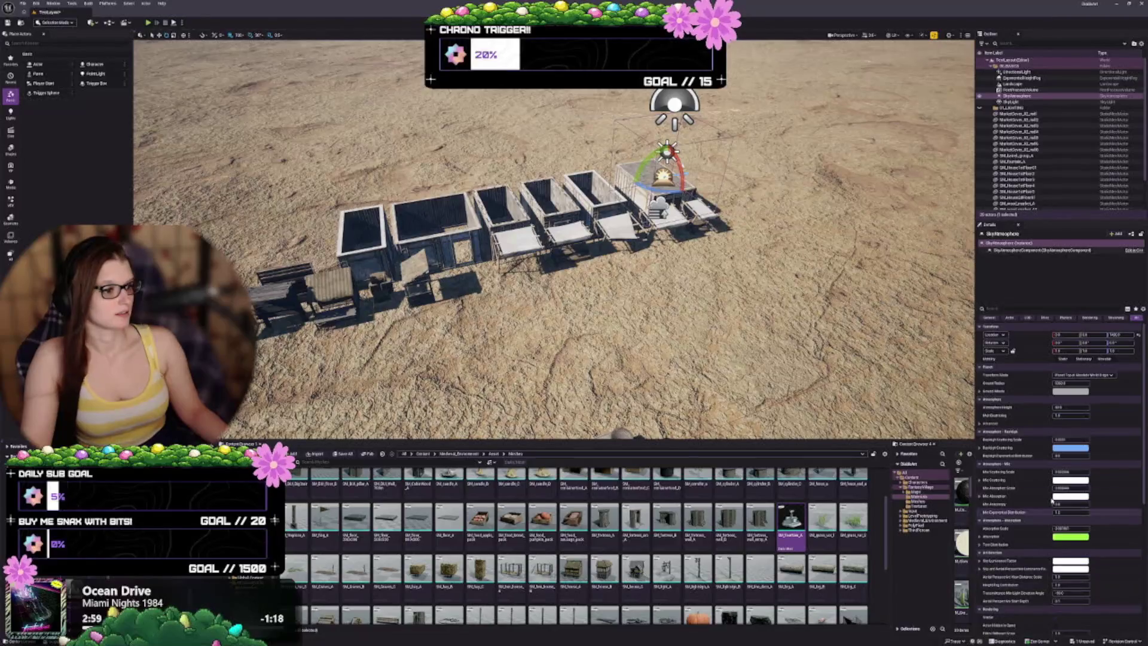
scroll(1046, 513, down, 4)
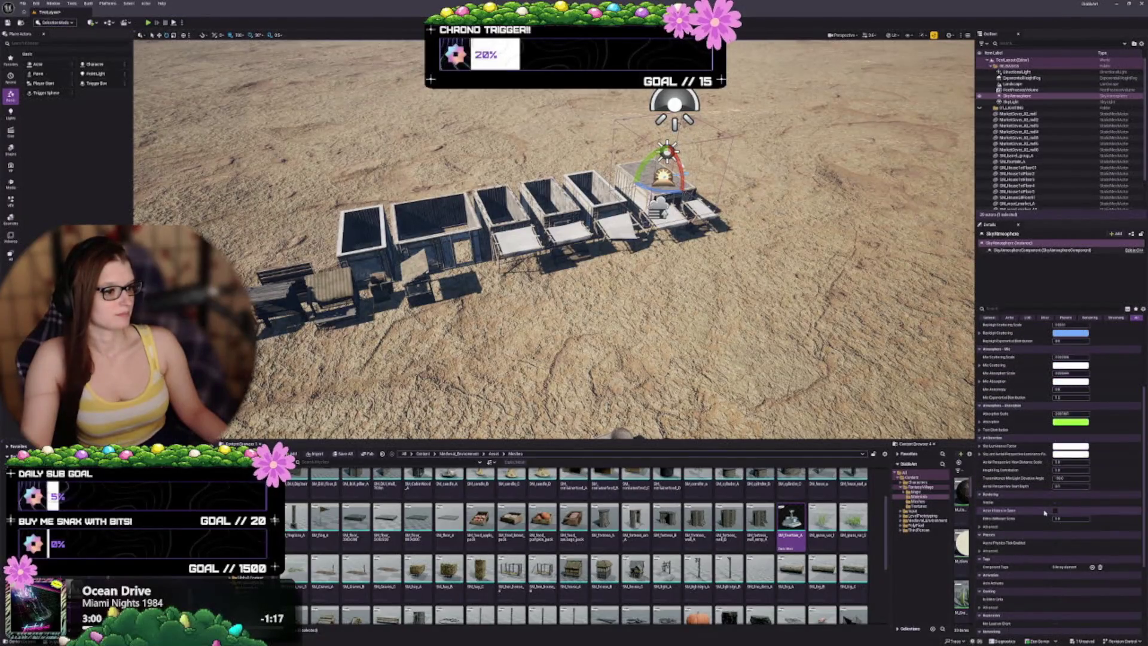
scroll(1040, 506, up, 3)
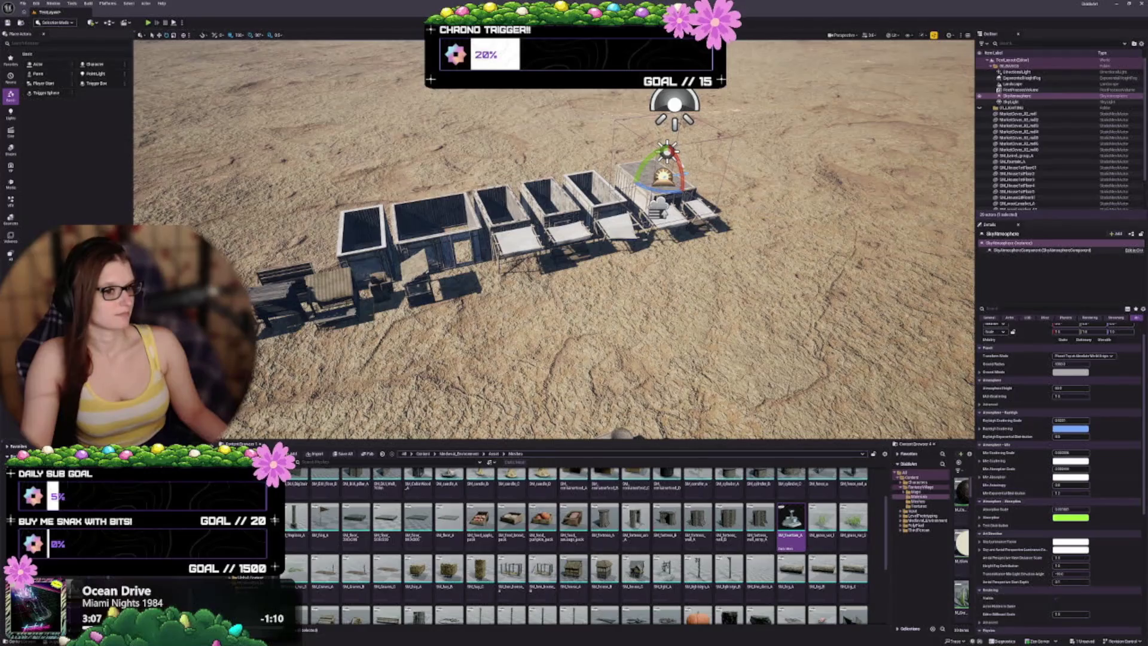
key(w)
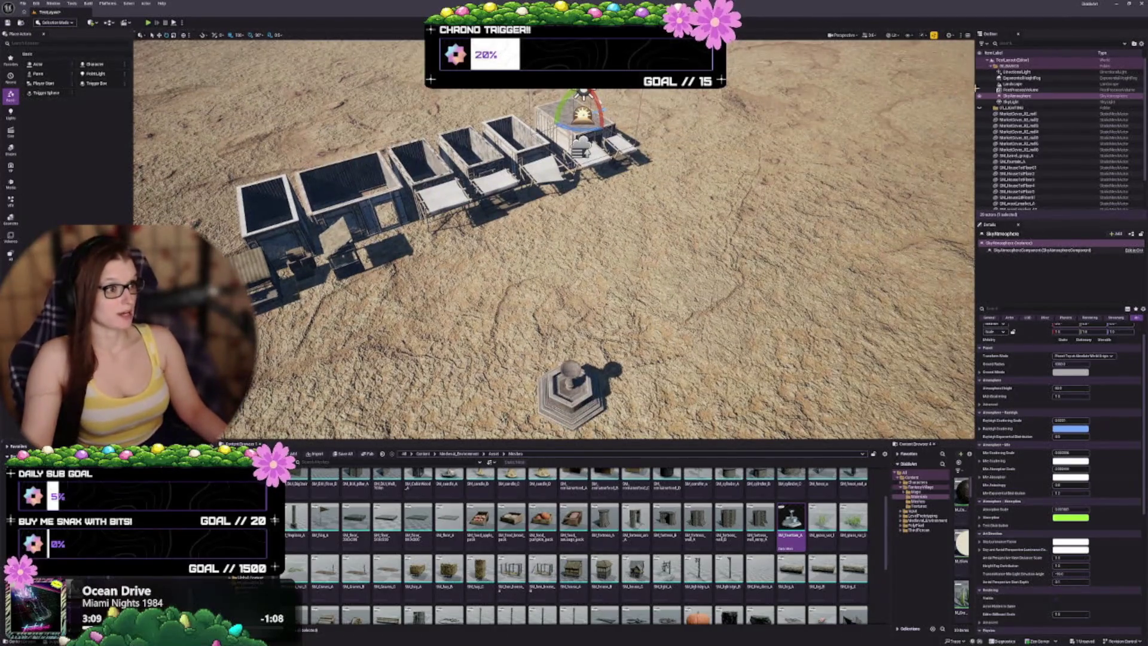
click(1024, 72)
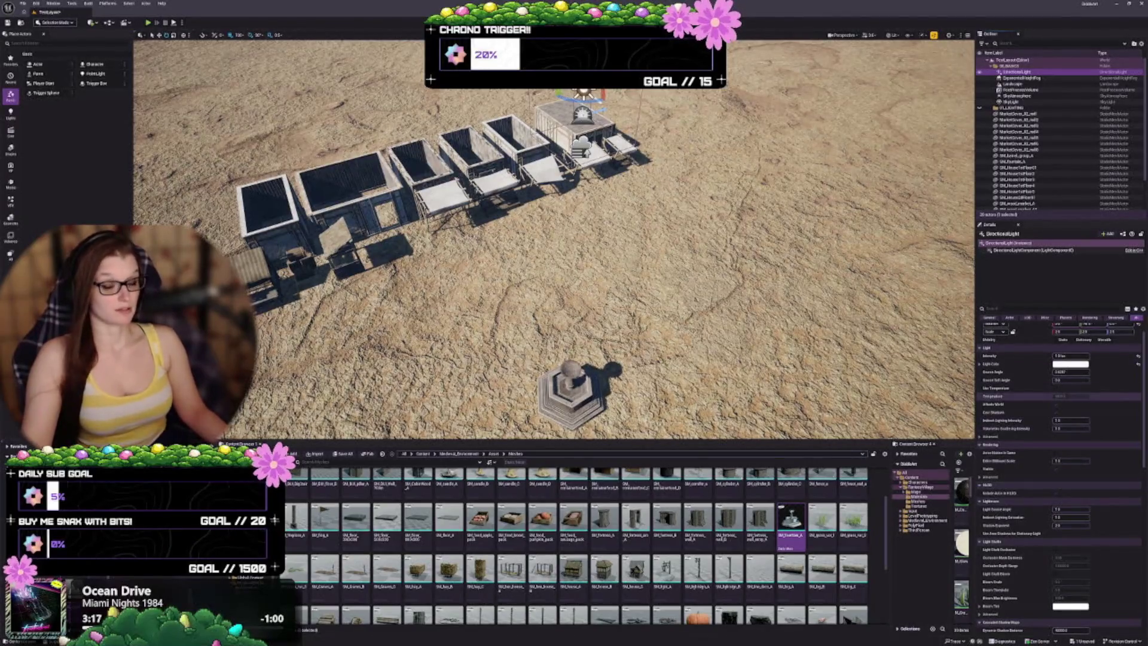
In Content Browser 4, open Medieval_Environment's Material_Instances, pick ML_Landscape_Master, and select Landscape
scroll(553, 239, up, 5)
key(Escape)
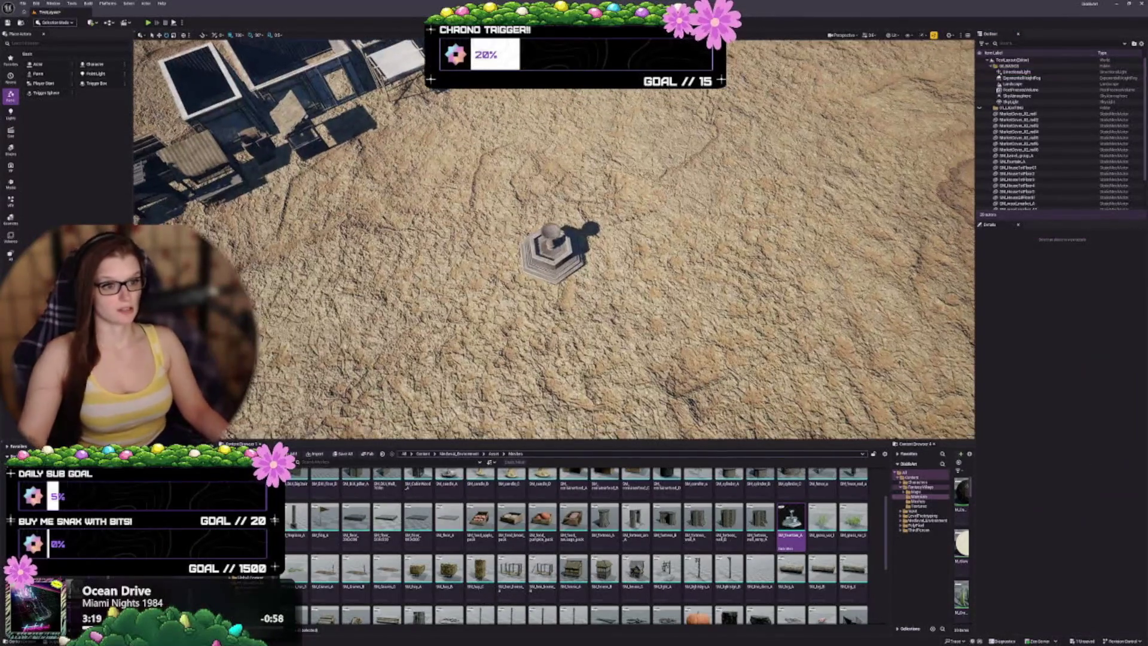
scroll(553, 251, up, 3)
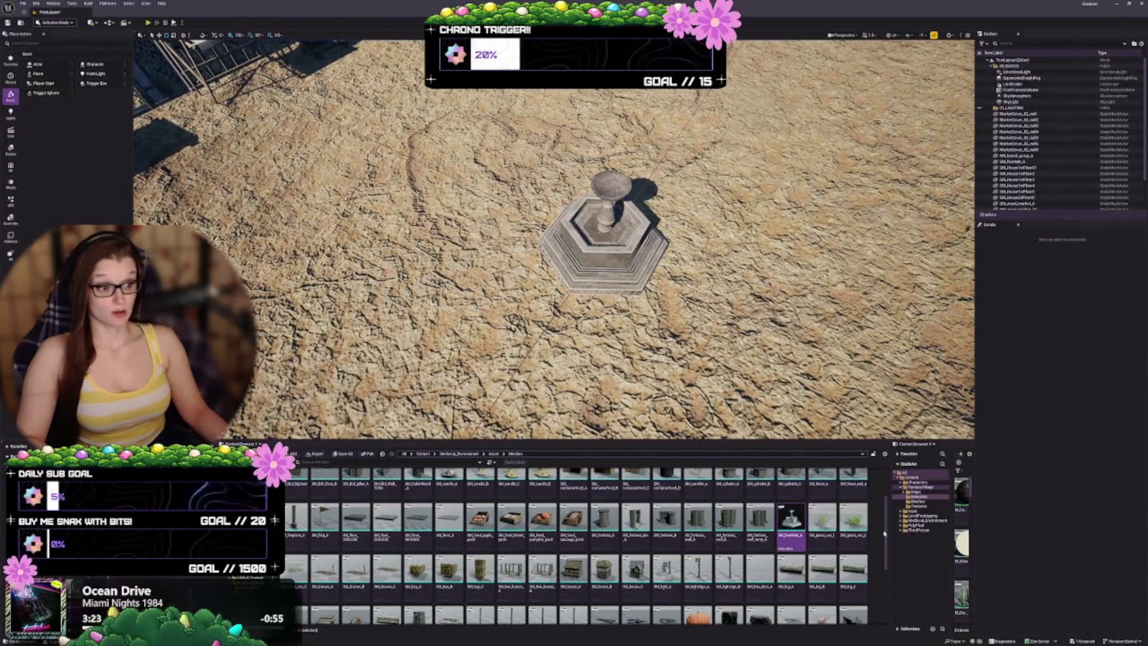
drag(890, 531, 600, 531)
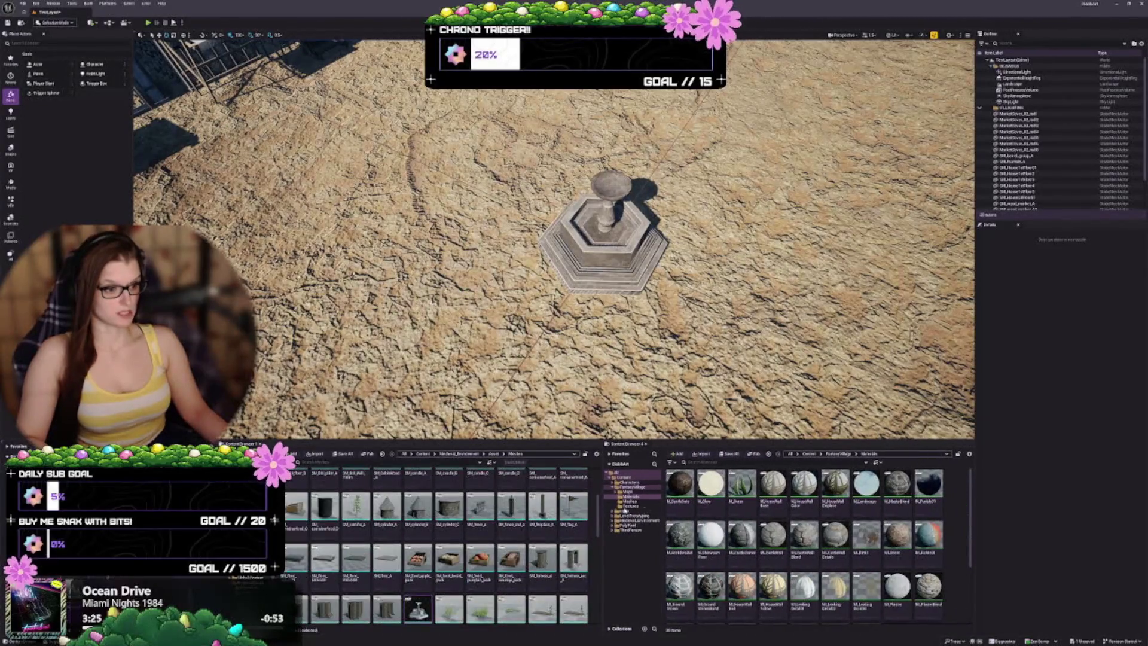
click(842, 454)
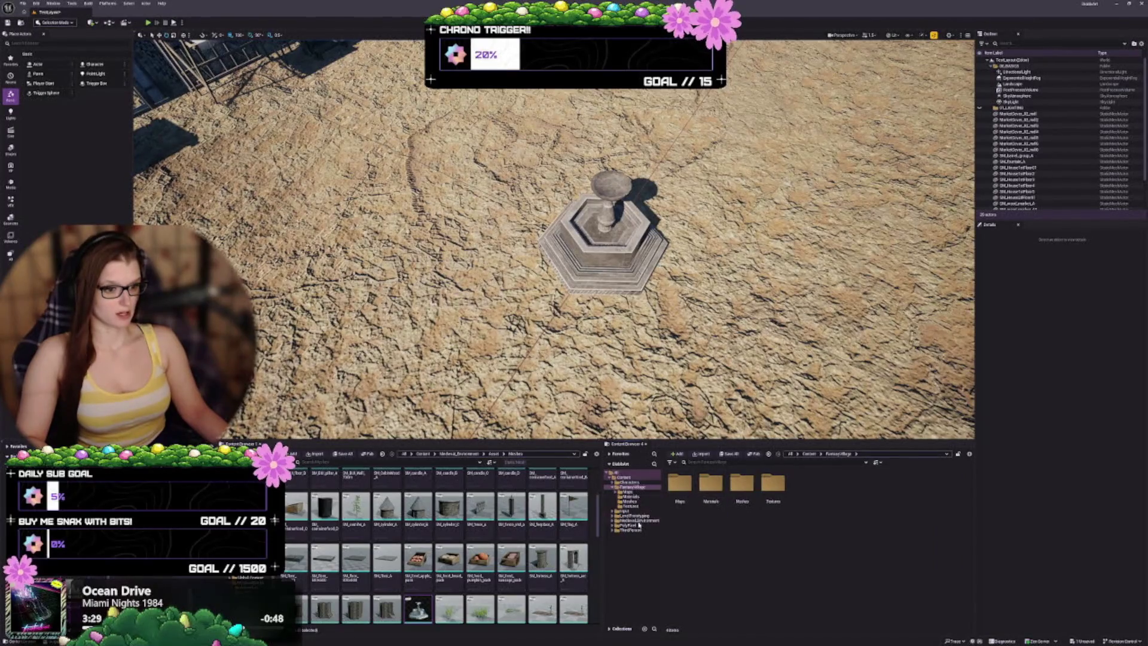
click(638, 521)
double_click(680, 485)
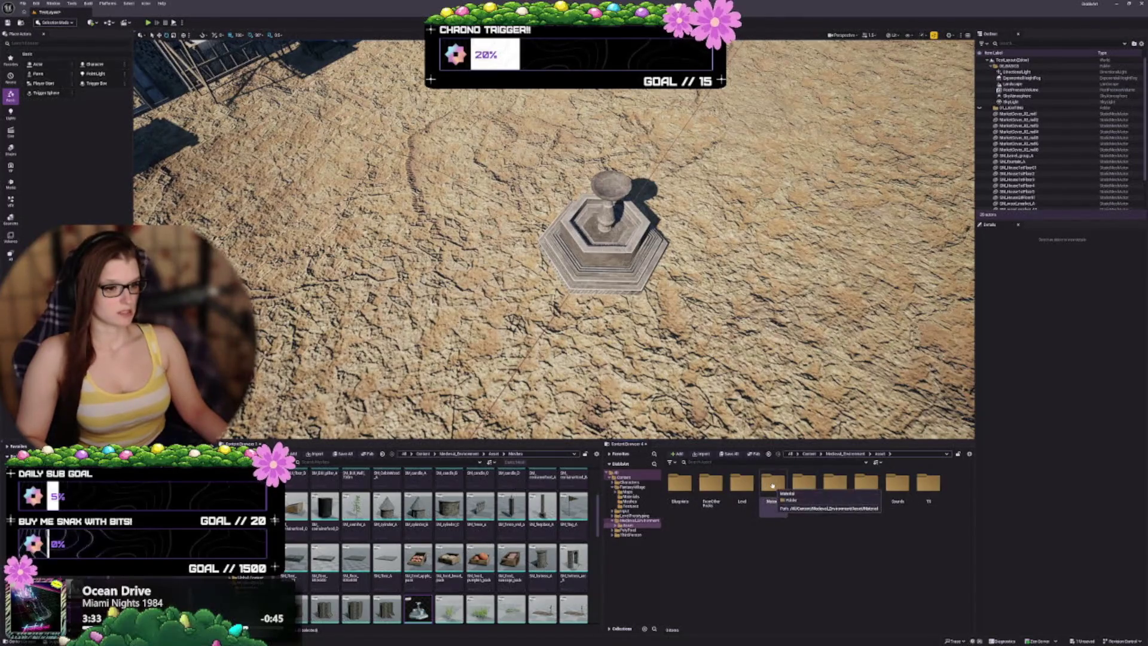
double_click(774, 485)
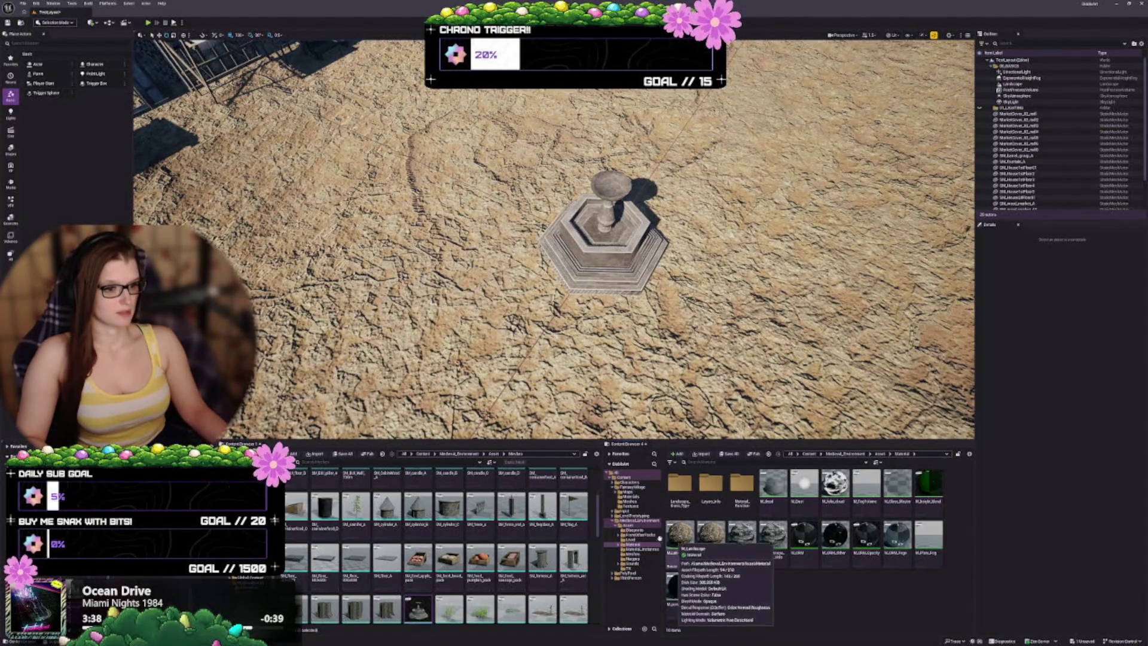
click(640, 549)
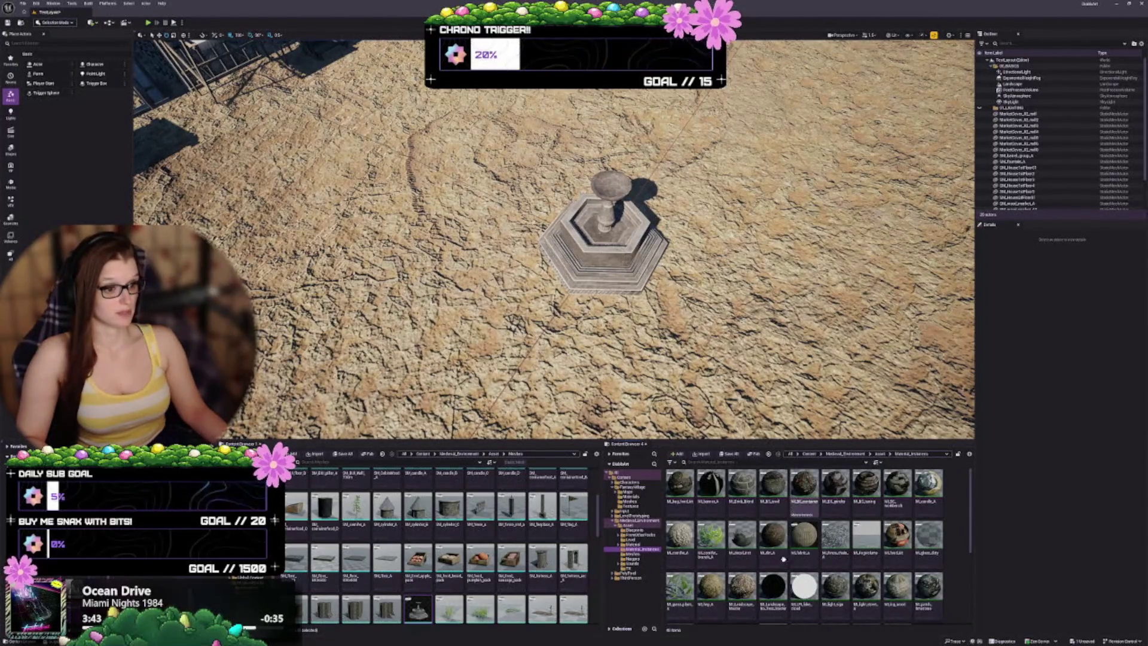
click(742, 592)
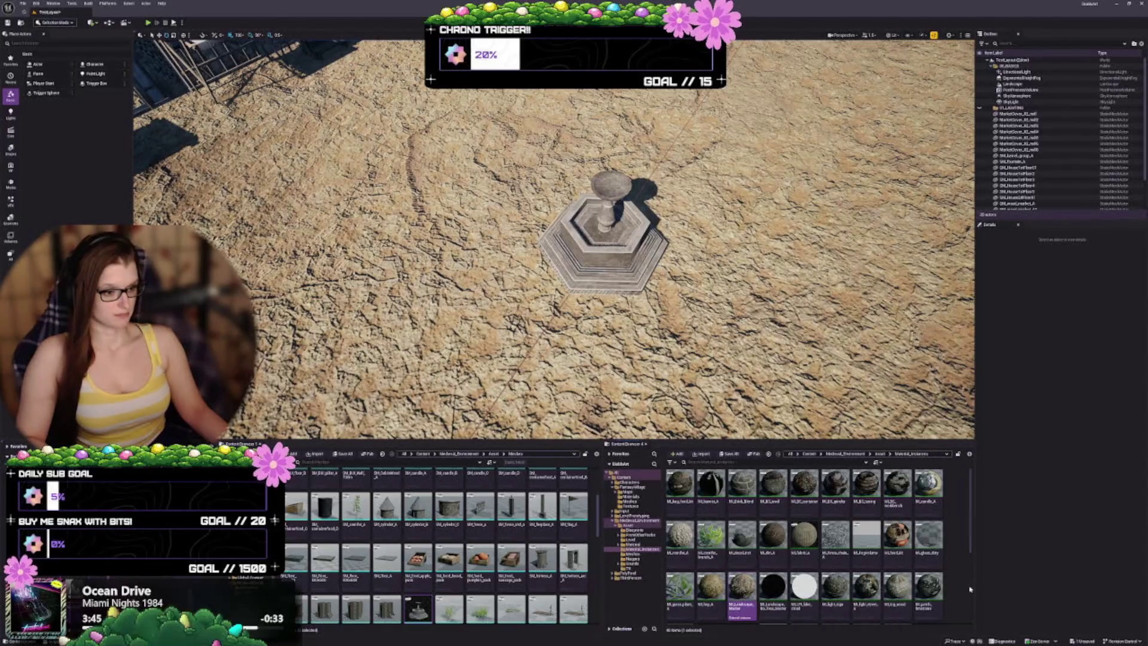
click(1027, 85)
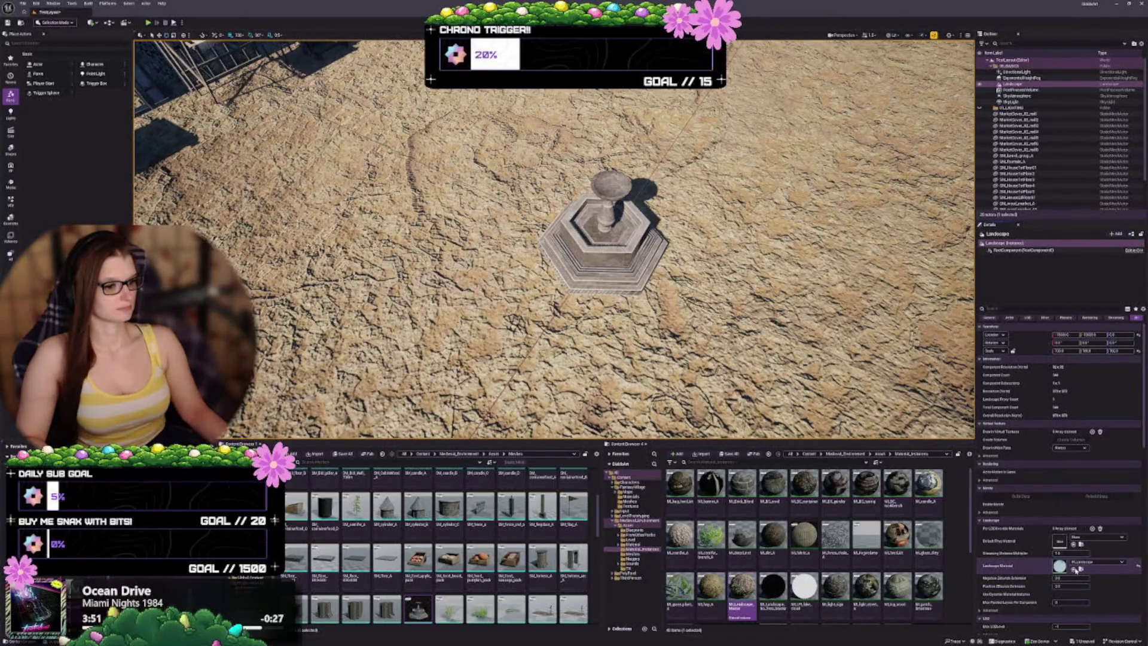
Assign ML_Landscape_Master as the Landscape Material and enter Landscape Mode, checking Paint and Manage
click(1073, 569)
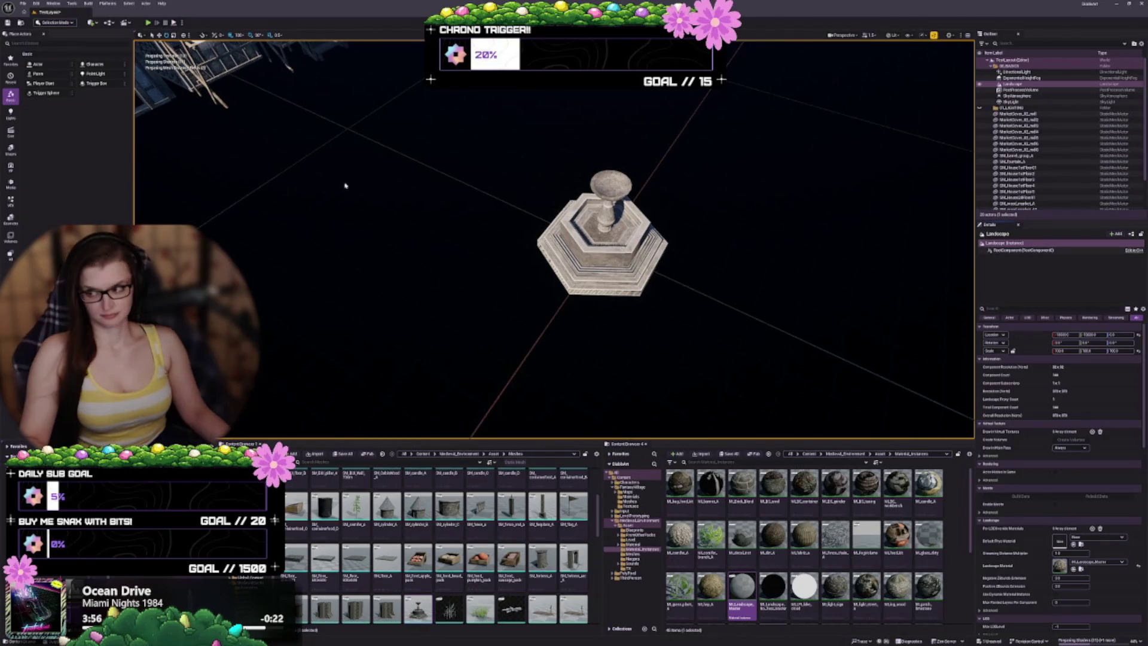
key(shift+2)
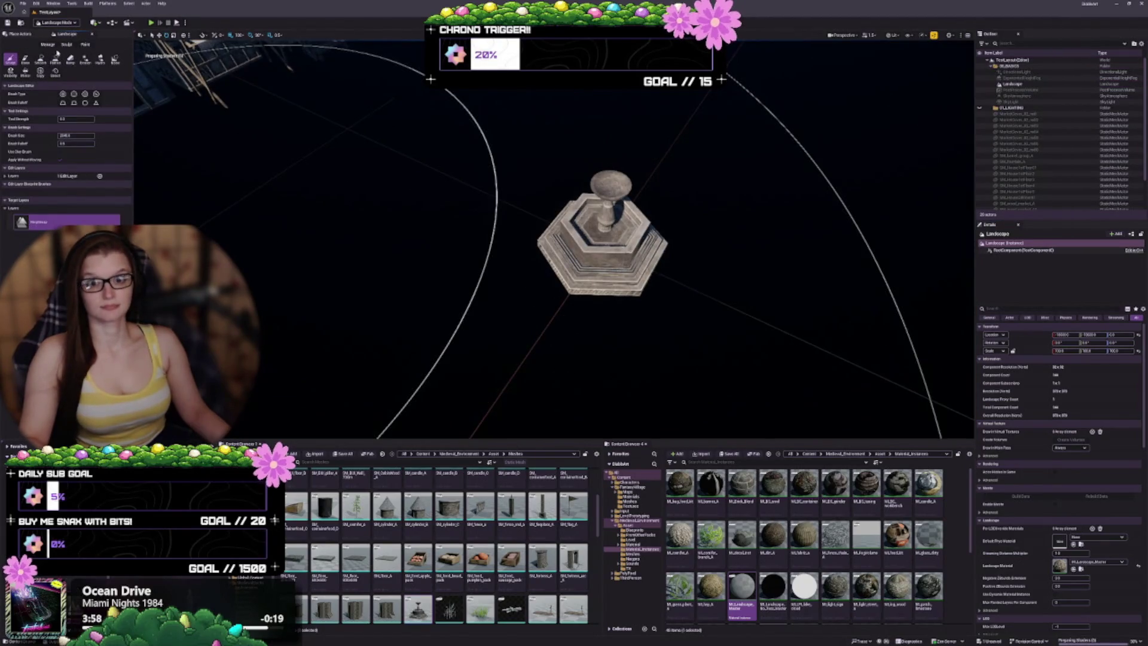
click(85, 46)
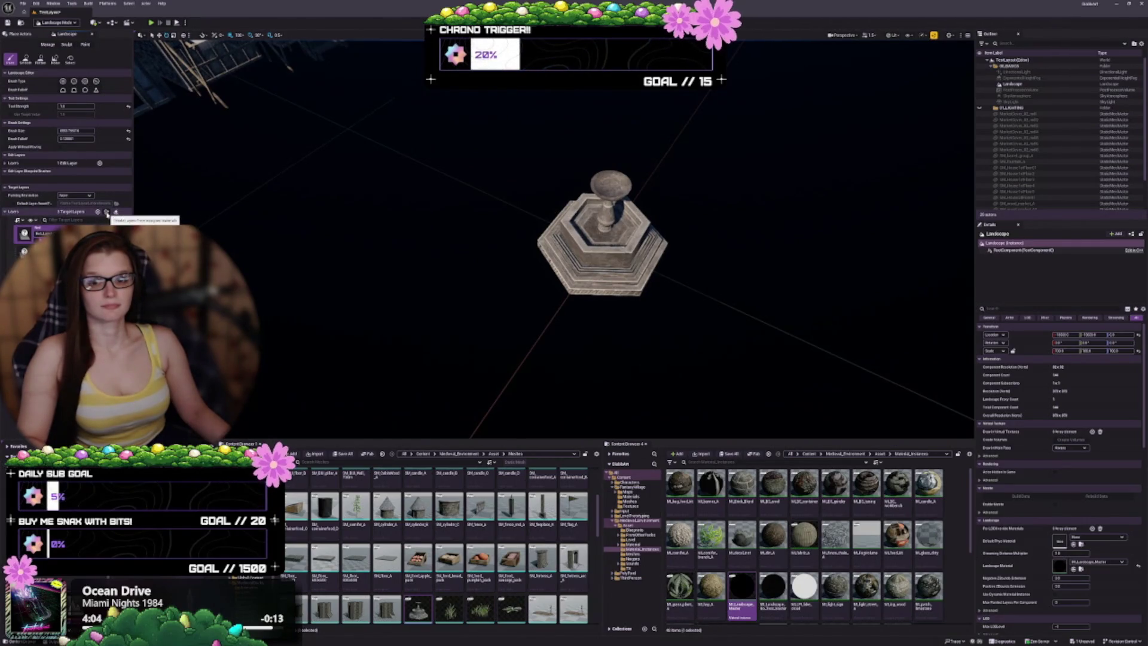
click(53, 46)
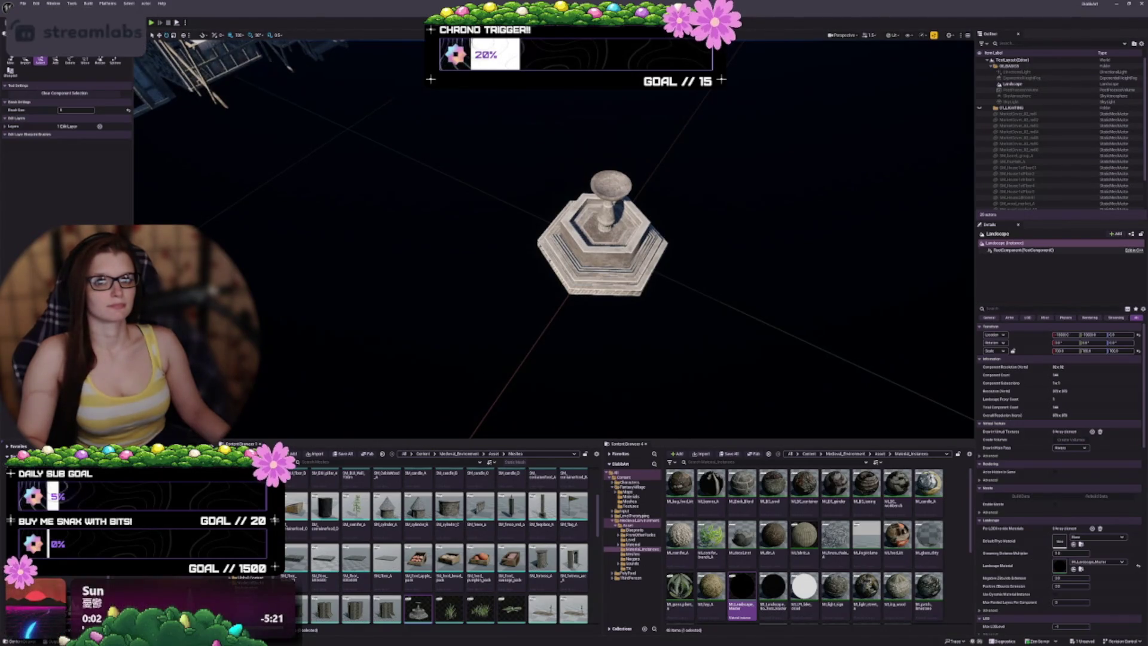
click(72, 48)
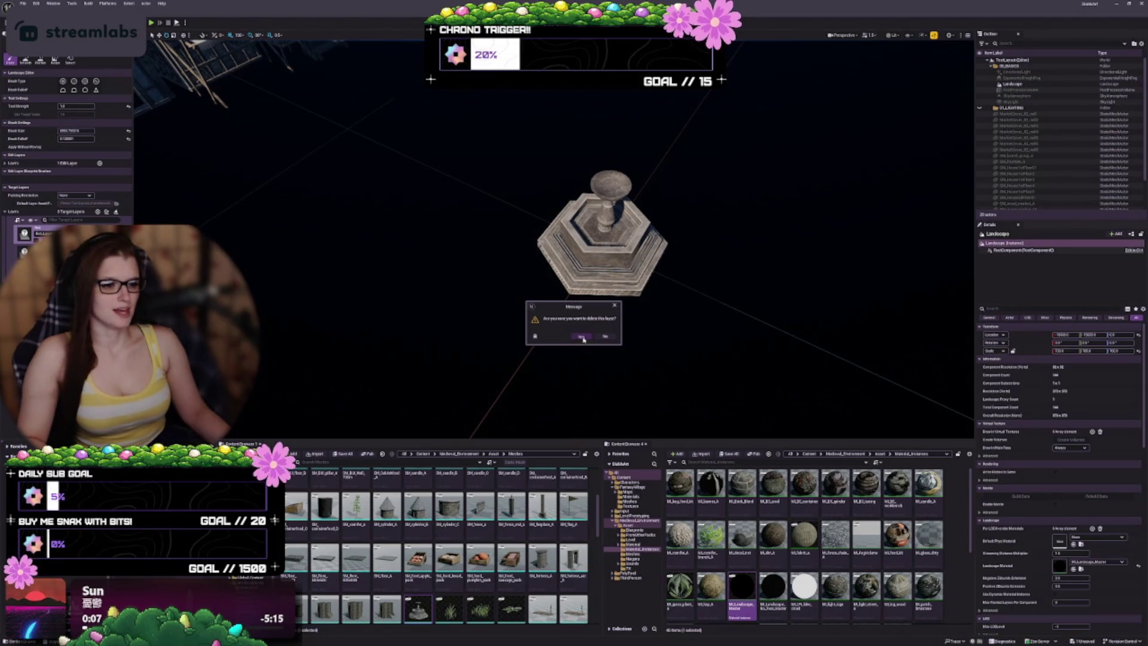
Delete both landscape paint target layers, confirming each deletion with Yes
key(Delete)
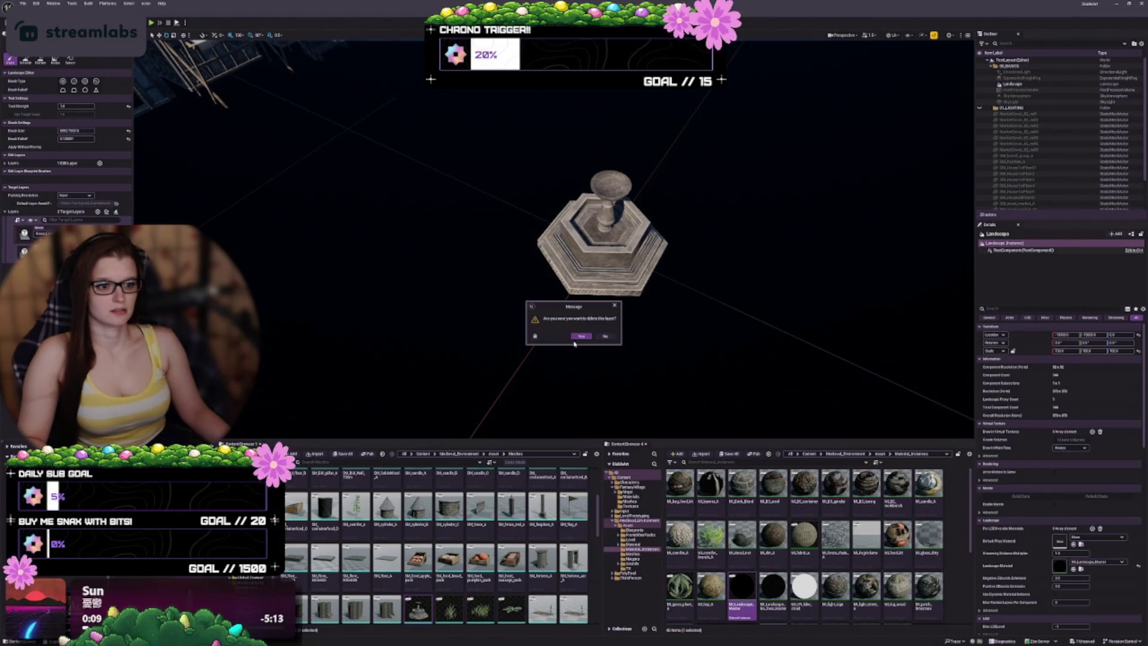
click(578, 336)
key(Delete)
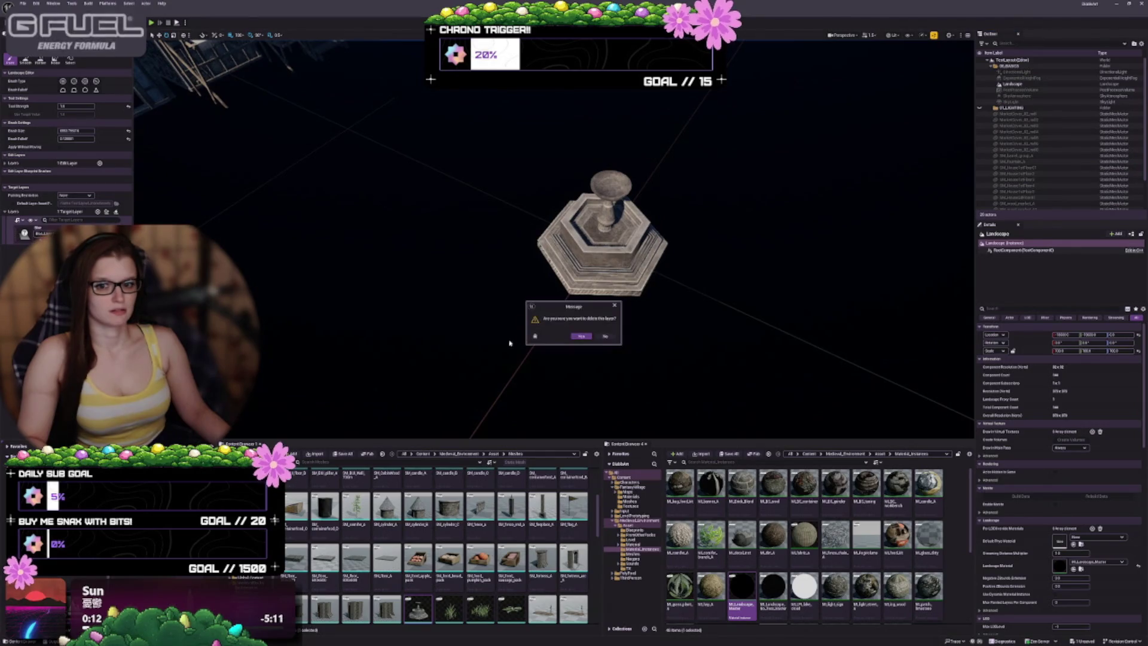
click(578, 337)
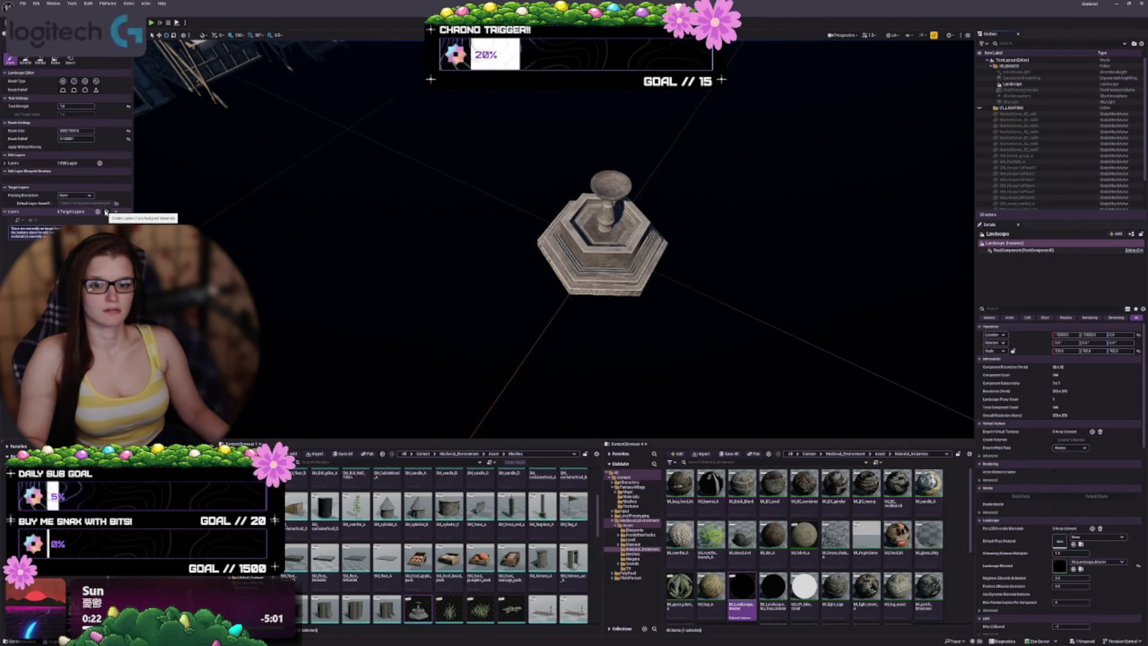
Create paint layers from the assigned material and select the second layer
click(106, 212)
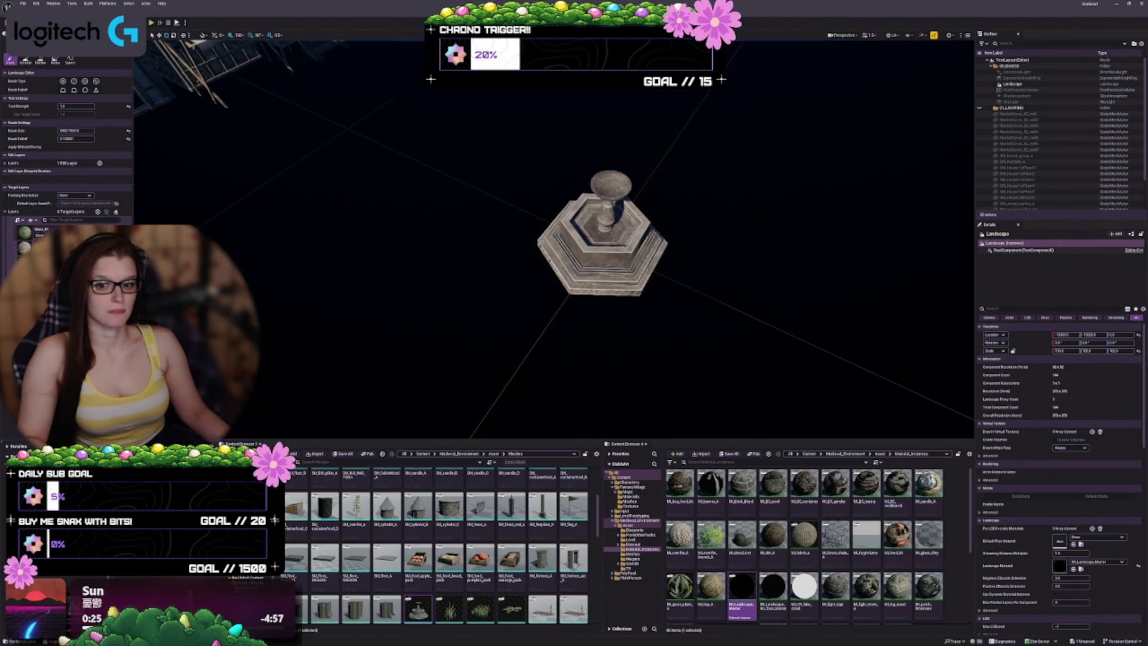
click(38, 232)
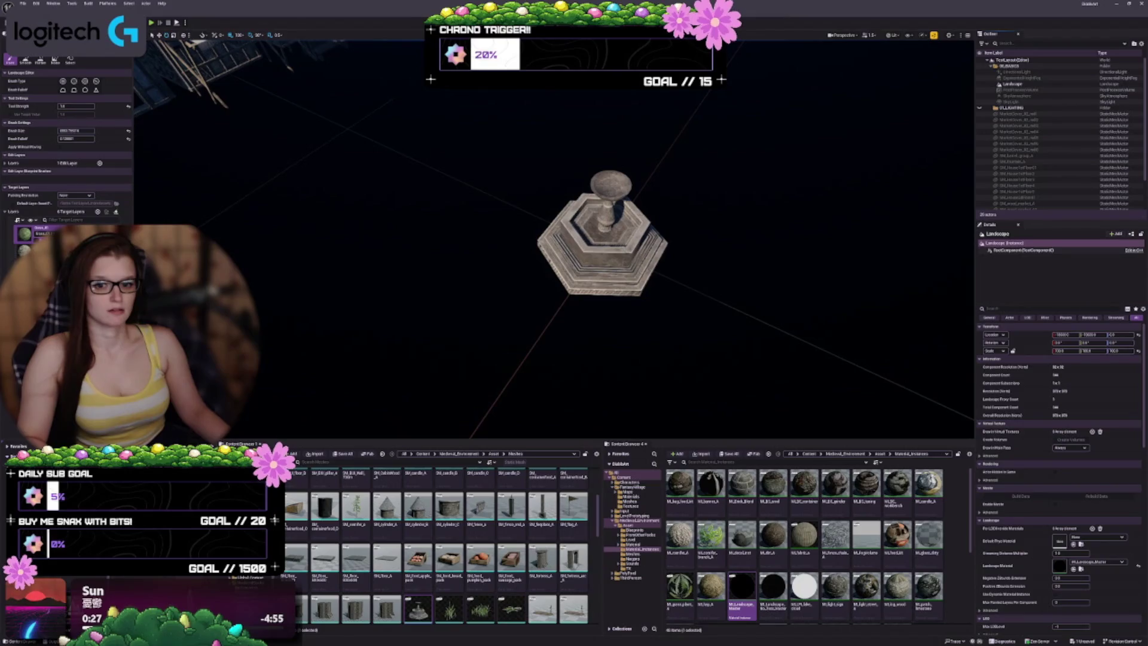
click(36, 251)
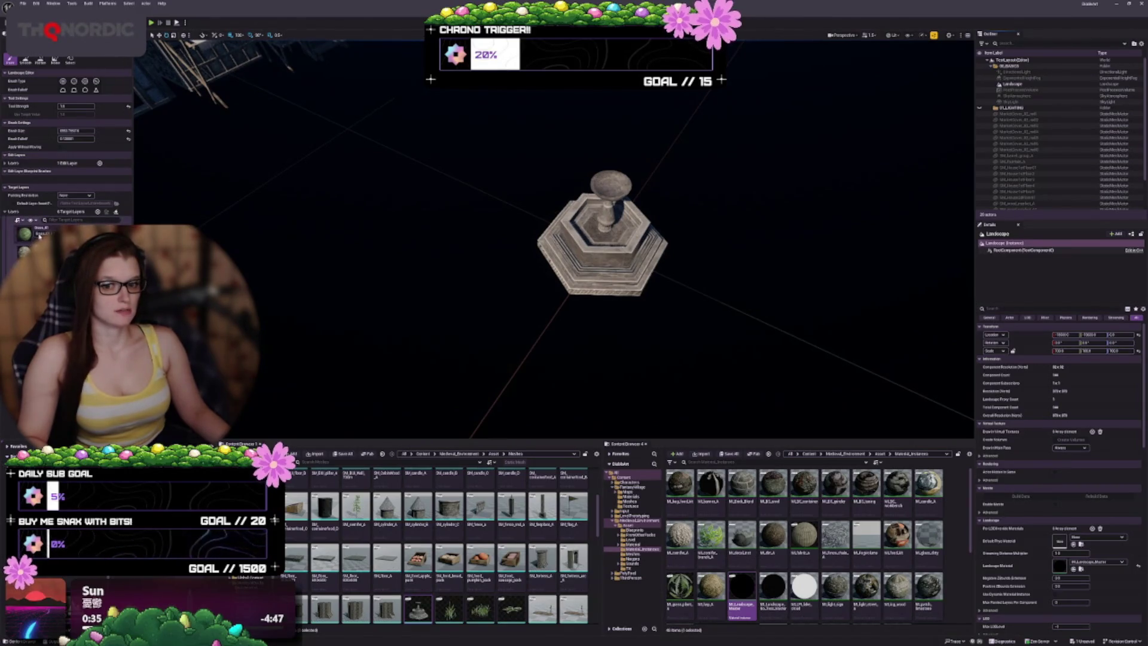
scroll(454, 238, down, 6)
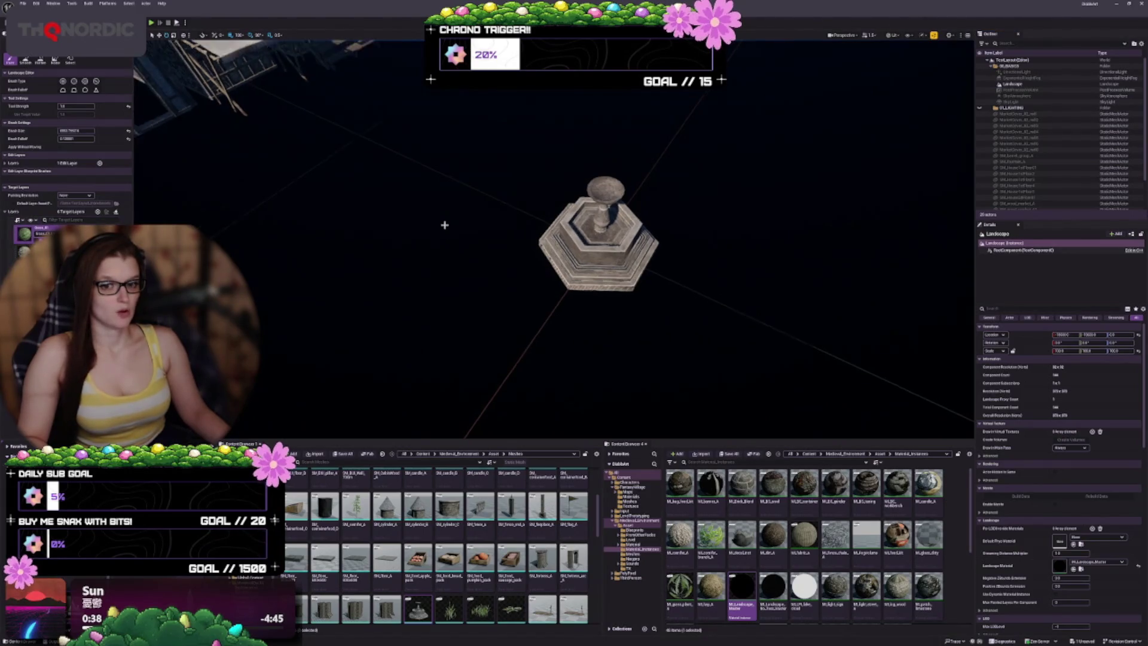
scroll(405, 223, down, 2)
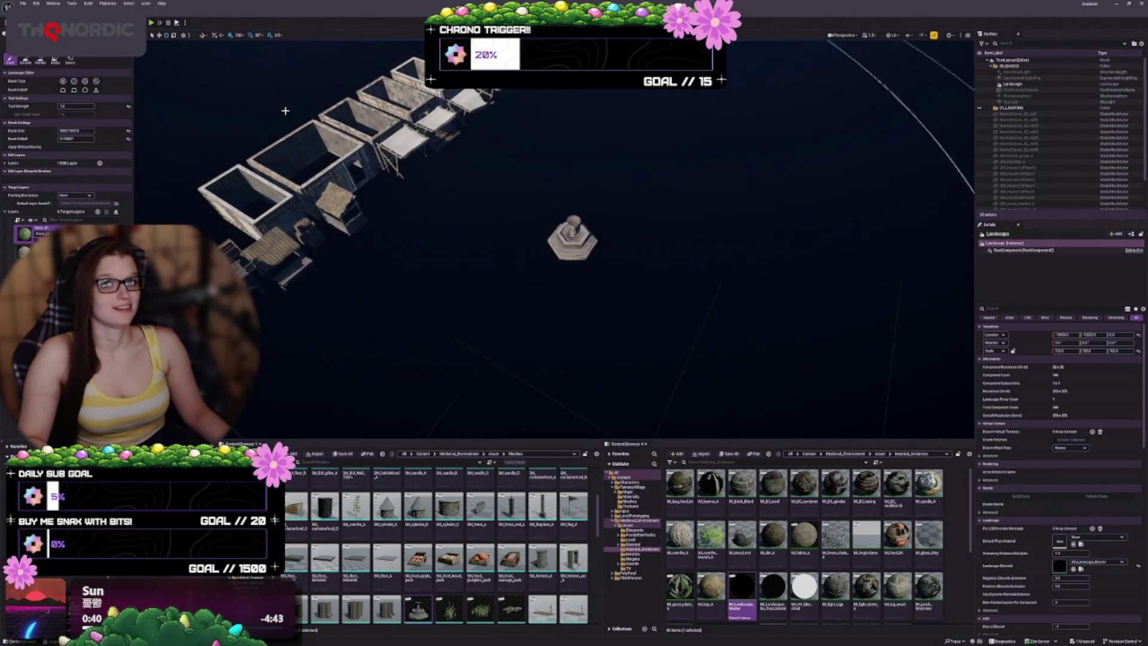
scroll(553, 240, down, 2)
scroll(551, 232, down, 5)
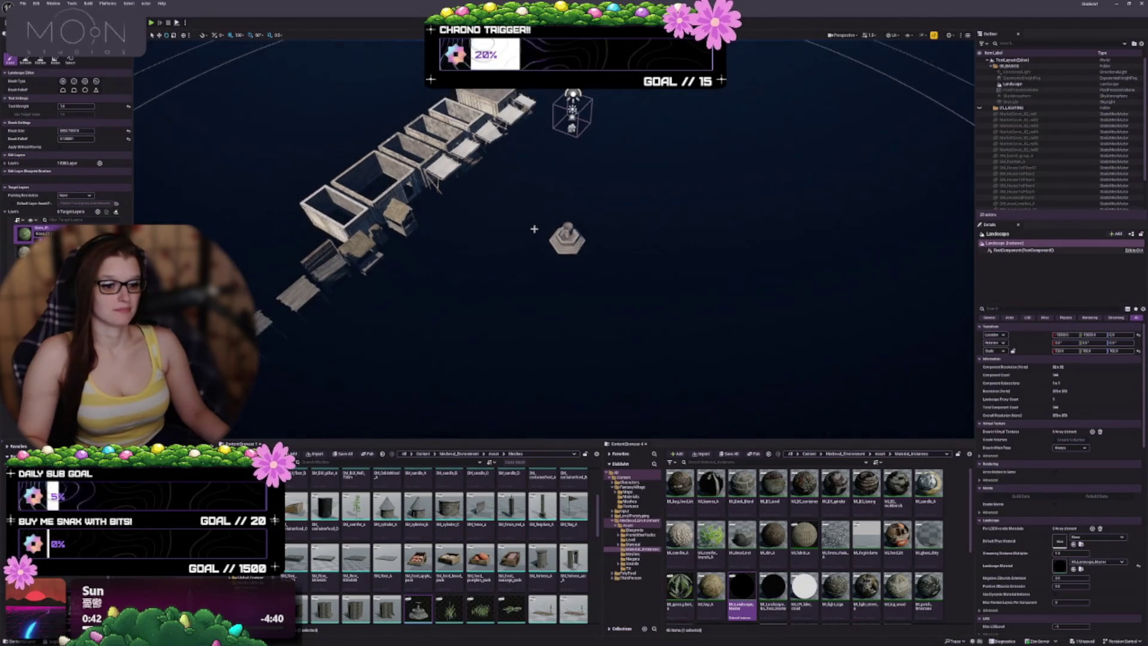
scroll(554, 233, down, 6)
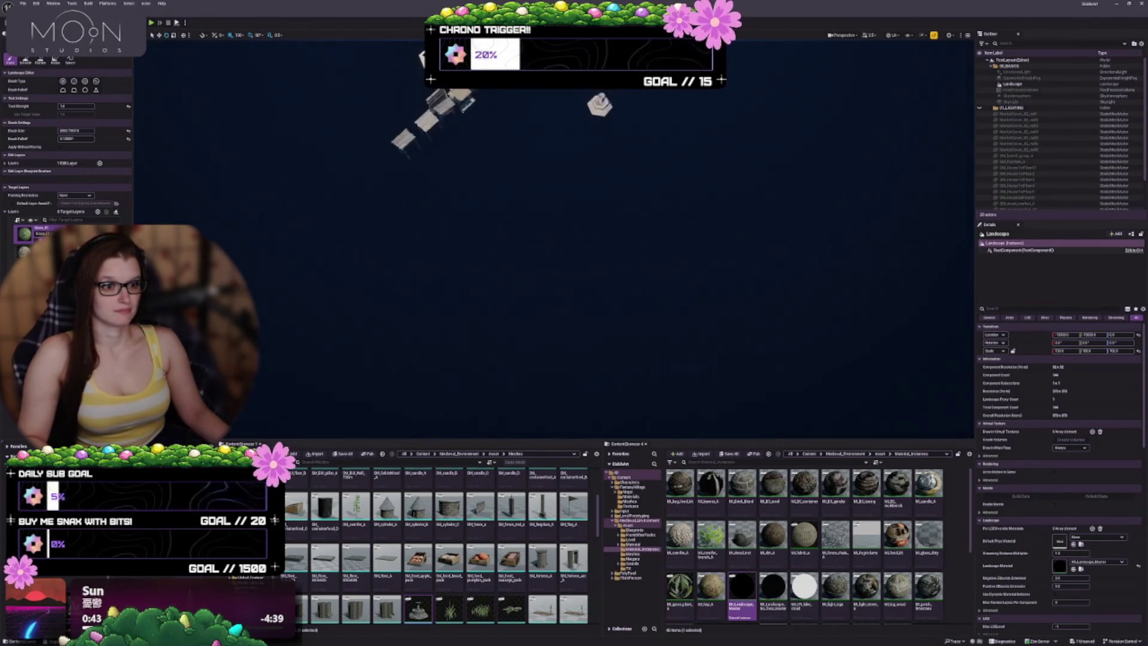
mouse_move(553, 233)
mouse_down()
mouse_move(320, 226)
mouse_move(174, 237)
mouse_up()
Brush sand across the top, middle and left areas of the landscape
click(24, 251)
mouse_move(546, 116)
mouse_down()
mouse_move(520, 81)
mouse_move(487, 197)
mouse_move(476, 188)
mouse_move(699, 251)
mouse_move(769, 333)
mouse_move(538, 269)
mouse_move(347, 256)
mouse_move(597, 383)
mouse_up()
mouse_move(659, 333)
mouse_down()
mouse_move(672, 333)
mouse_move(505, 284)
mouse_move(320, 114)
mouse_move(269, 251)
mouse_move(275, 287)
mouse_move(326, 353)
mouse_move(377, 281)
mouse_up()
mouse_move(523, 332)
mouse_down()
mouse_move(372, 218)
mouse_move(153, 205)
mouse_move(179, 218)
mouse_move(490, 167)
mouse_move(615, 256)
mouse_move(384, 256)
mouse_move(474, 116)
mouse_move(544, 102)
mouse_up()
scroll(615, 192, up, 10)
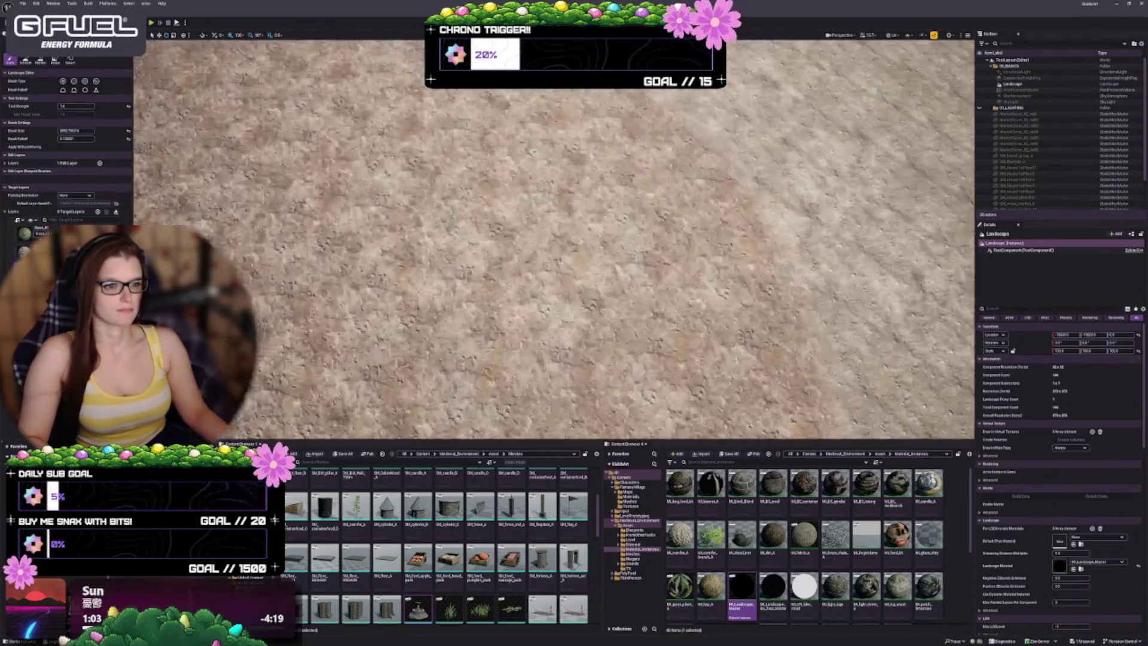
scroll(553, 239, down, 5)
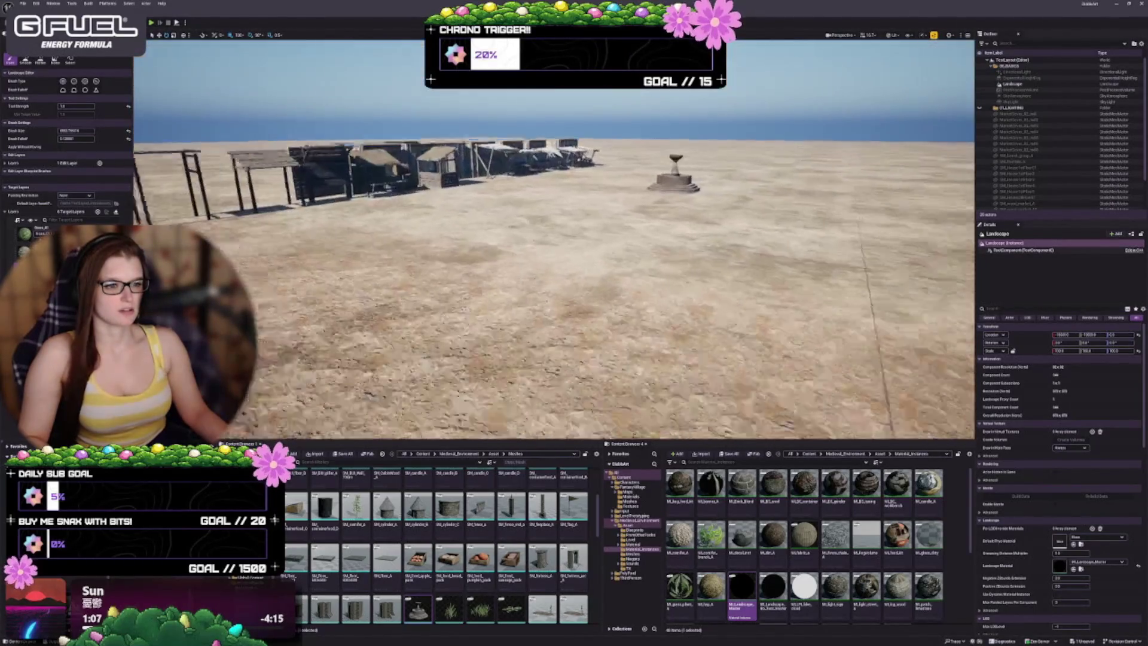
mouse_move(553, 239)
mouse_down()
mouse_move(554, 179)
mouse_move(554, 311)
mouse_up()
scroll(554, 239, down, 3)
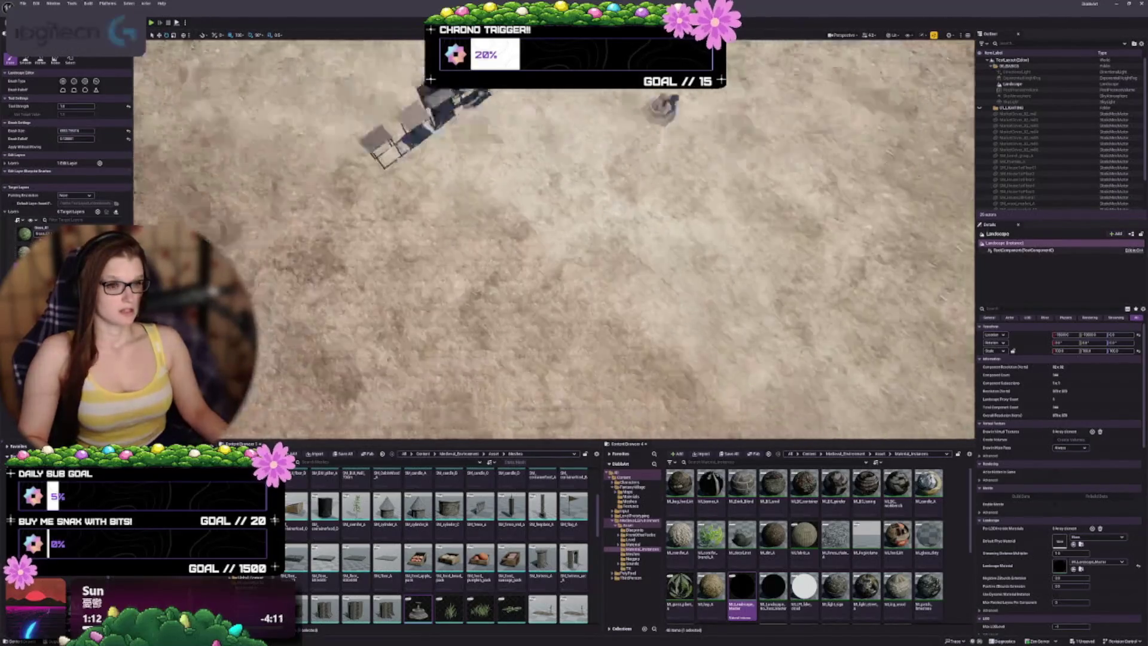
scroll(627, 124, up, 3)
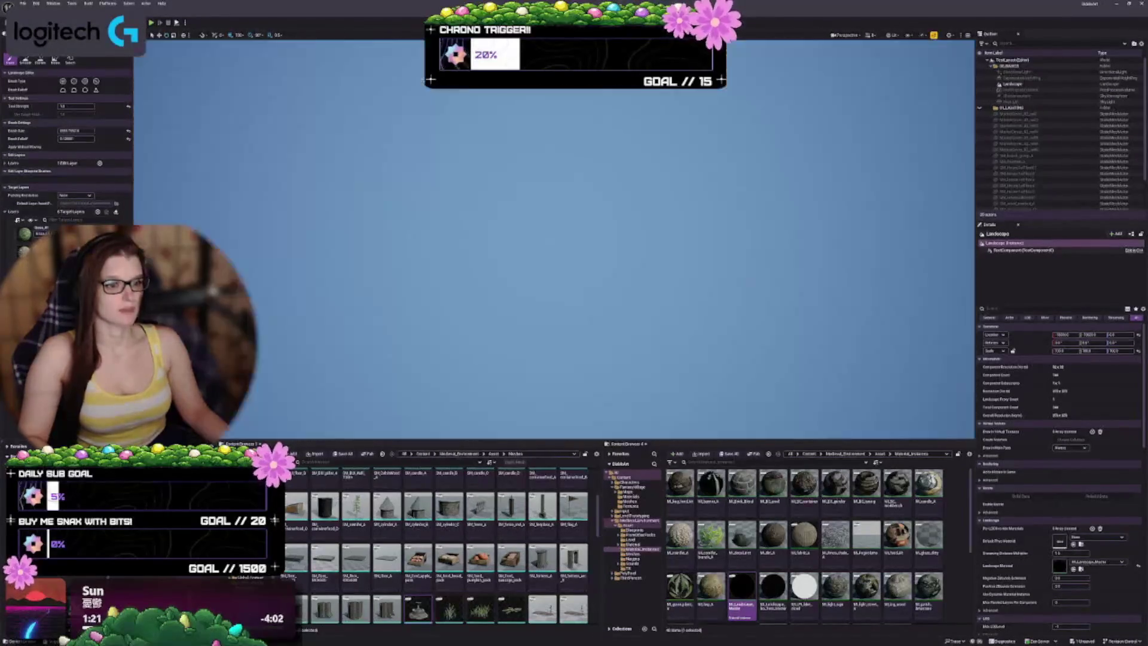
drag(550, 242, 550, 317)
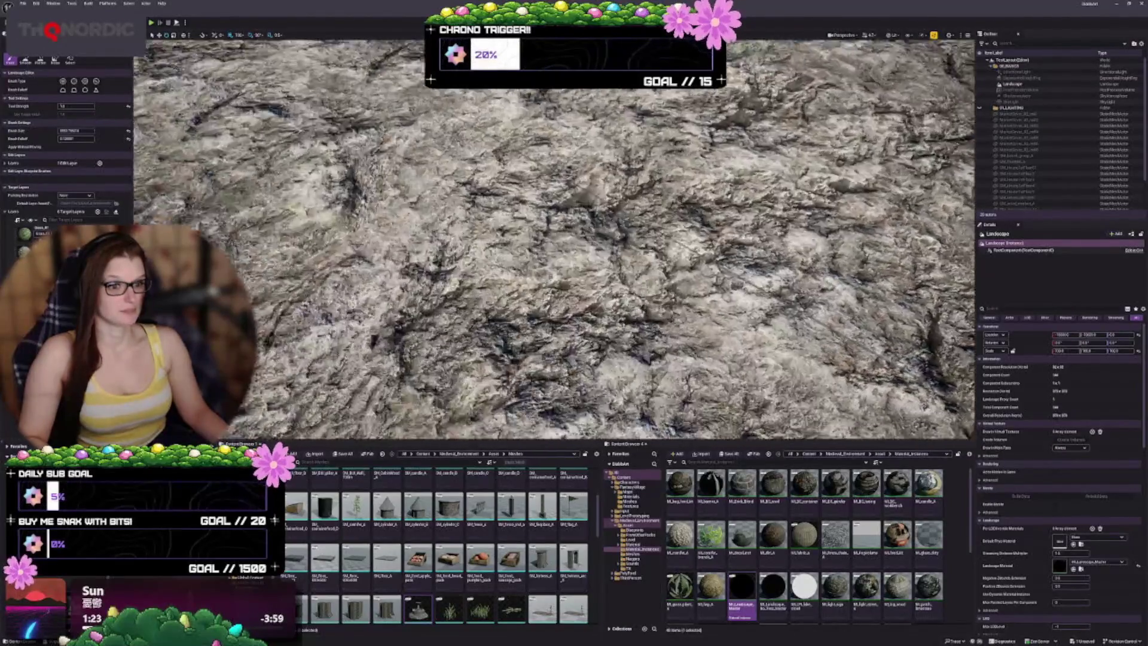
Undo the stray rocky ring and paint the darker sand over the left, middle and top
scroll(610, 227, down, 10)
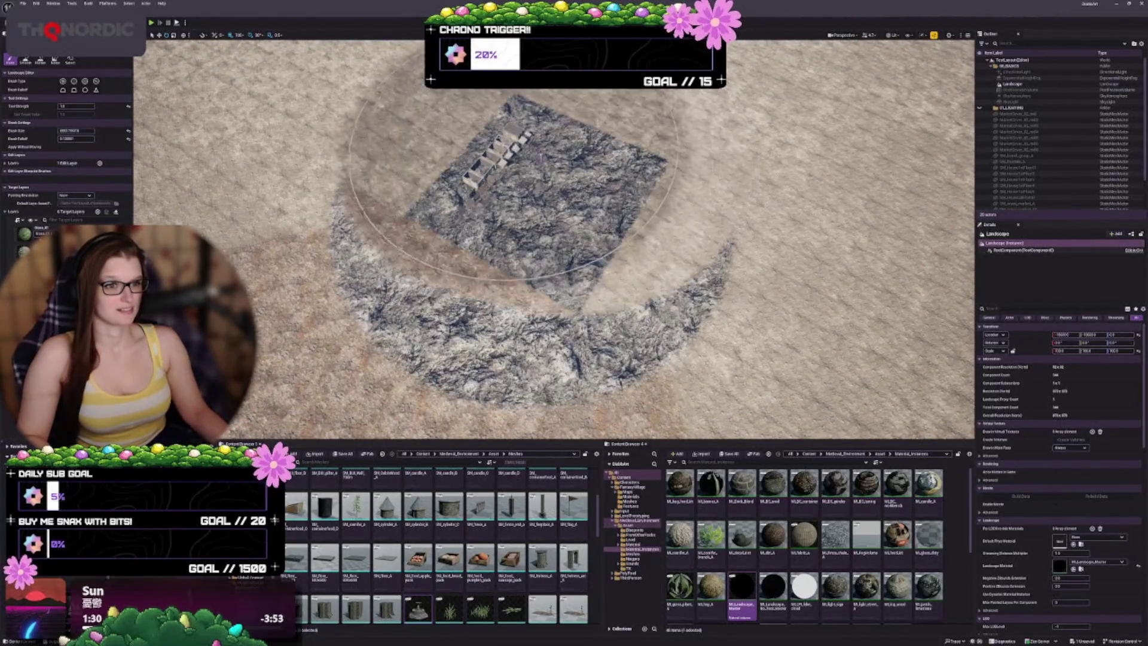
key(ctrl+z)
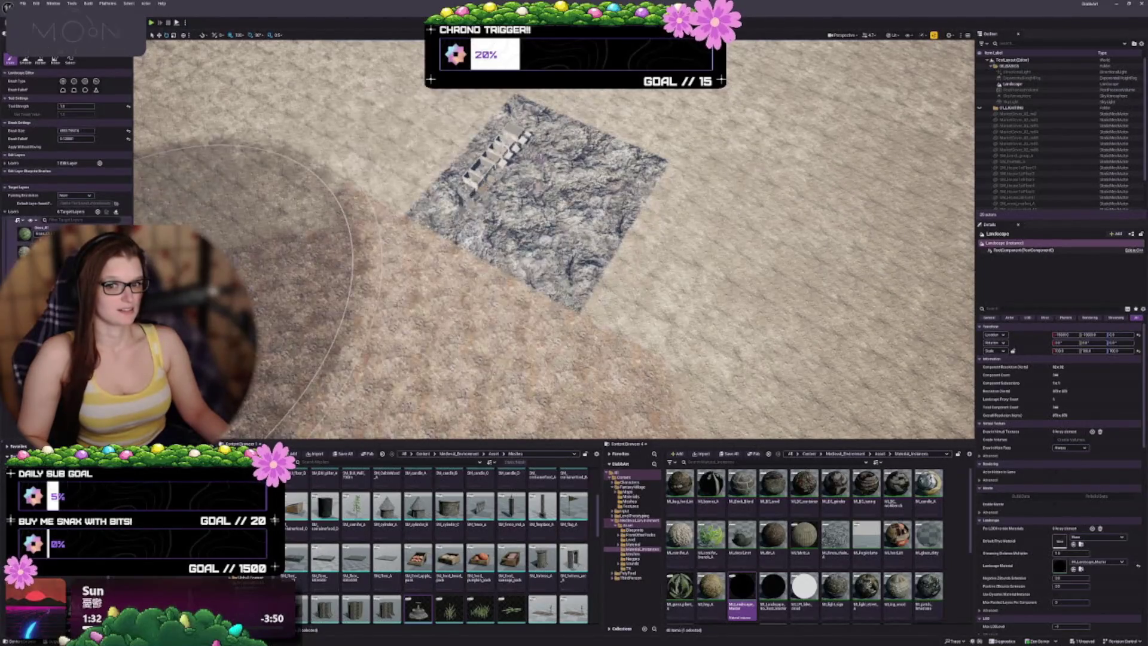
scroll(239, 293, down, 10)
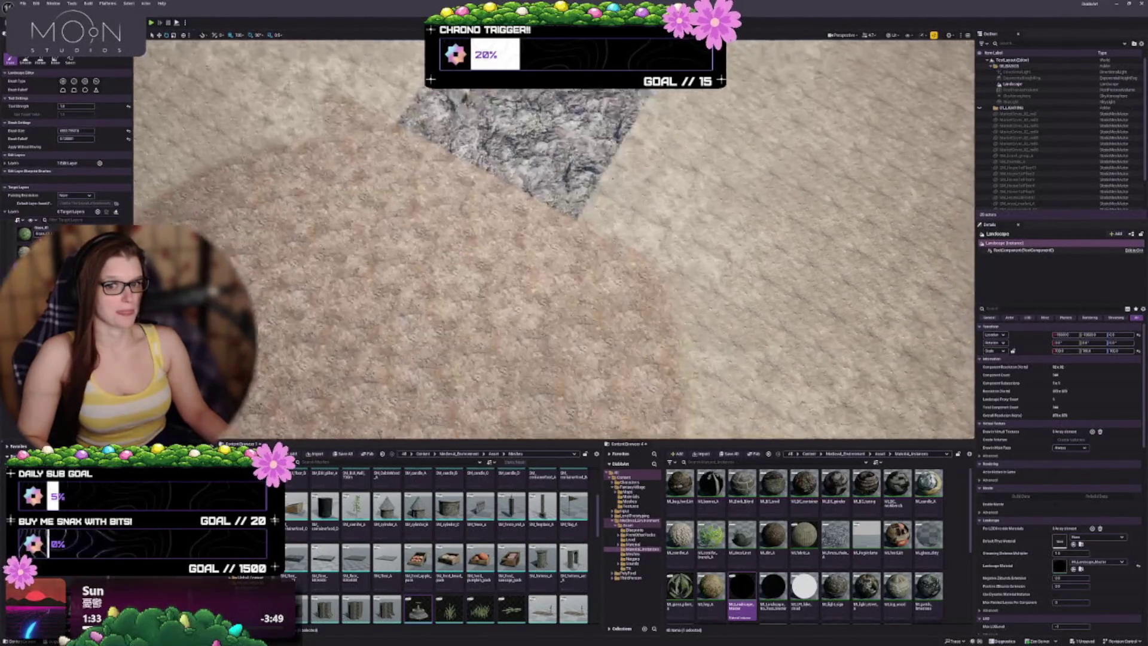
scroll(431, 206, down, 3)
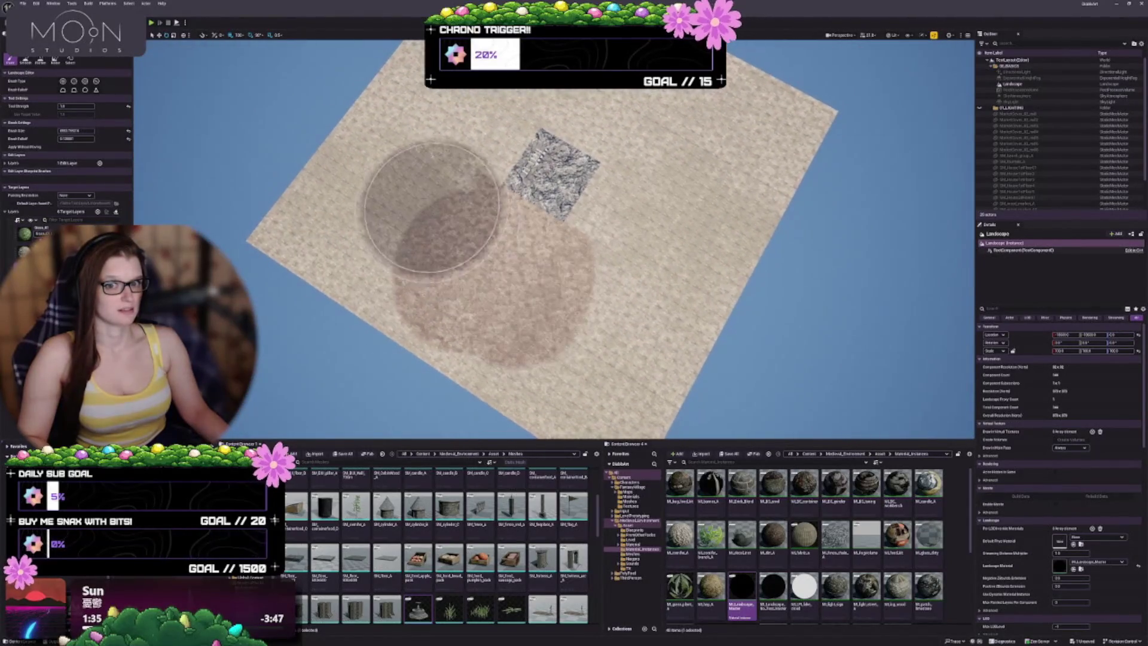
mouse_move(417, 200)
mouse_down()
mouse_move(371, 231)
mouse_move(303, 244)
mouse_move(558, 379)
mouse_move(643, 386)
mouse_move(538, 159)
mouse_up()
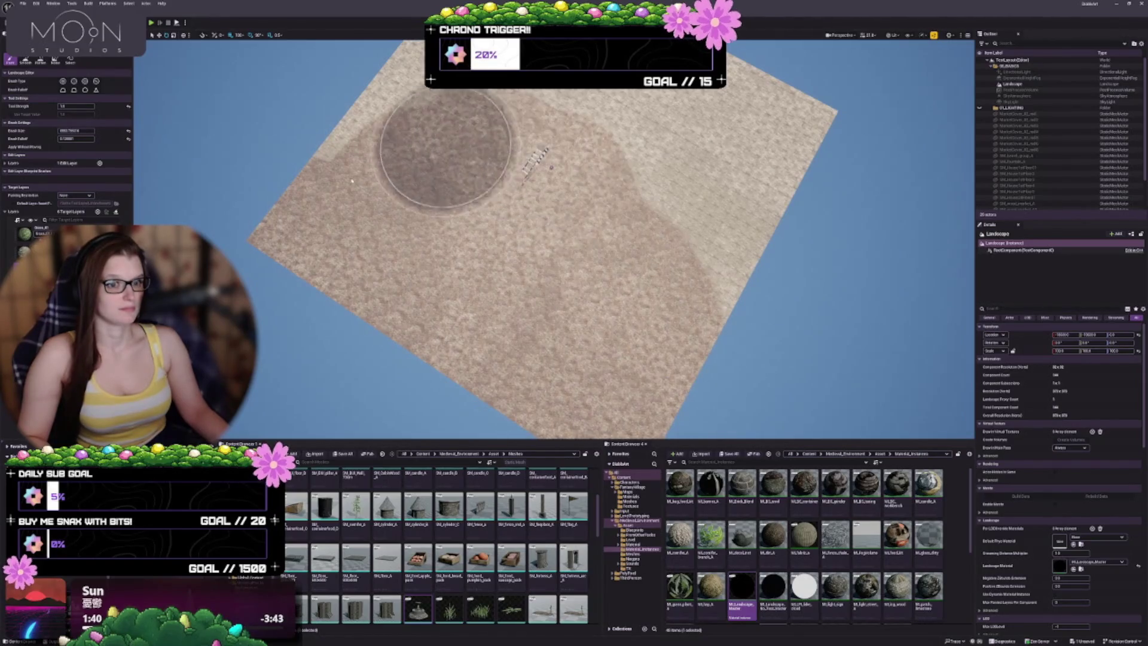
mouse_move(463, 150)
mouse_down()
mouse_move(423, 180)
mouse_move(448, 124)
mouse_move(590, 179)
mouse_move(726, 213)
mouse_move(487, 180)
mouse_move(594, 230)
mouse_move(697, 353)
mouse_move(688, 383)
mouse_move(661, 303)
mouse_move(423, 149)
mouse_move(307, 269)
mouse_move(622, 371)
mouse_up()
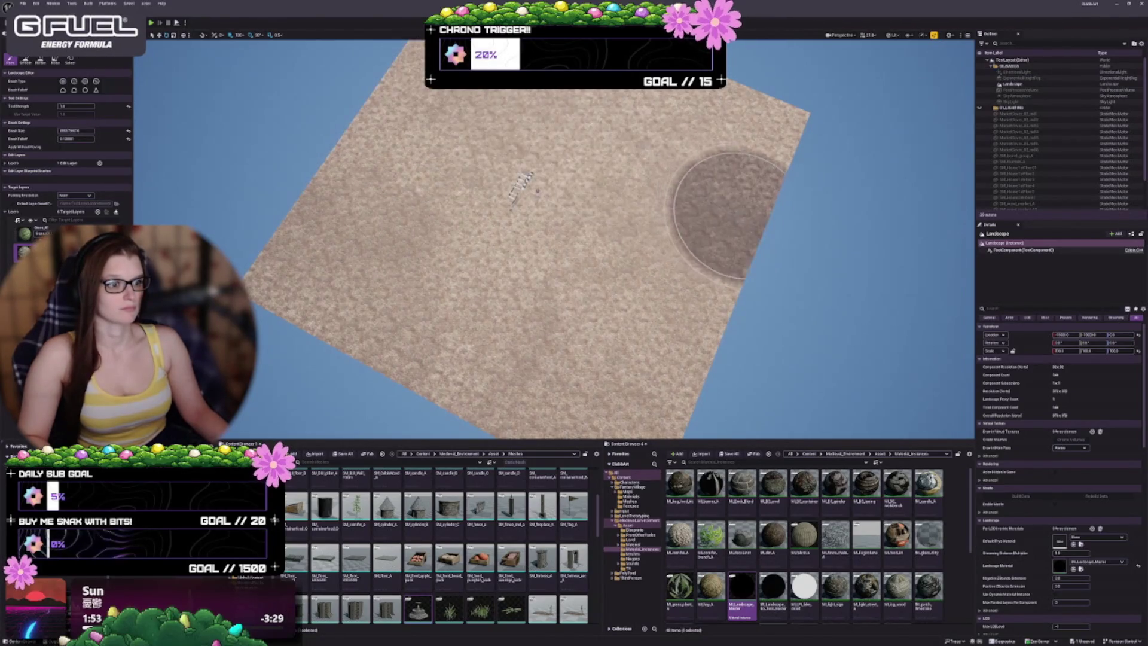
Frame the whole sandy landscape and open the PolyPixel content folder
scroll(747, 143, down, 2)
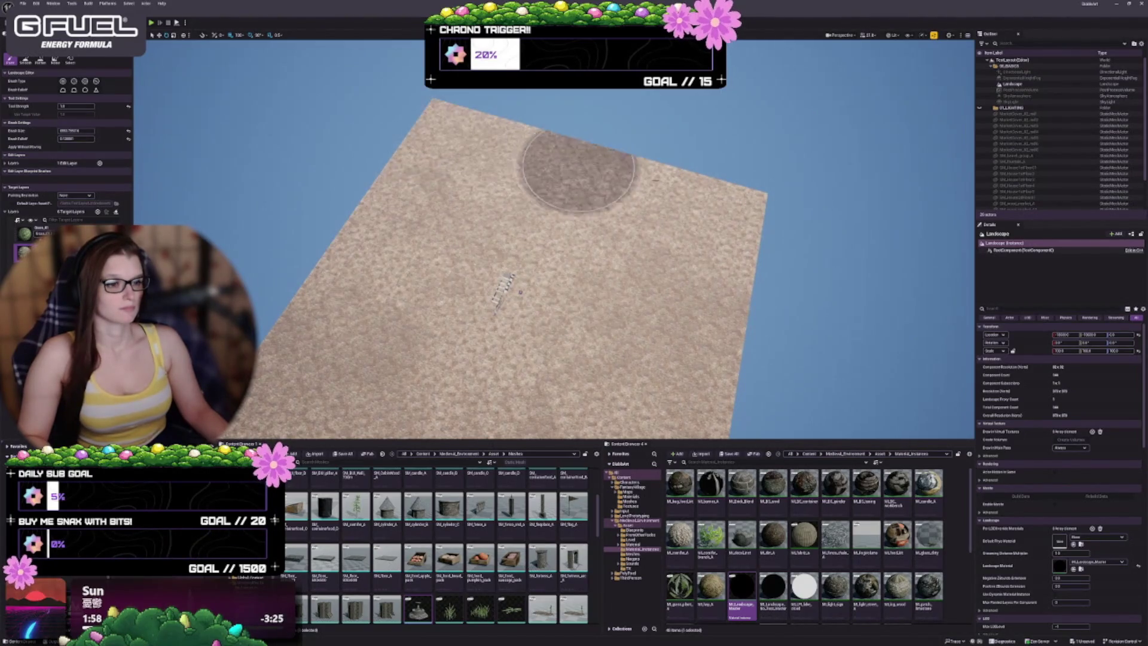
scroll(602, 244, down, 2)
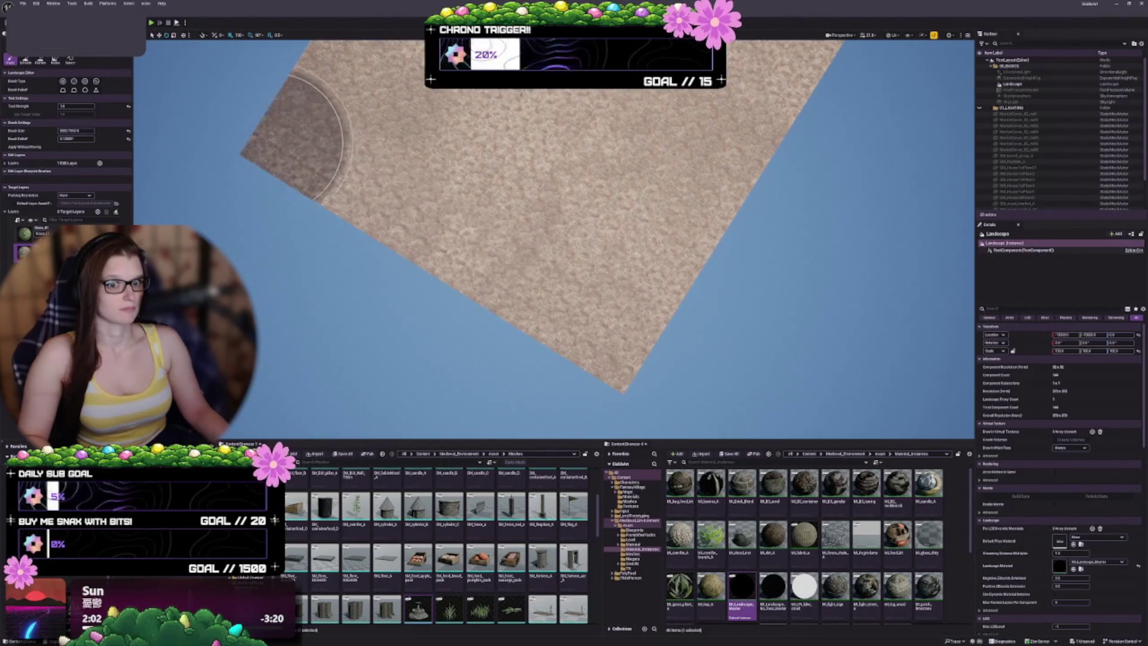
key(f)
scroll(486, 308, up, 3)
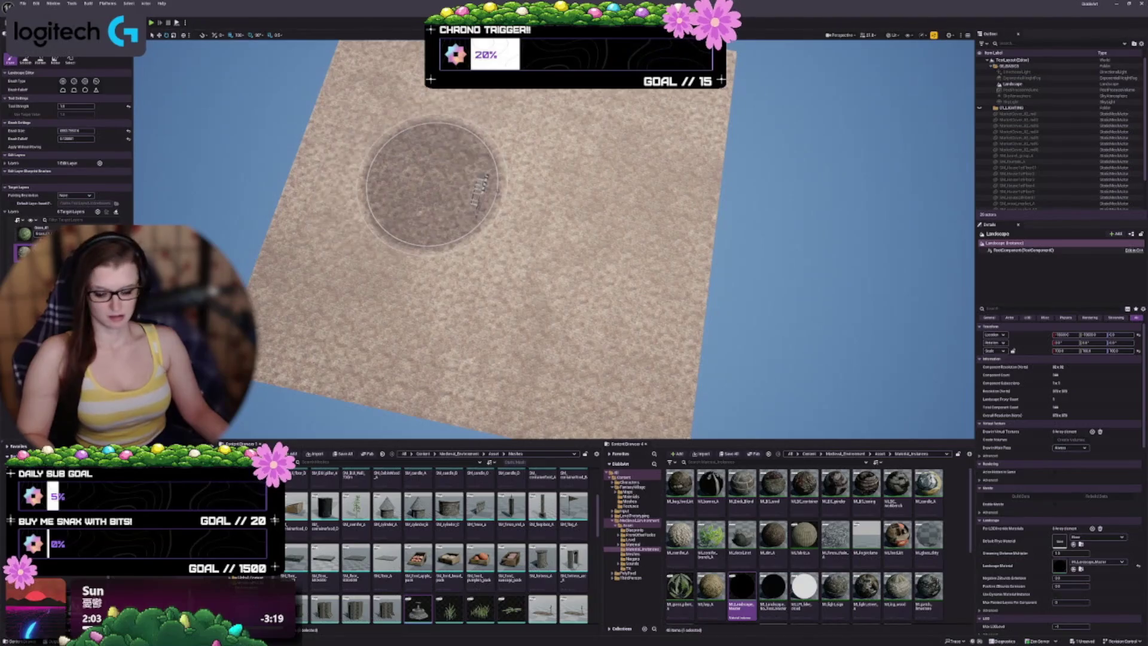
scroll(478, 215, up, 1)
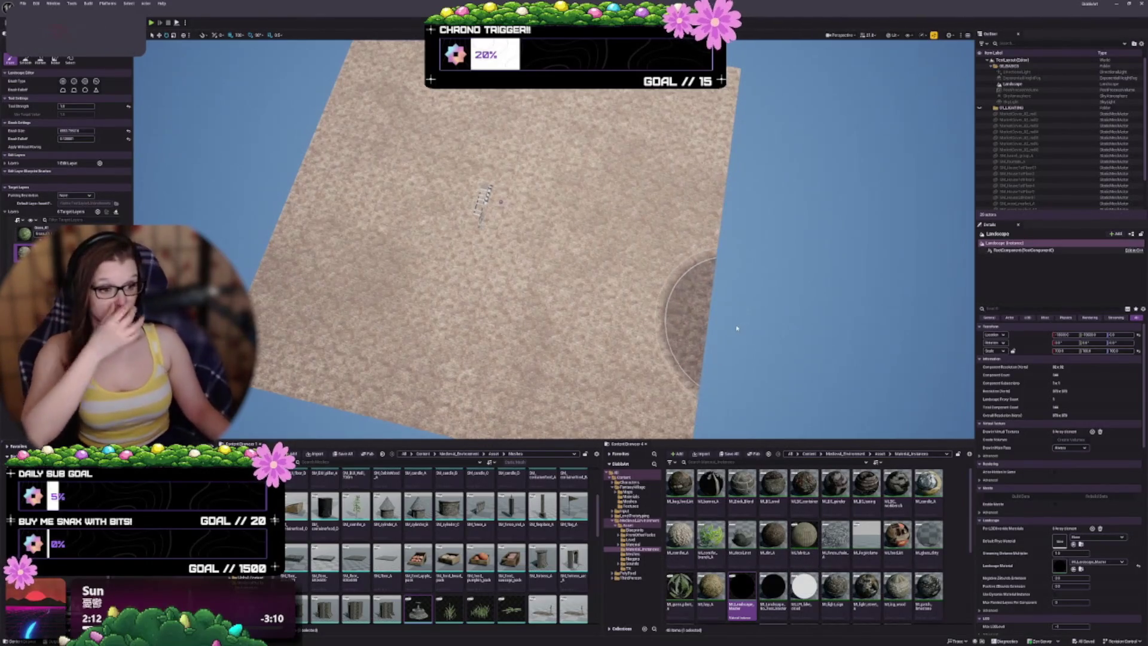
click(633, 573)
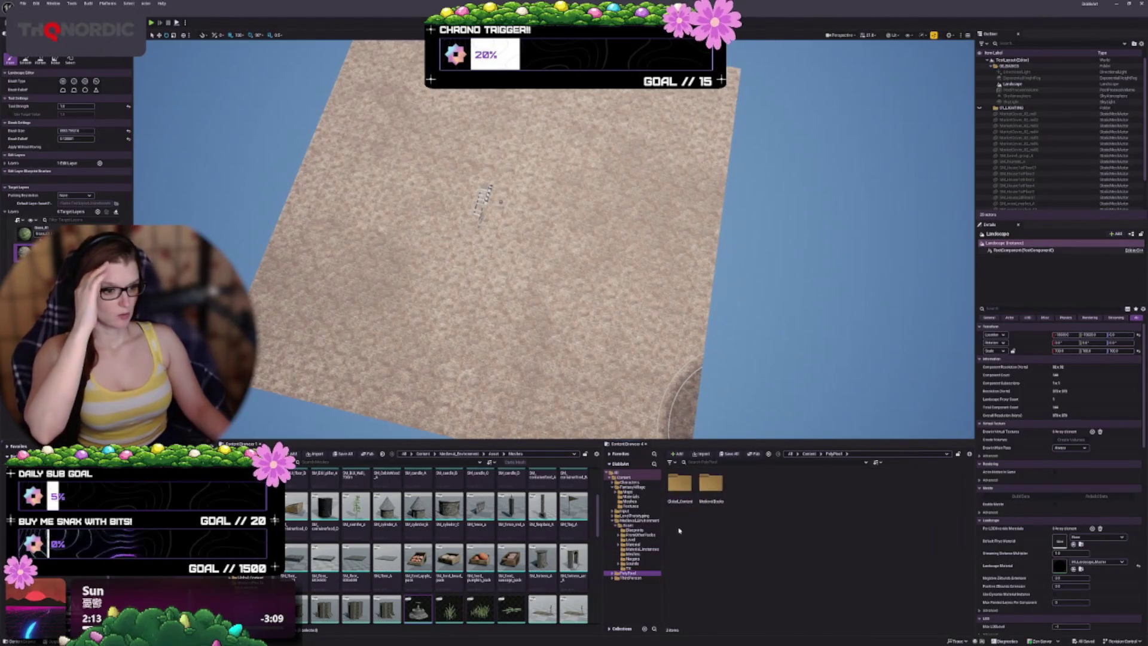
Look through the MedievalBlocks Materials folder, then return to Medieval_Environment's Material and Material_Instances folders
double_click(713, 485)
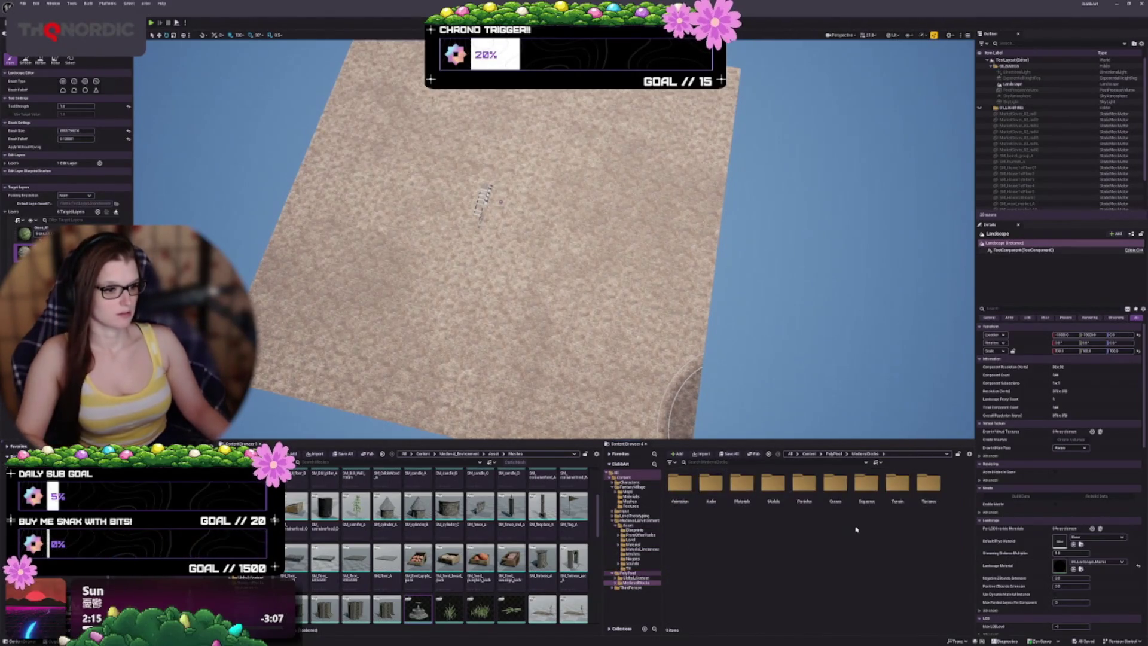
double_click(743, 493)
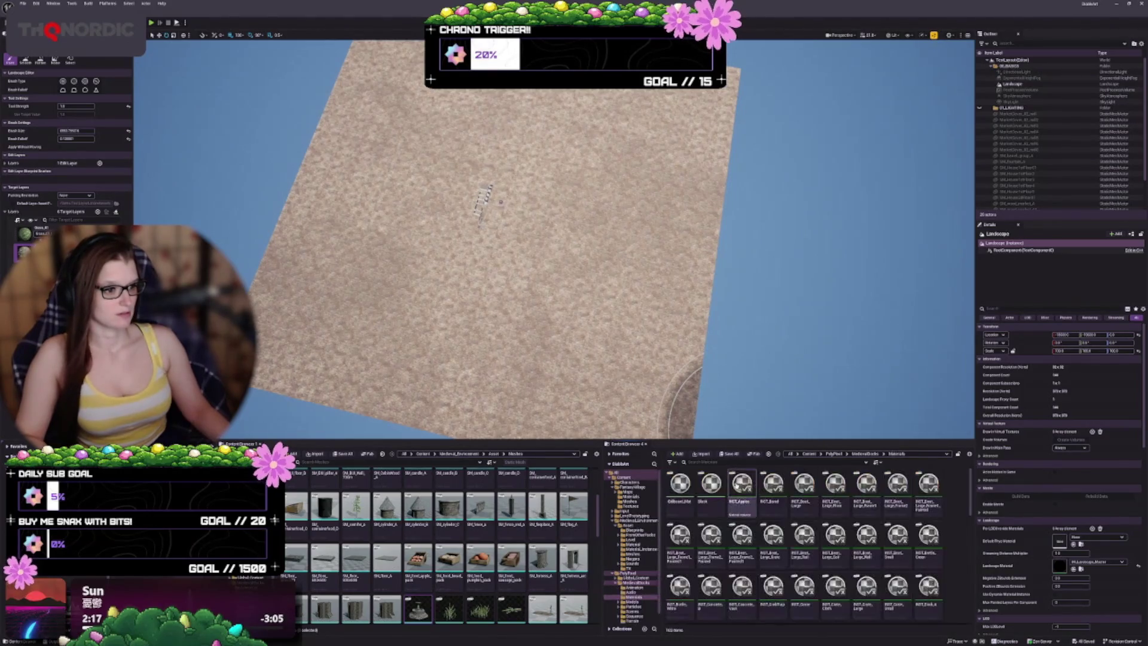
scroll(920, 552, down, 5)
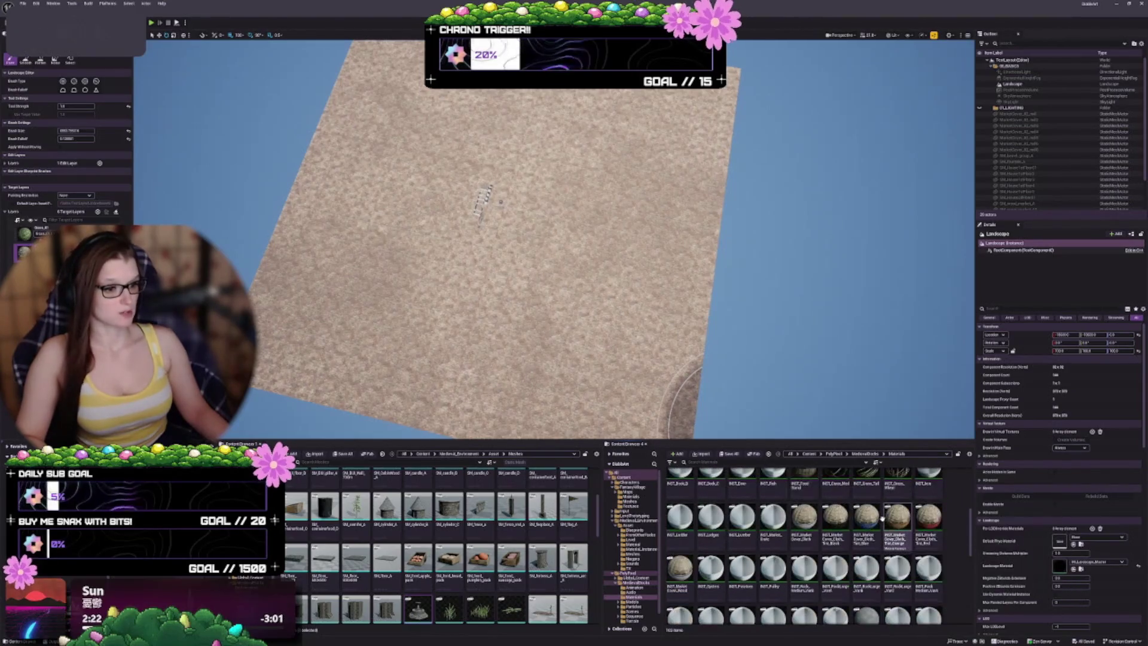
scroll(828, 539, down, 2)
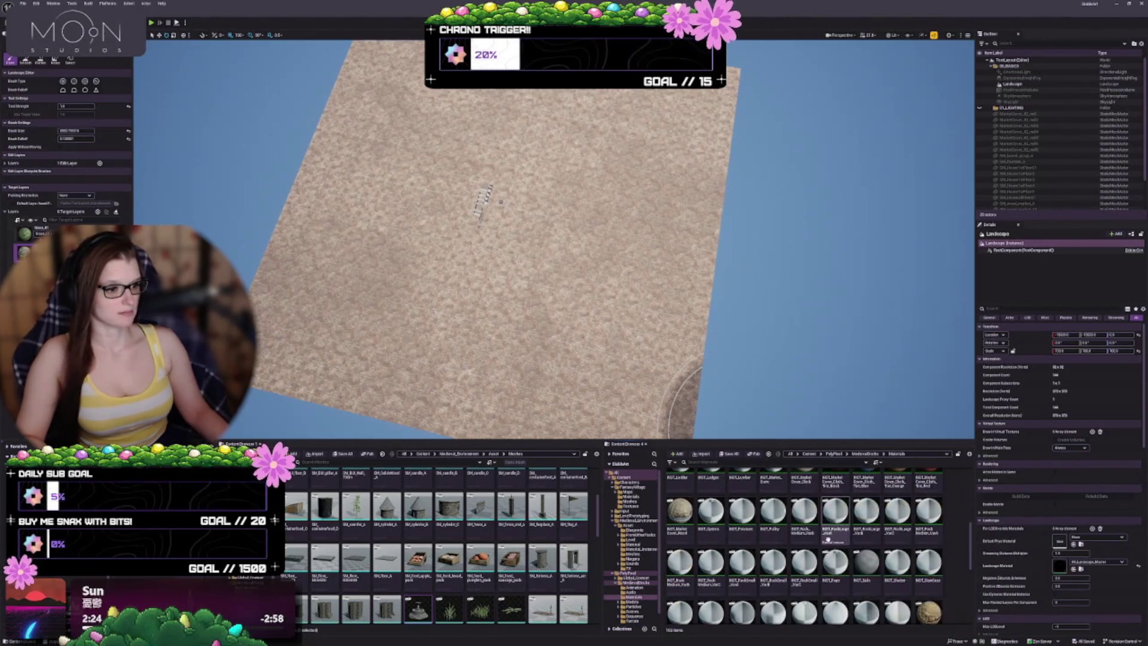
scroll(828, 540, down, 1)
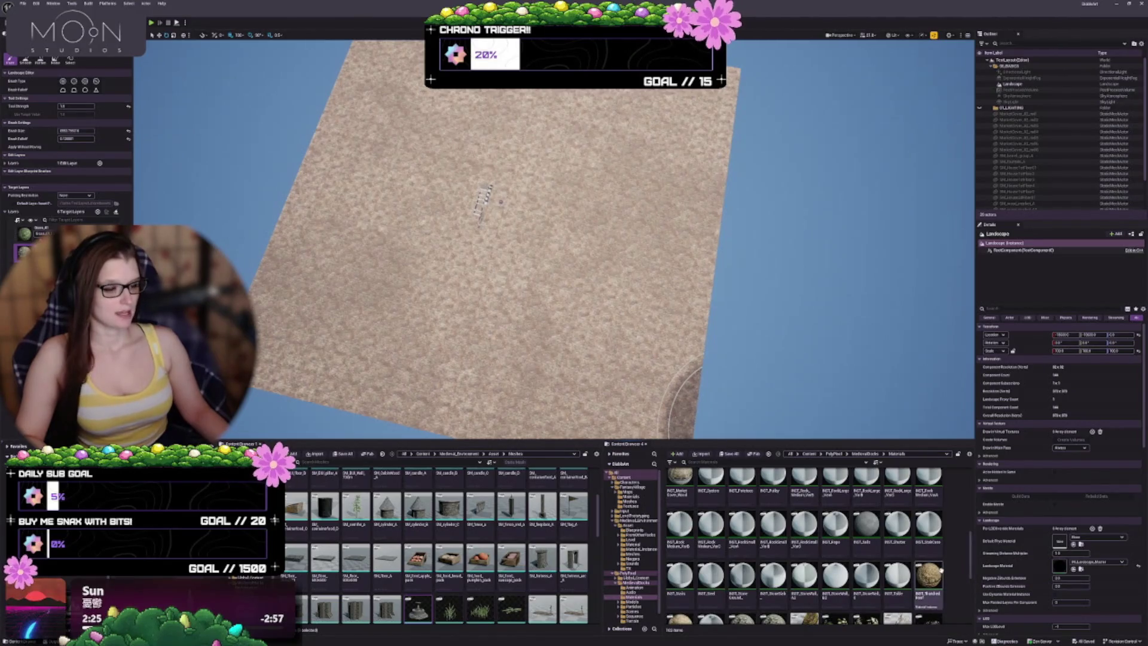
mouse_move(941, 570)
scroll(932, 571, up, 2)
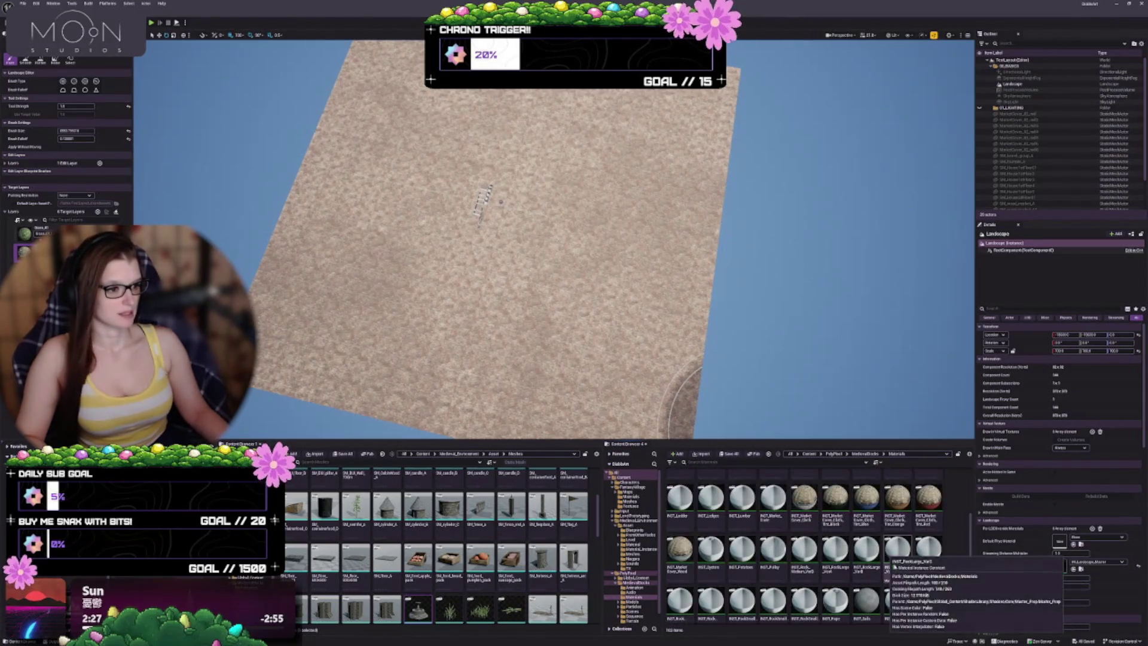
mouse_move(901, 579)
mouse_move(828, 566)
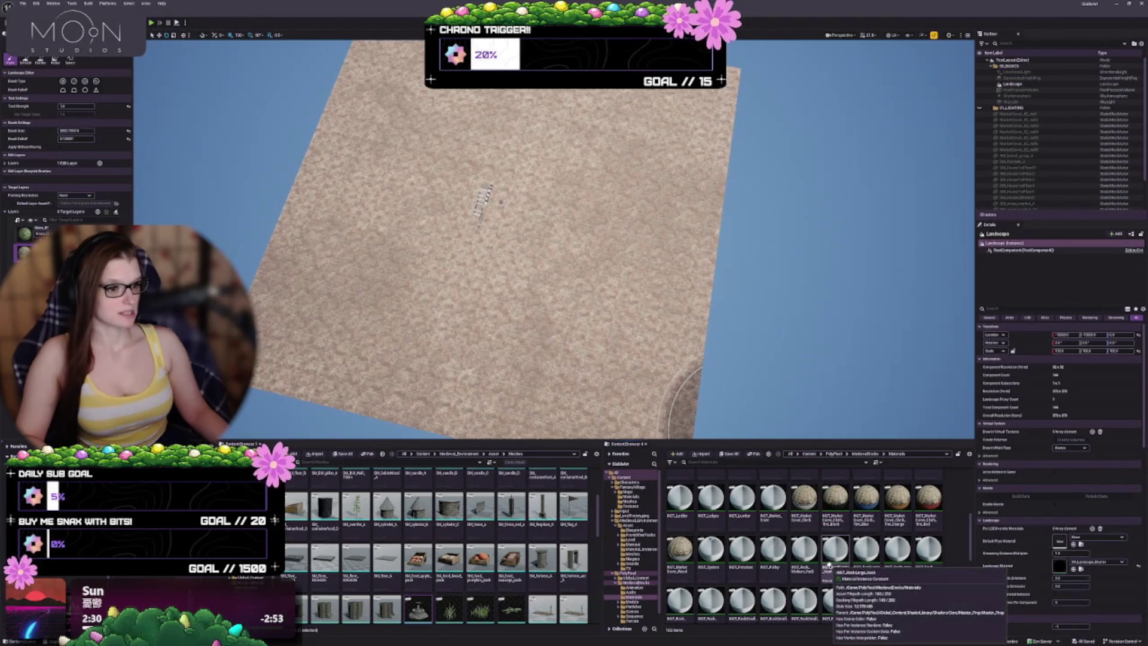
scroll(829, 565, up, 1)
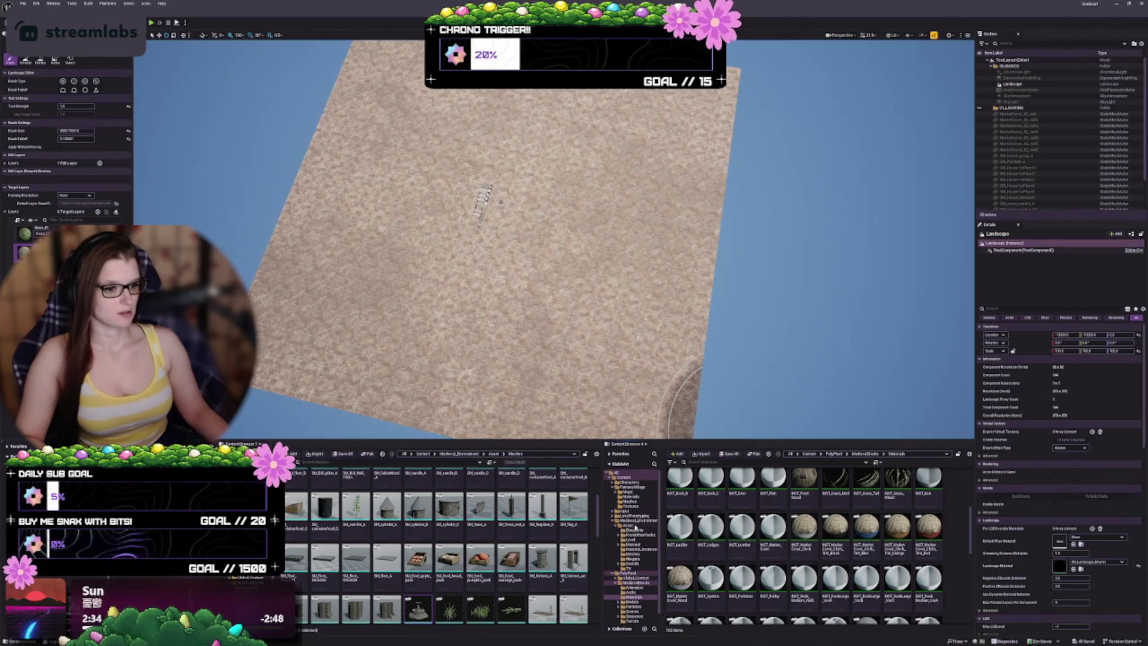
click(637, 545)
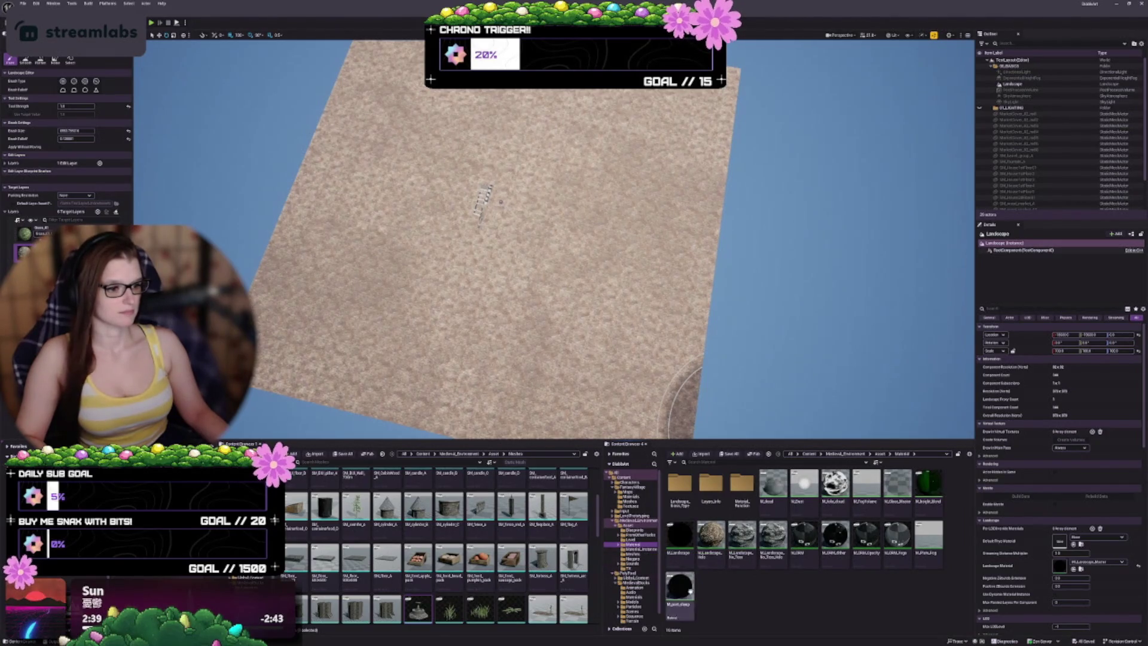
click(636, 549)
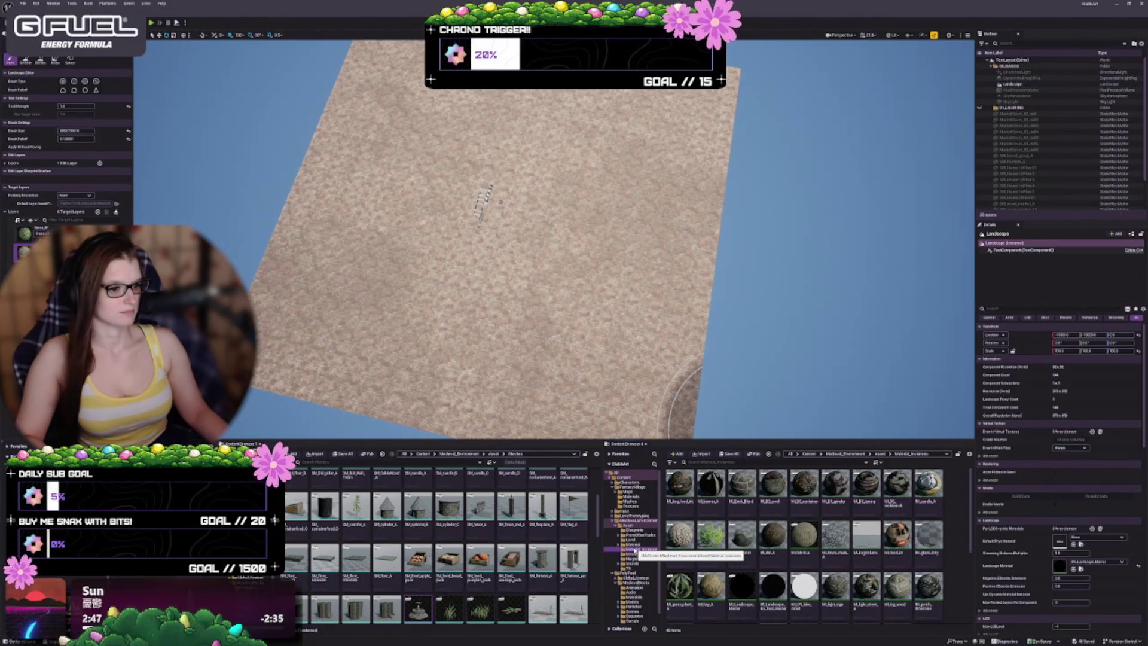
Under the Landscape's Advanced settings, assign M_Landscape_Hole as the Landscape Hole Material
scroll(804, 547, down, 4)
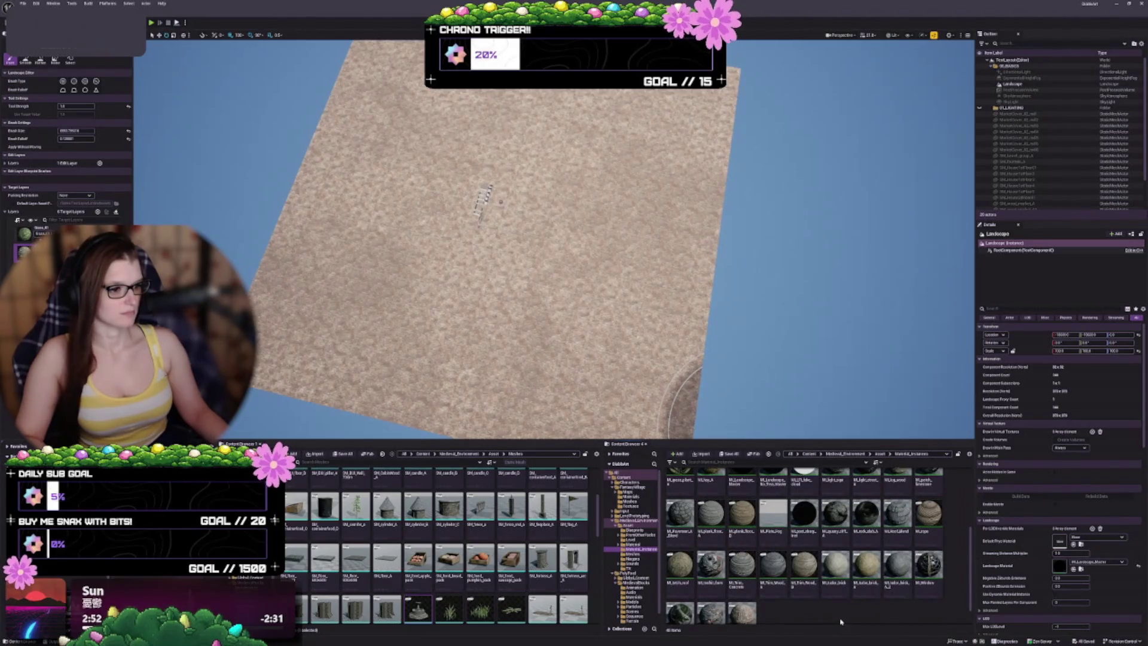
click(632, 544)
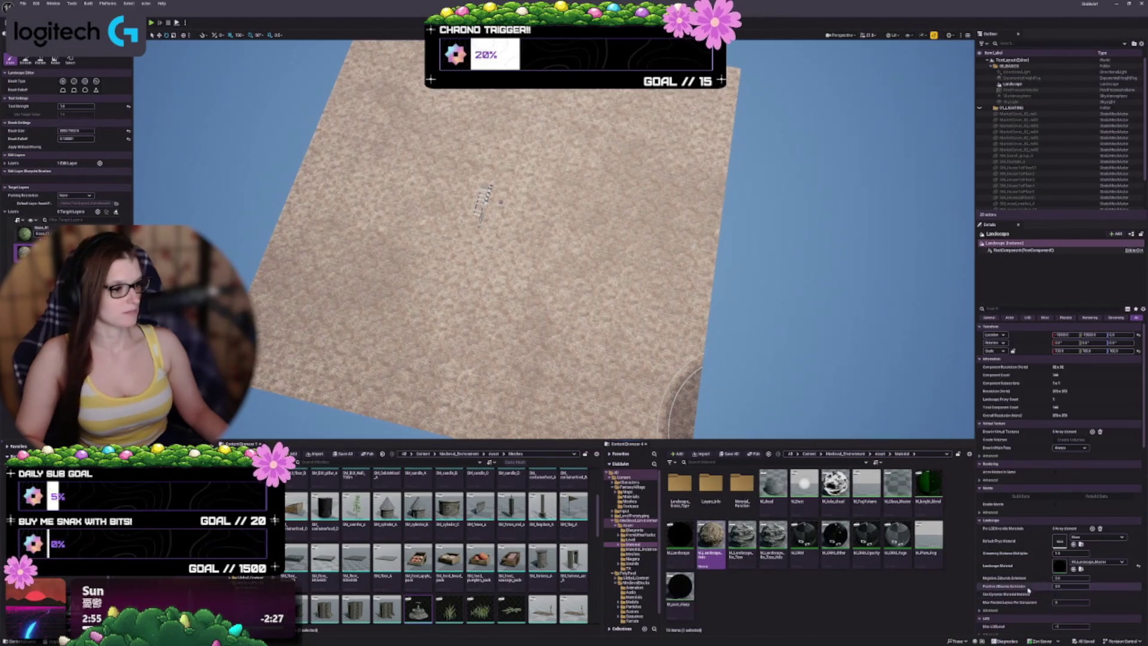
scroll(1017, 555, down, 5)
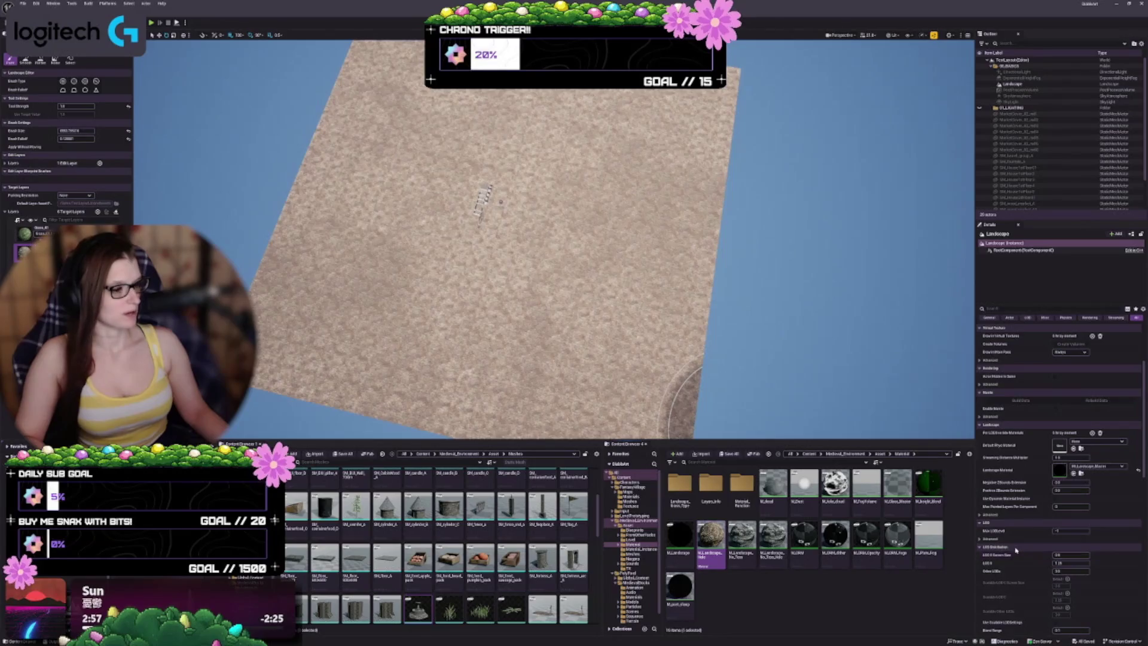
scroll(1015, 549, down, 8)
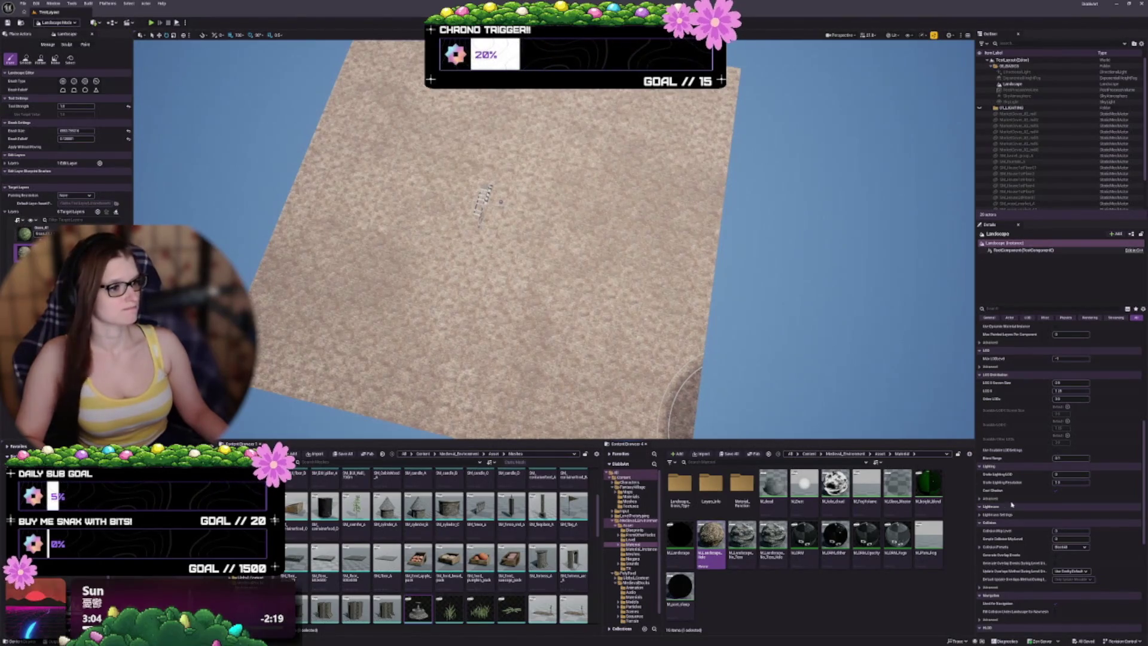
scroll(1011, 505, up, 3)
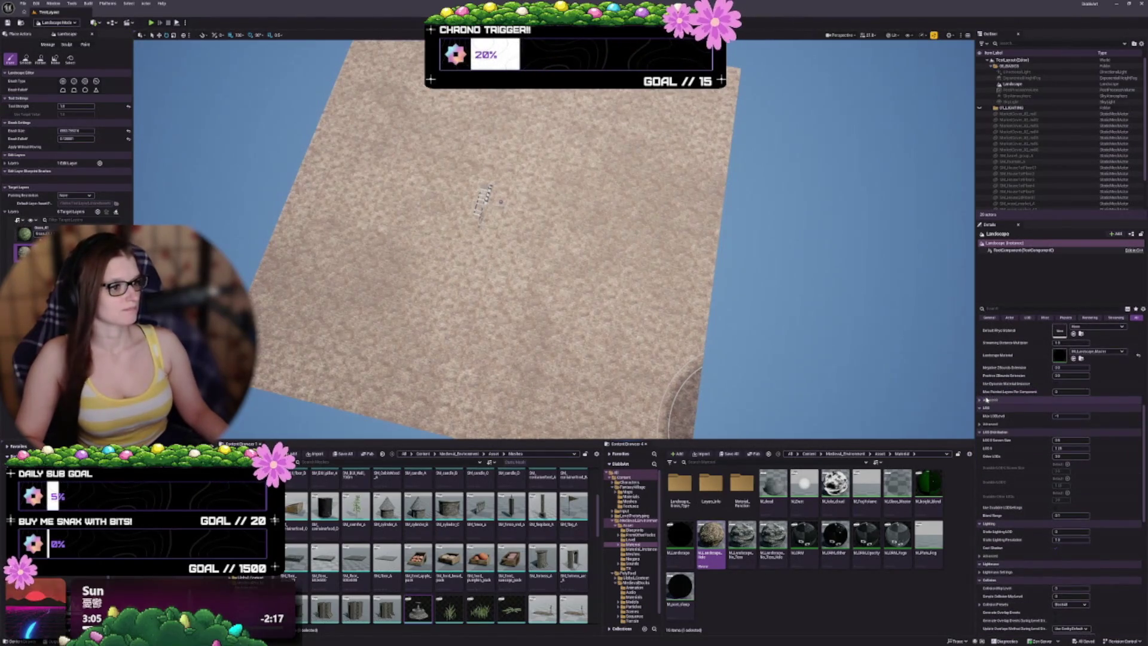
click(980, 399)
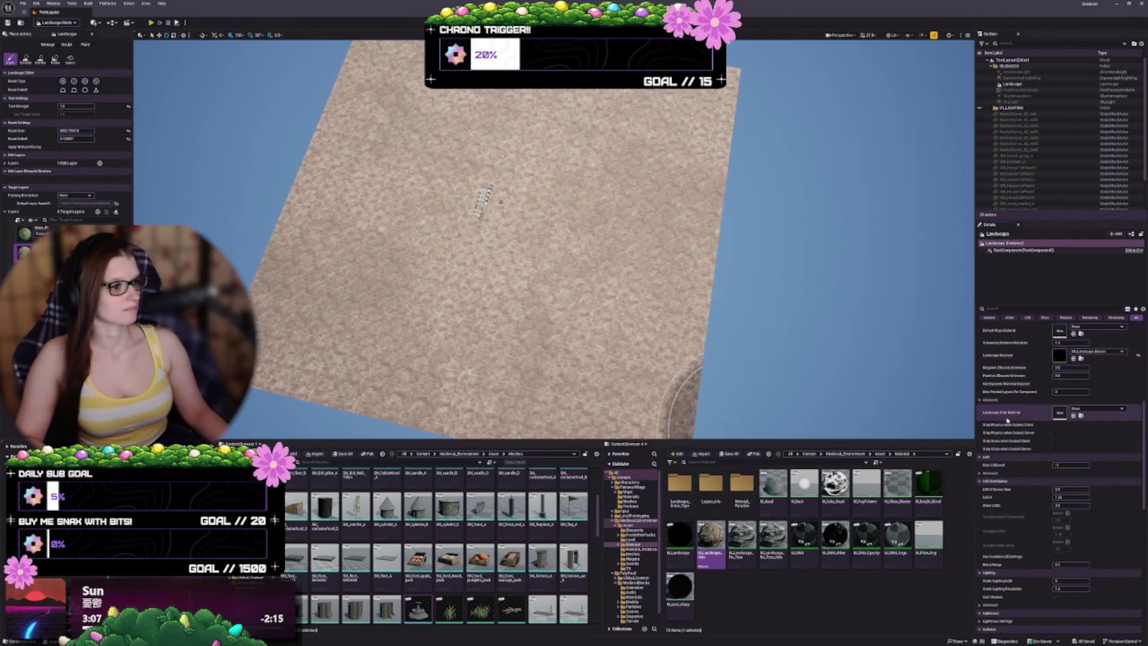
click(1074, 417)
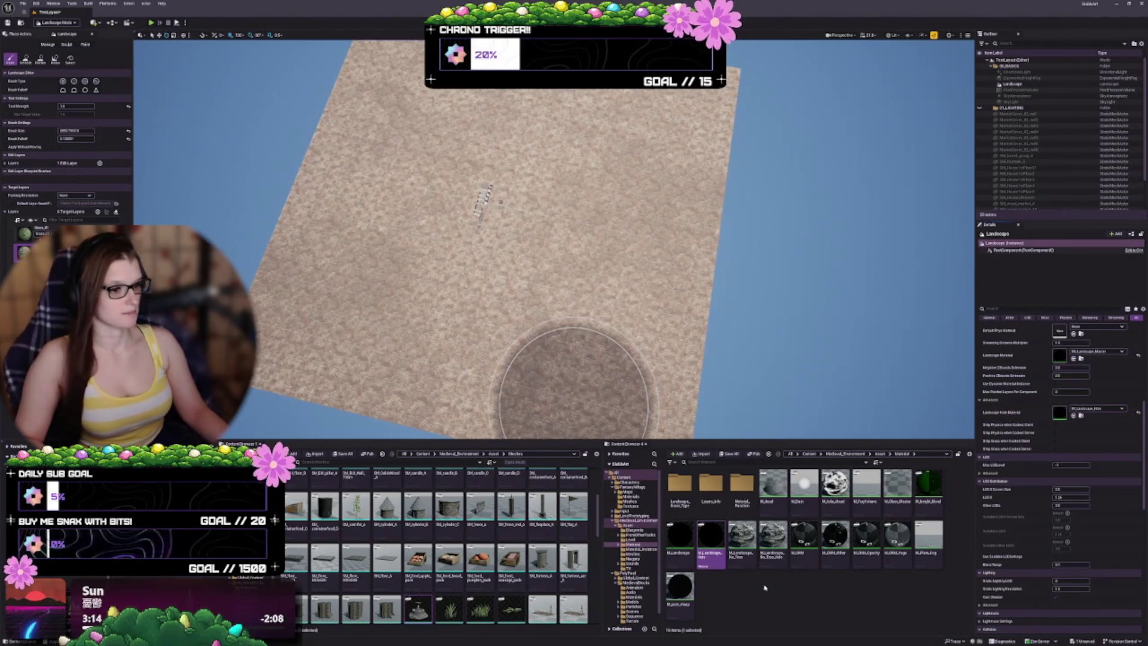
mouse_move(747, 553)
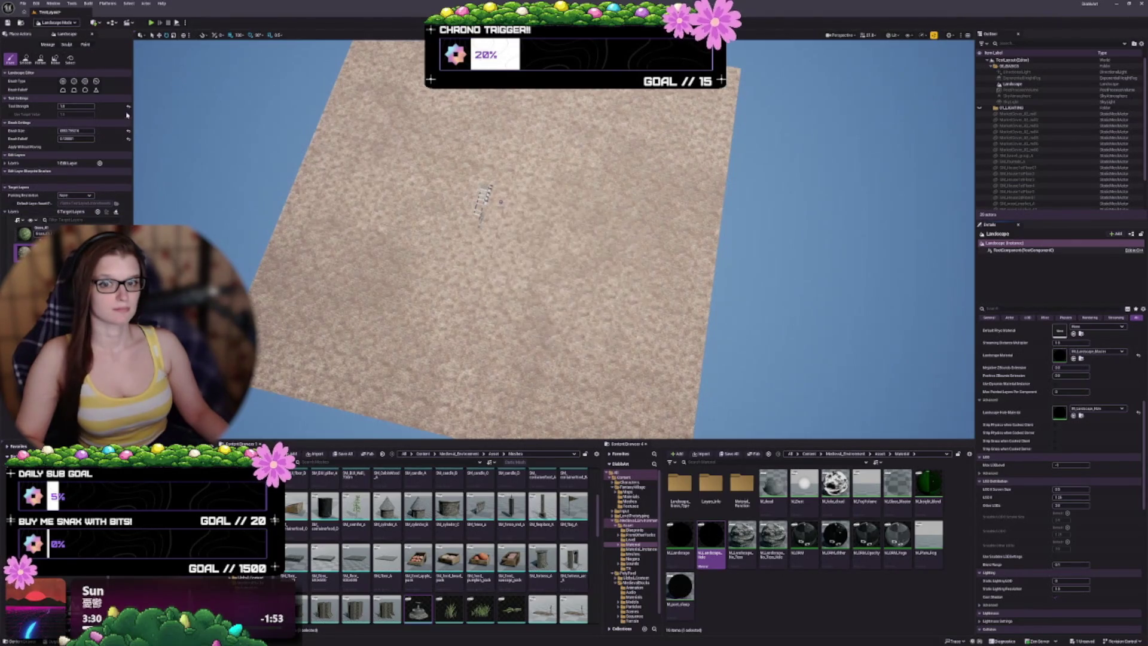
Switch from landscape editing to Selection Mode and zoom the camera in
key(shift+1)
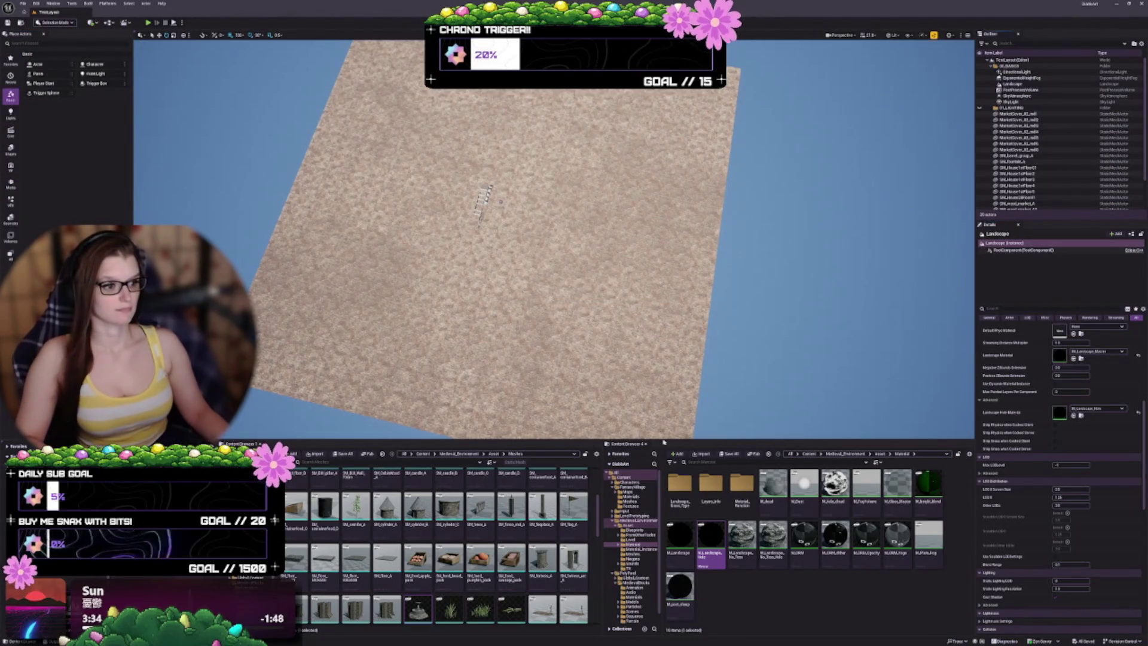
scroll(554, 239, up, 10)
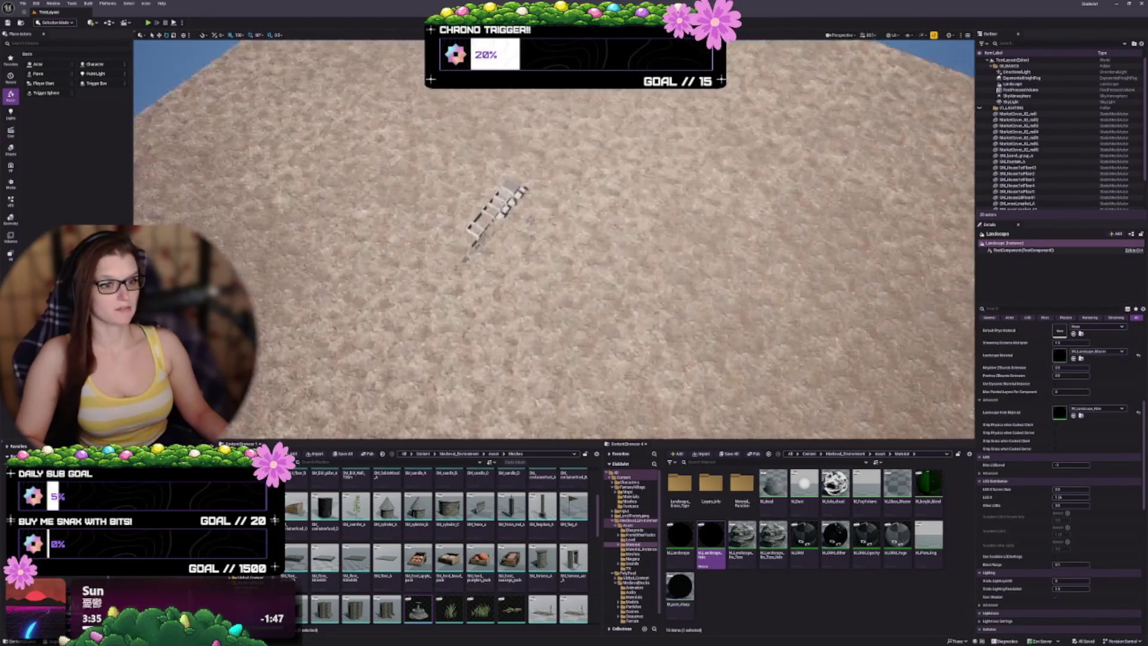
scroll(554, 240, up, 10)
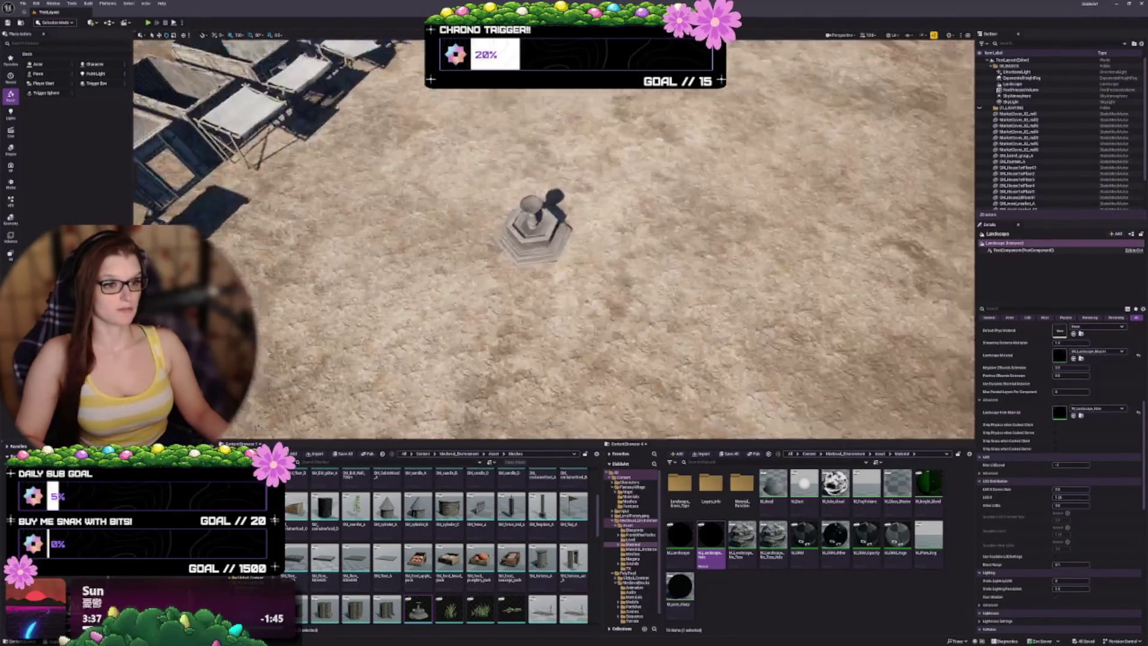
scroll(554, 239, up, 10)
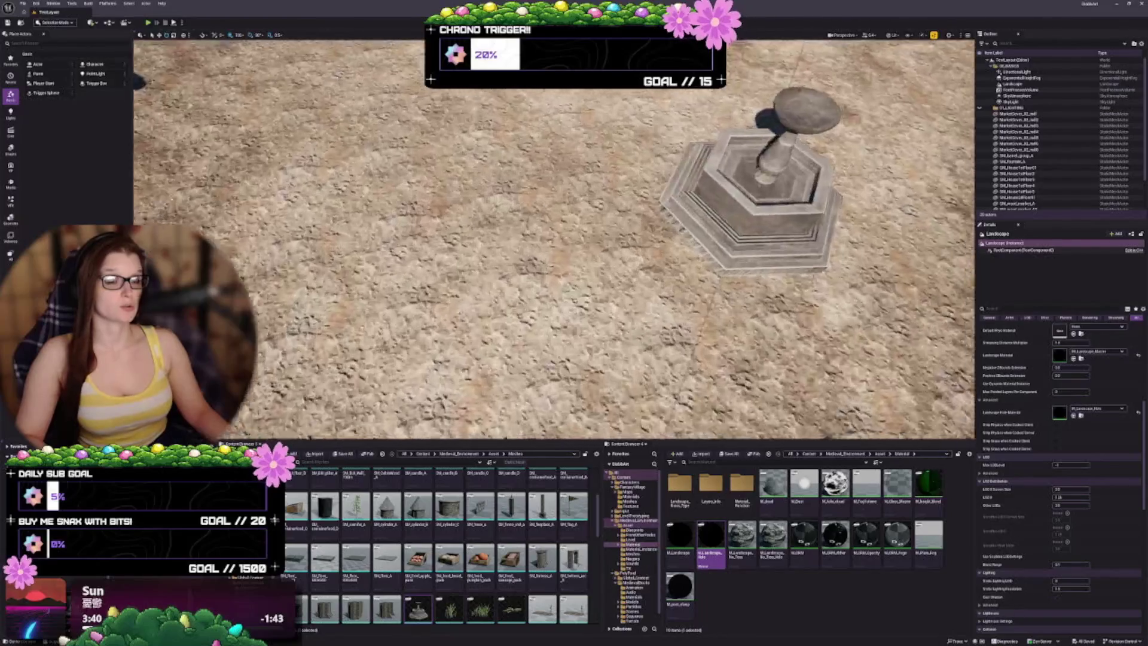
scroll(554, 239, up, 3)
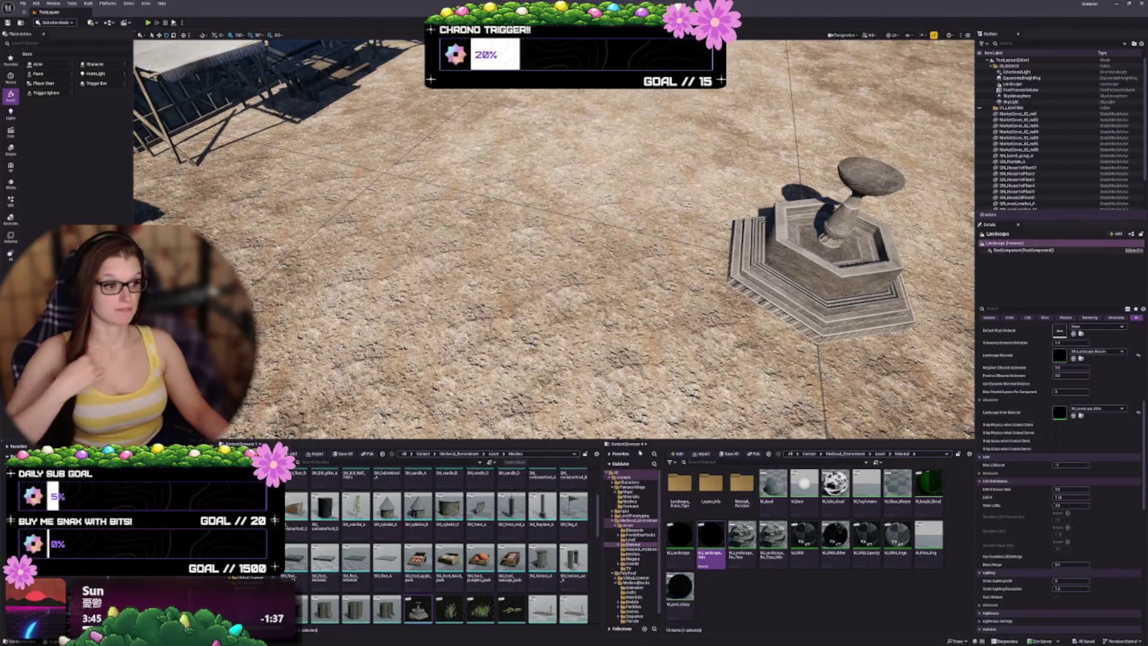
Widen the Content Browser to show more of the medieval meshes
drag(603, 530, 858, 534)
mouse_move(638, 534)
scroll(638, 534, down, 1)
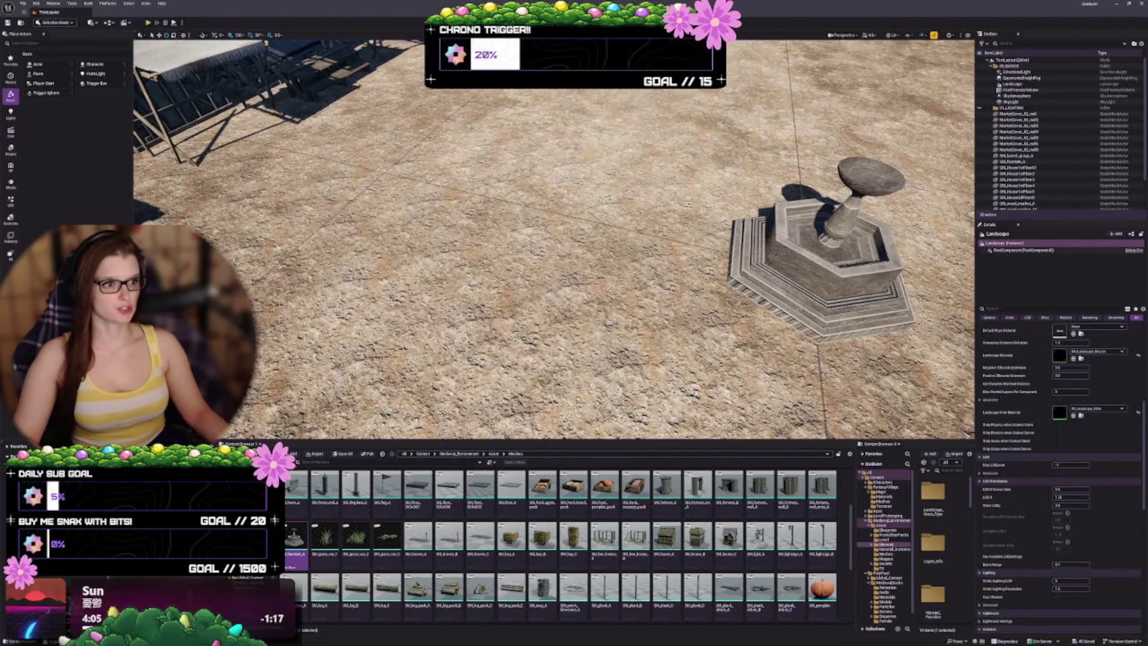
Centre the view on the hexagonal fountain in front of the market enclosures
key(d)
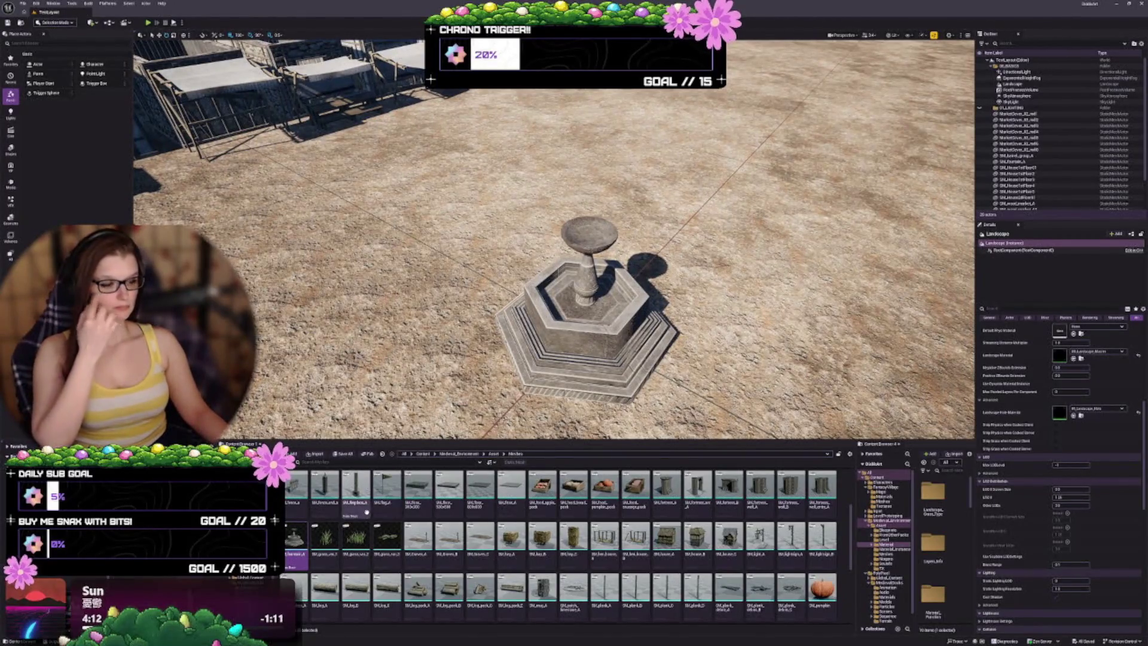
scroll(501, 532, up, 3)
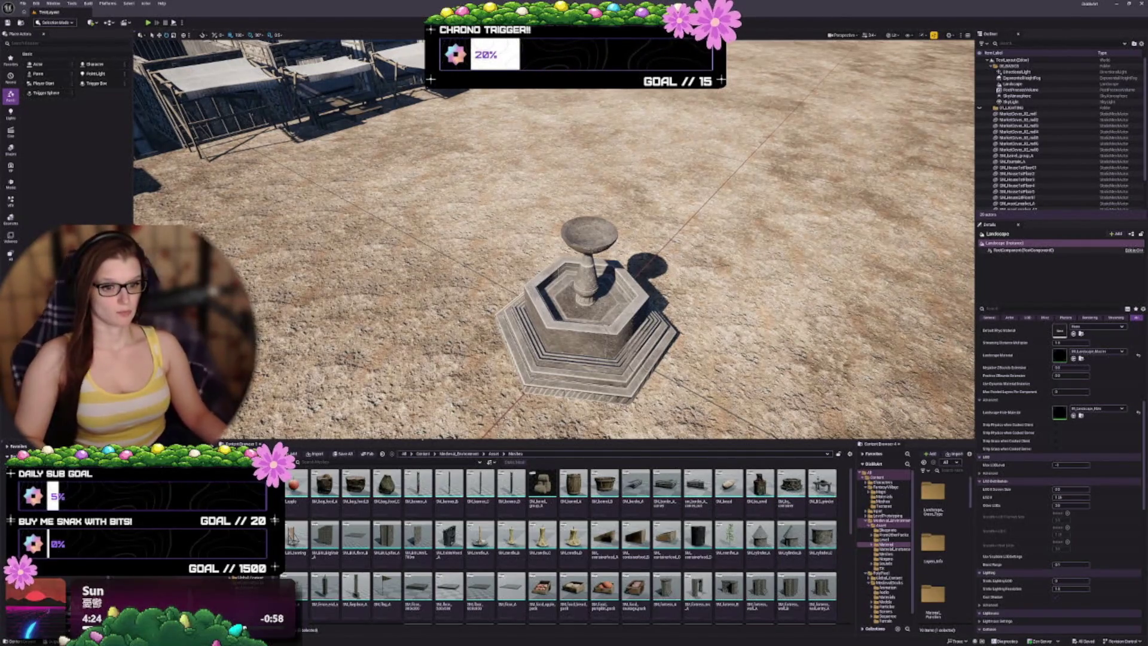
scroll(554, 239, down, 10)
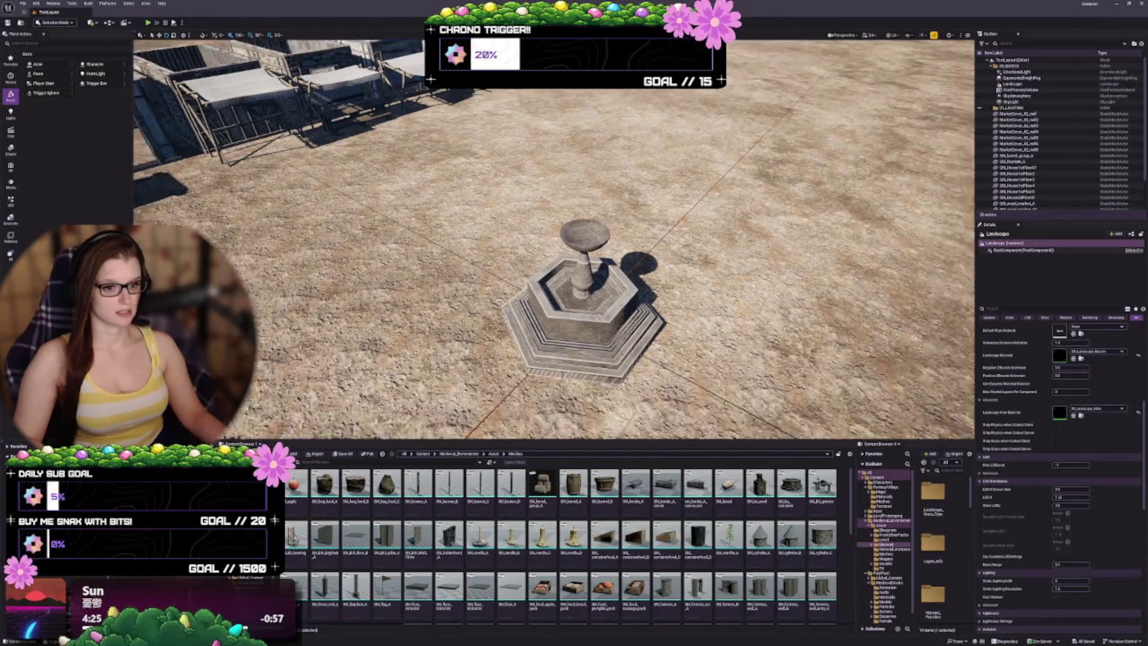
scroll(554, 240, down, 5)
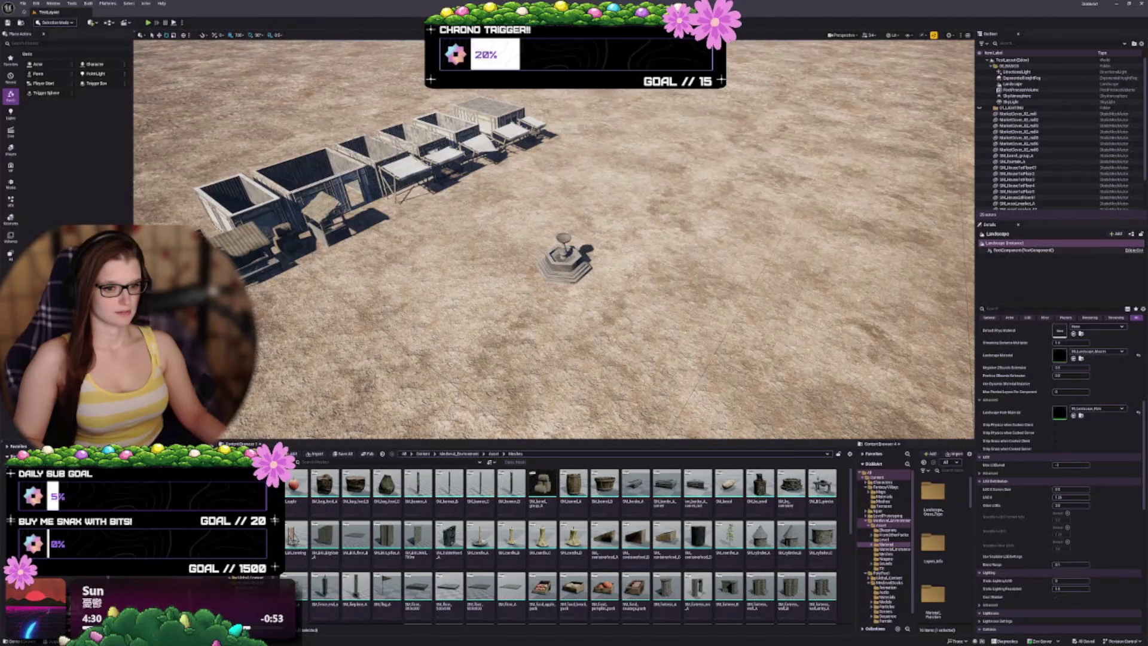
Place a small, rotated wooden crate beside the plank-topped market tables, then deselect it
drag(554, 240, 479, 227)
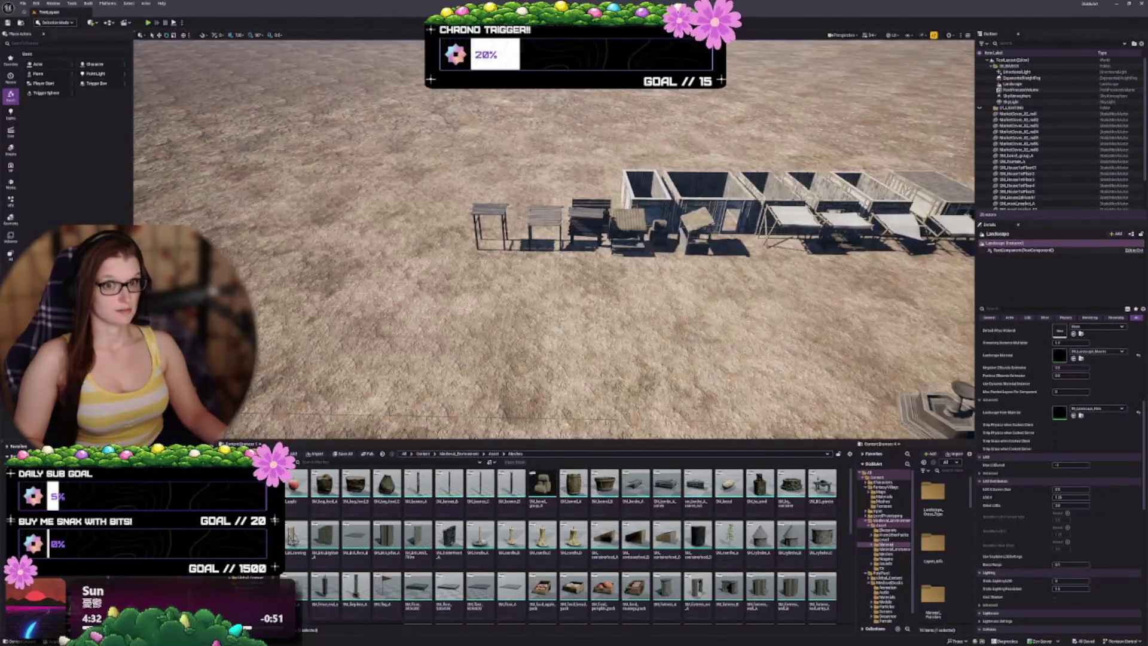
scroll(554, 239, up, 10)
click(449, 541)
mouse_move(462, 273)
mouse_down()
mouse_move(465, 260)
mouse_move(500, 280)
mouse_move(489, 291)
mouse_up()
scroll(489, 291, up, 5)
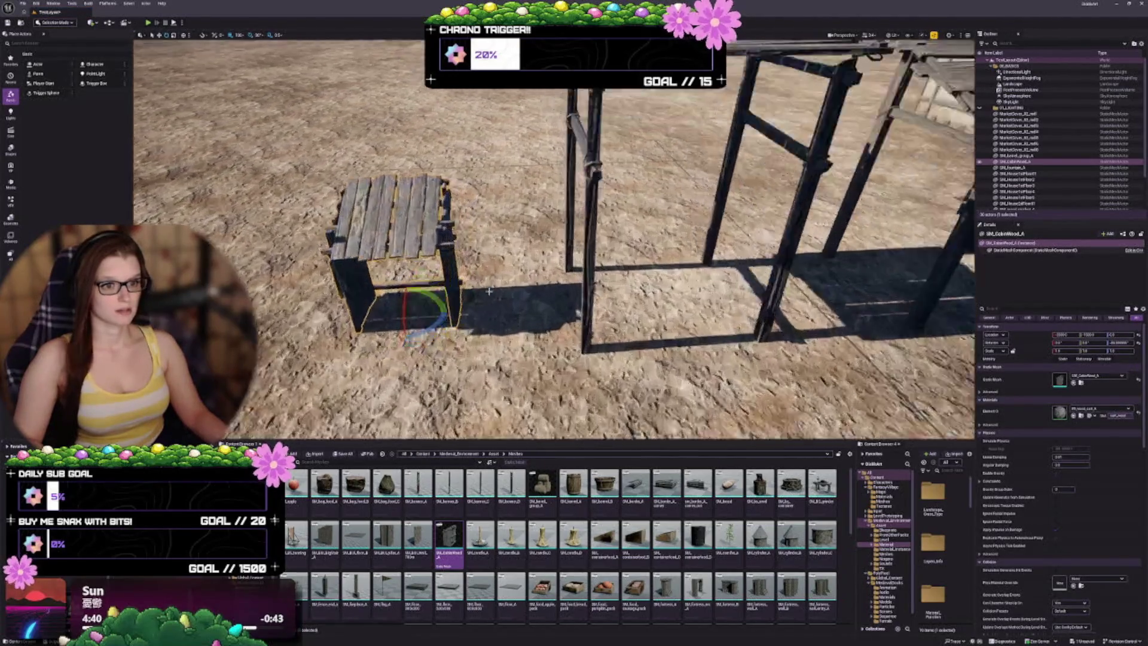
scroll(489, 291, down, 1)
key(w)
scroll(489, 291, down, 5)
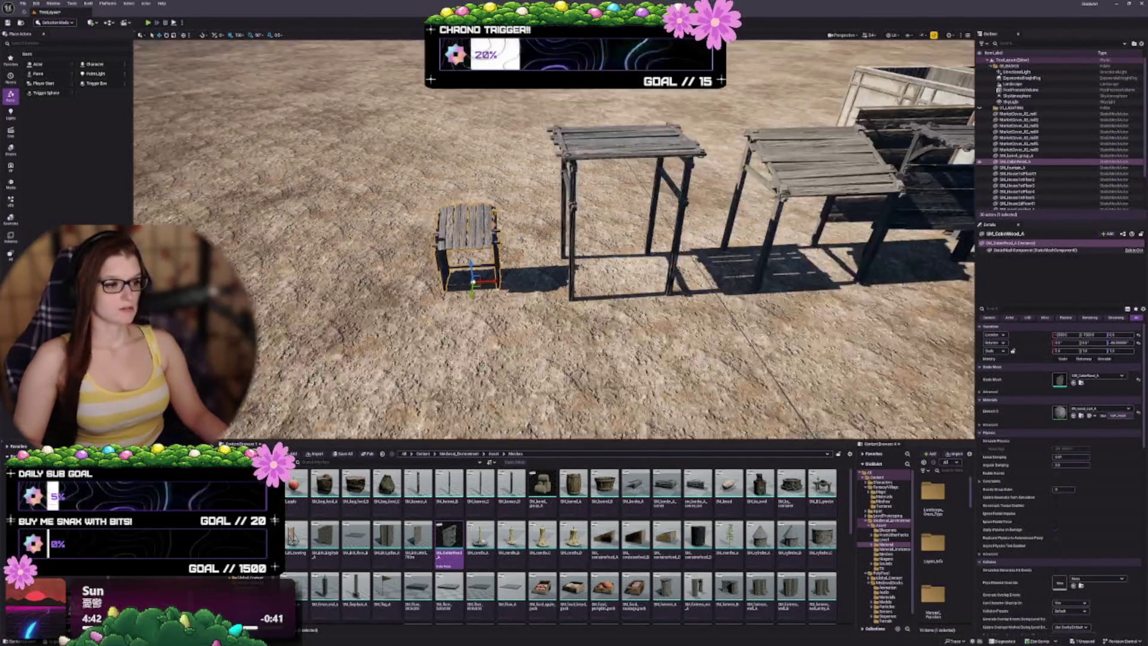
scroll(489, 291, down, 3)
drag(489, 291, 562, 309)
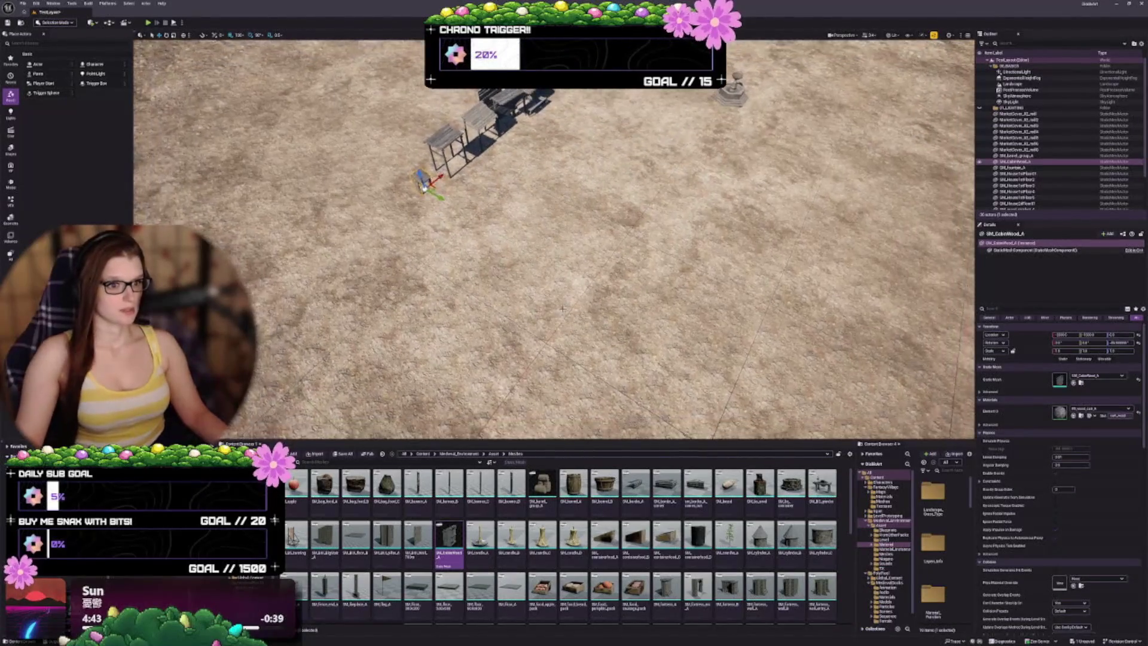
key(Escape)
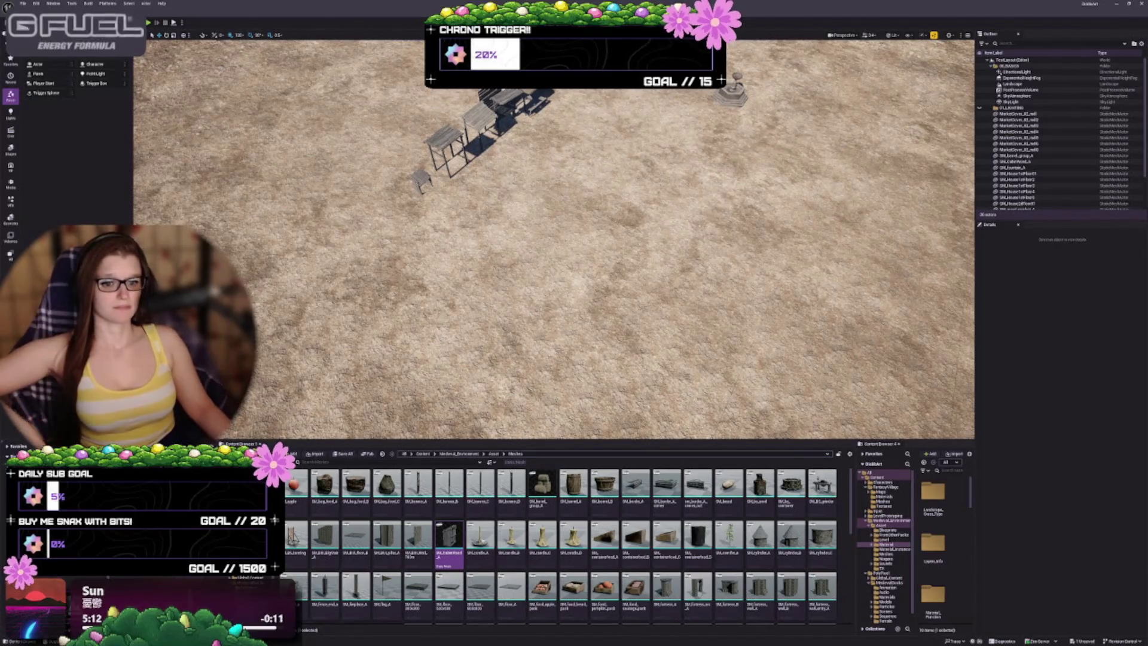
scroll(554, 591, down, 1)
scroll(554, 589, down, 1)
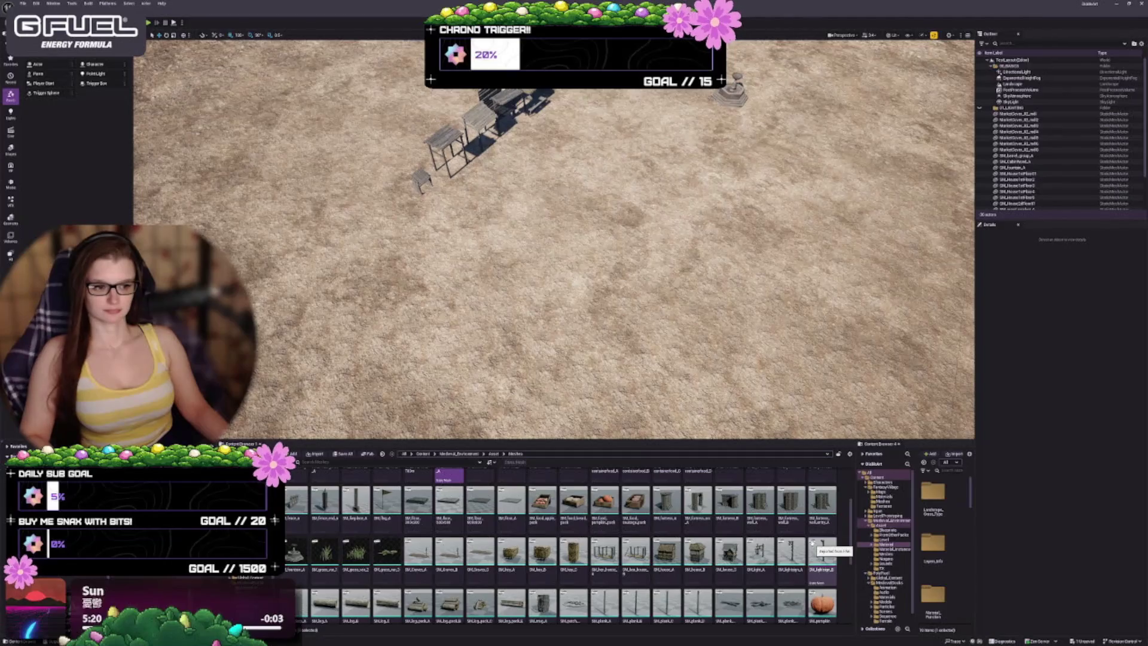
scroll(732, 568, up, 1)
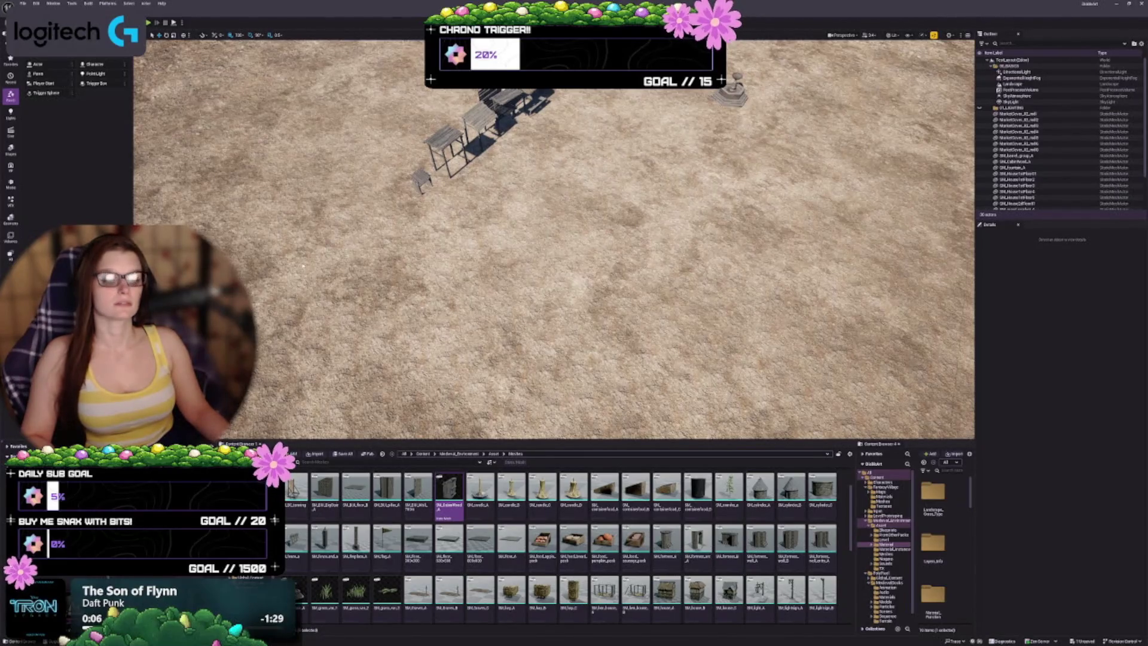
scroll(501, 545, up, 1)
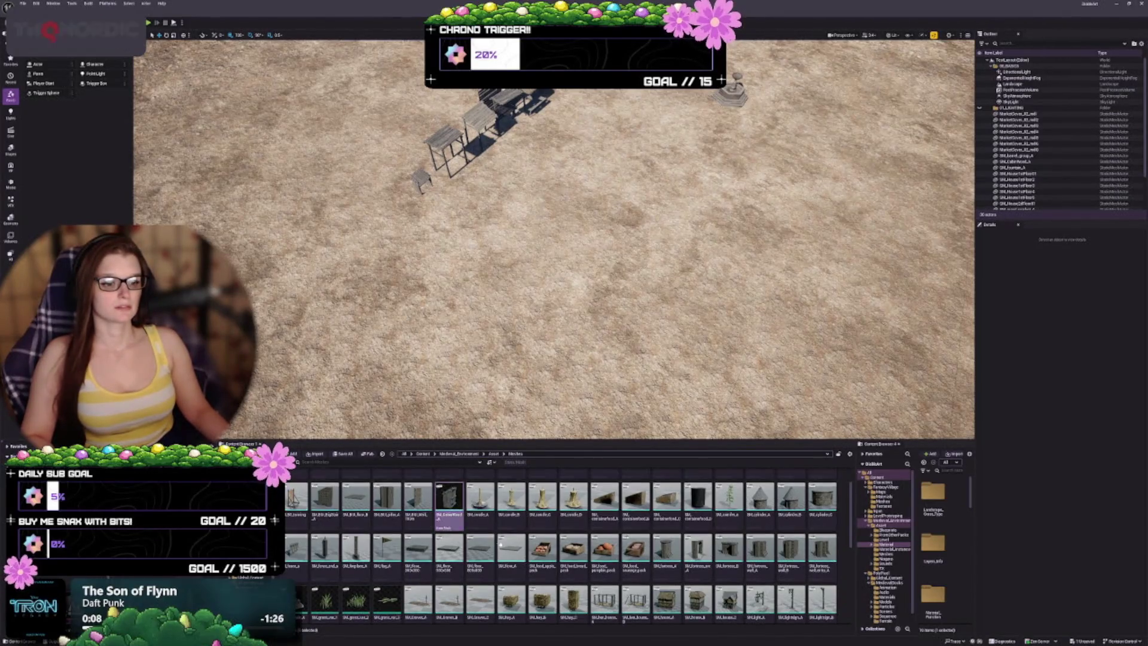
scroll(501, 544, up, 1)
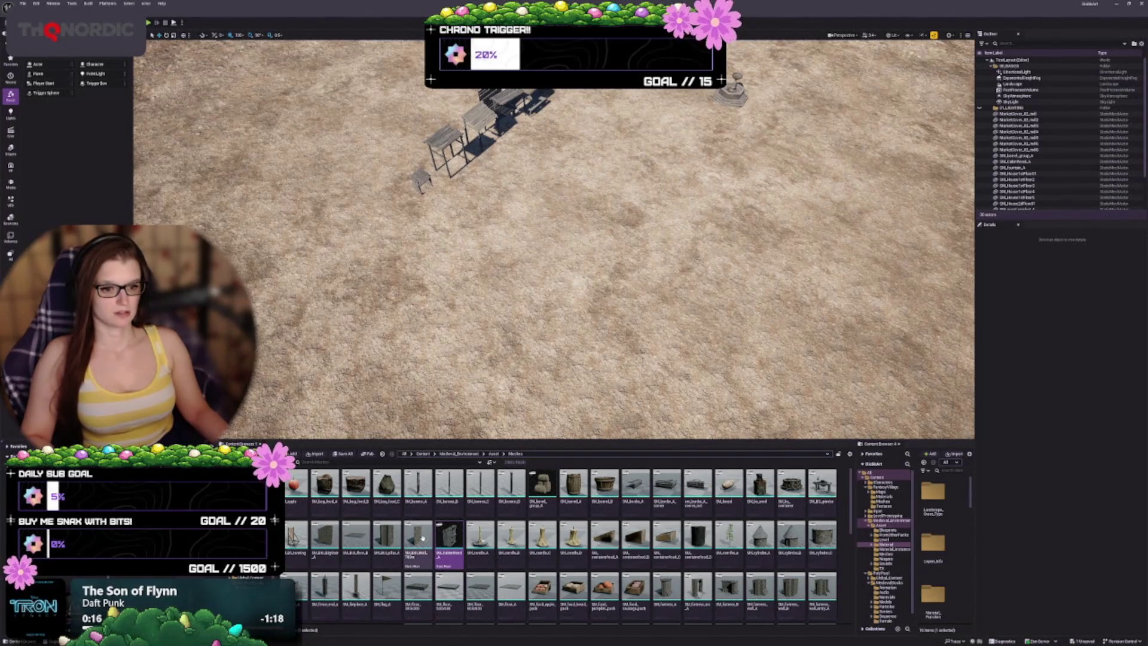
Place an SM_BLD_Wall brick wall on the sand near the market stalls
mouse_move(422, 538)
mouse_move(422, 538)
mouse_down()
mouse_move(275, 187)
mouse_move(338, 188)
mouse_move(333, 166)
mouse_up()
key(f)
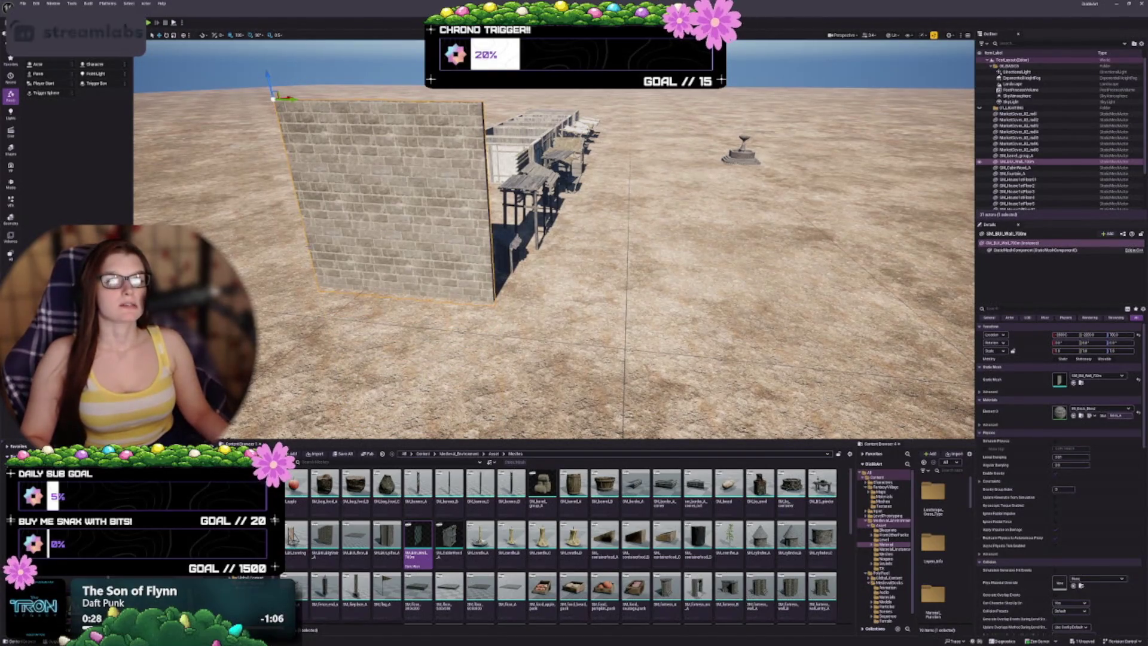
key(f)
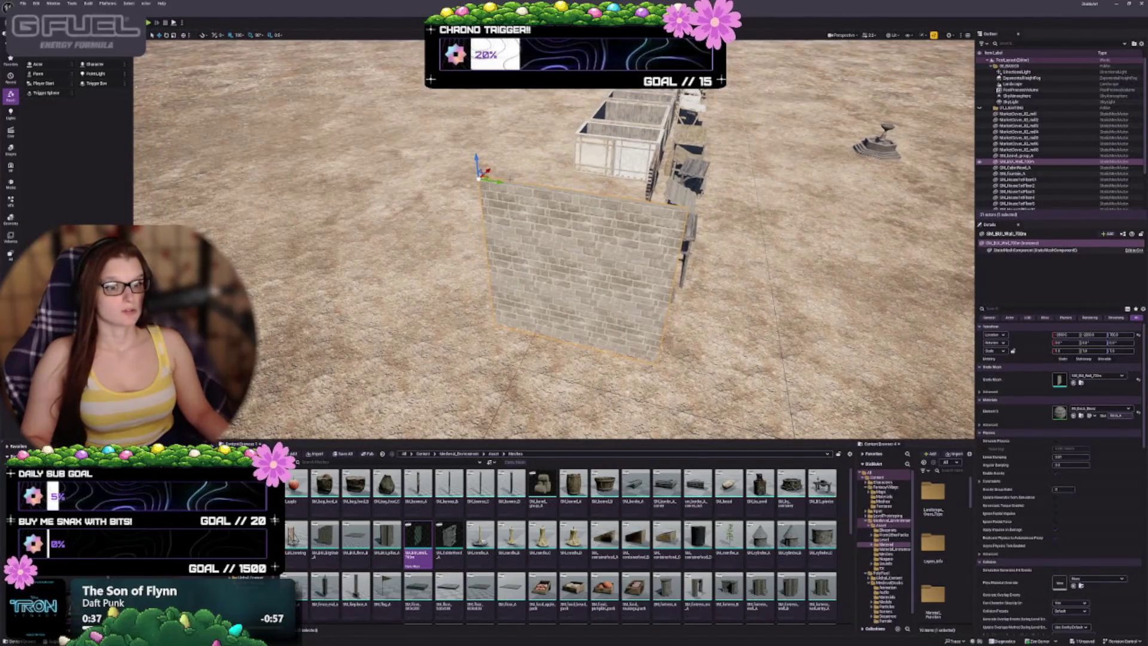
key(ctrl+z)
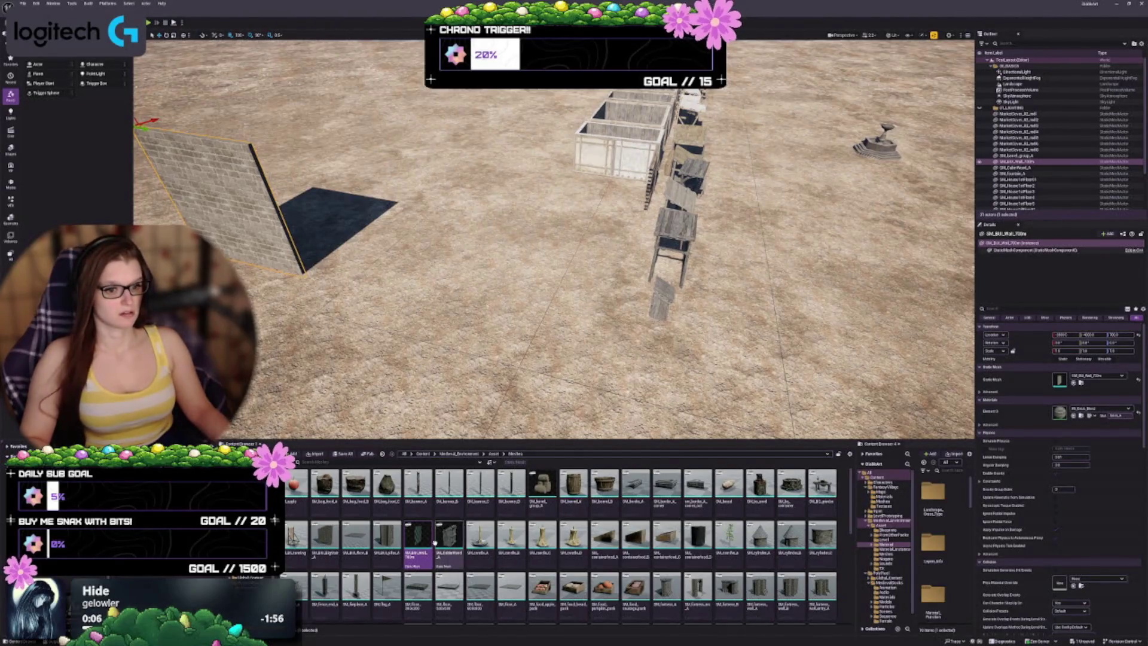
key(f)
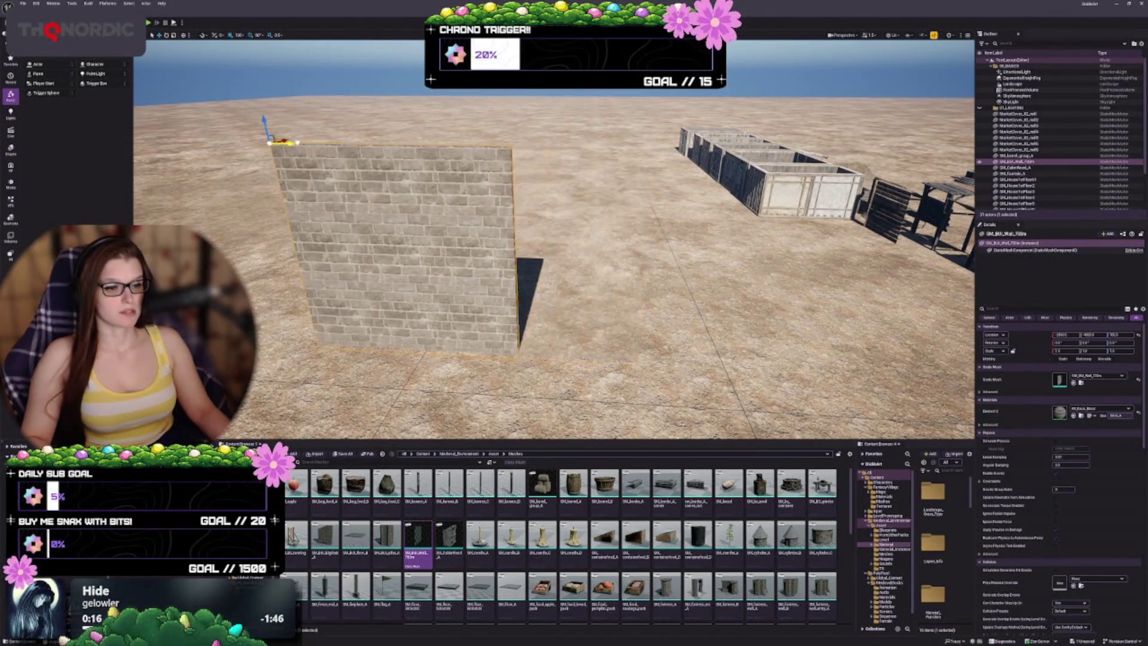
Alt-drag a copy of the wall to the right and swap its mesh for the tall brick pillar
mouse_move(194, 141)
mouse_down()
mouse_move(479, 139)
mouse_move(446, 141)
mouse_up()
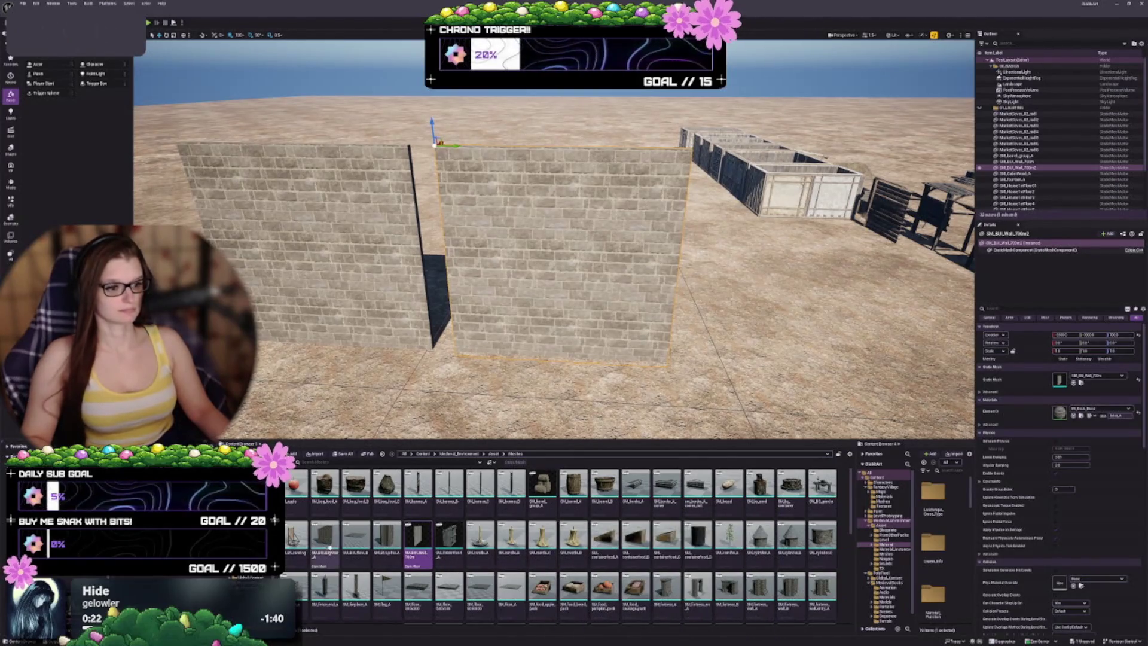
click(388, 550)
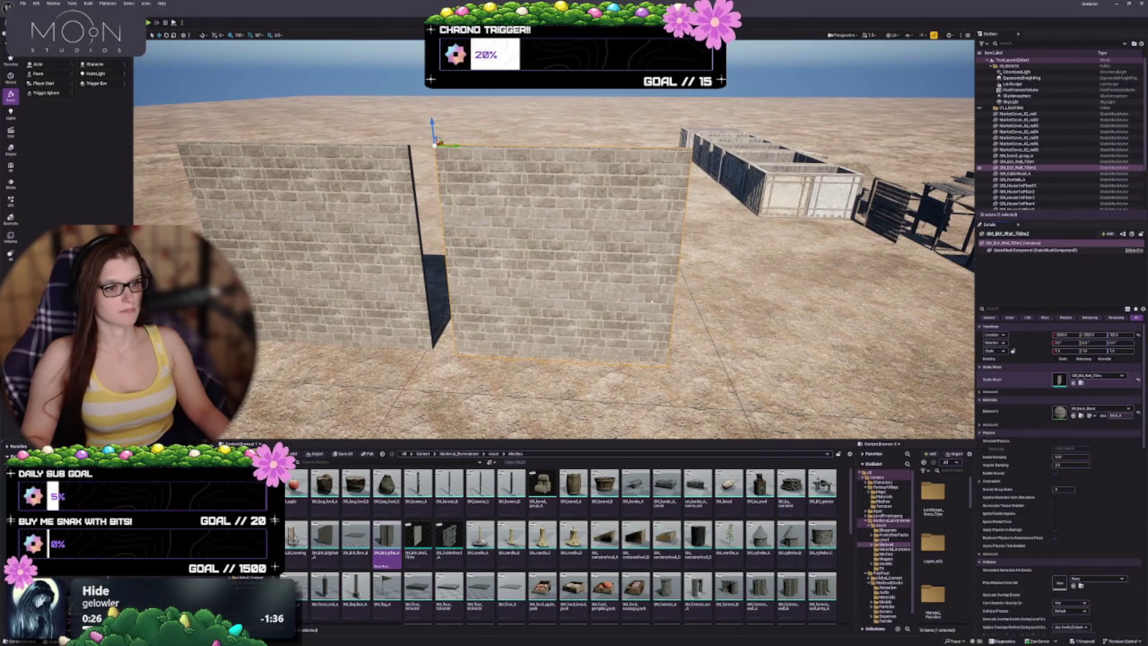
mouse_move(615, 267)
mouse_down()
mouse_move(604, 269)
mouse_move(646, 269)
mouse_move(646, 228)
mouse_up()
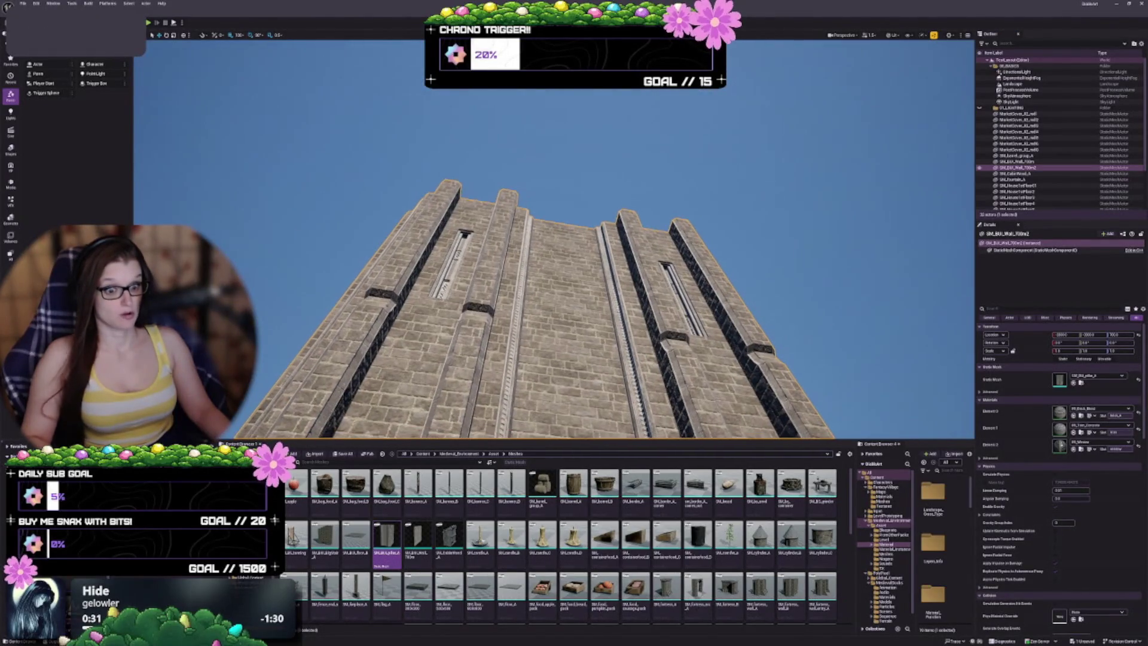
drag(645, 227, 646, 311)
Delete the tall brick pillar tower, keeping the single brick wall
mouse_move(653, 254)
mouse_down()
mouse_move(652, 323)
mouse_move(653, 233)
mouse_move(634, 197)
mouse_move(658, 185)
mouse_move(580, 239)
mouse_up()
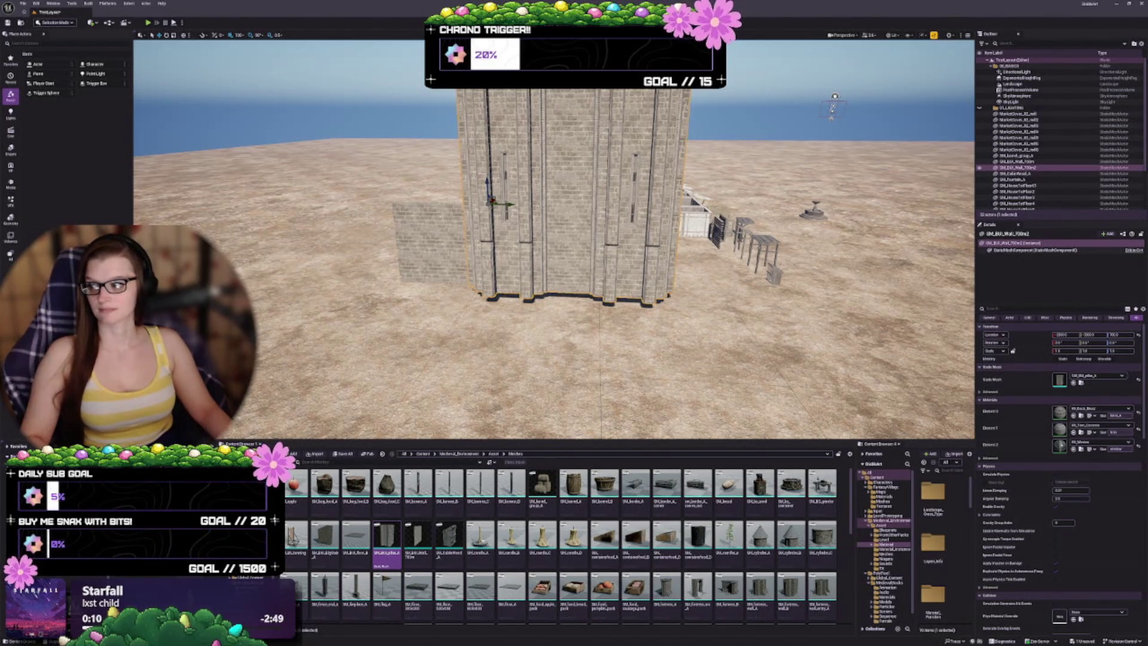
mouse_move(553, 239)
mouse_down()
mouse_move(553, 192)
mouse_move(553, 215)
mouse_up()
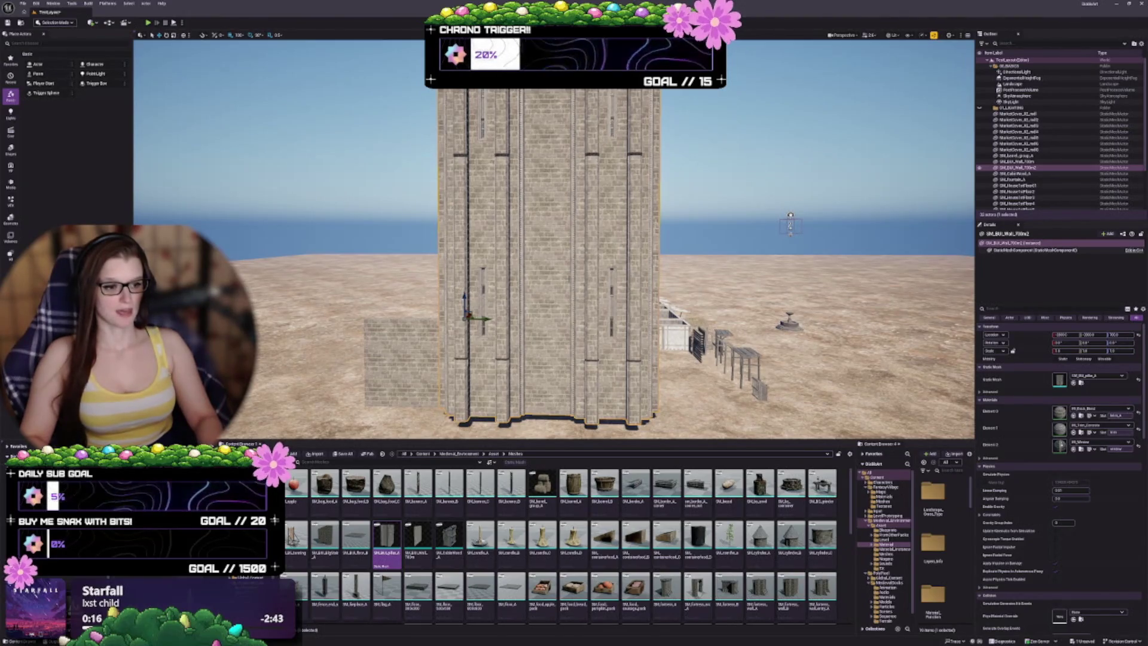
key(Delete)
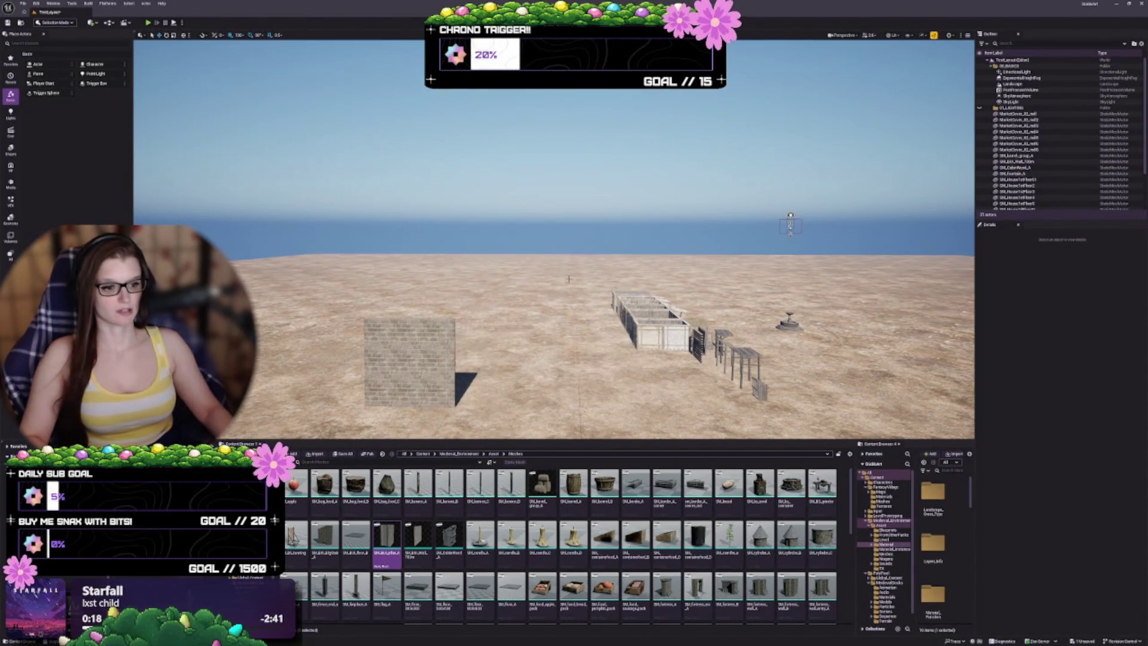
drag(569, 278, 570, 209)
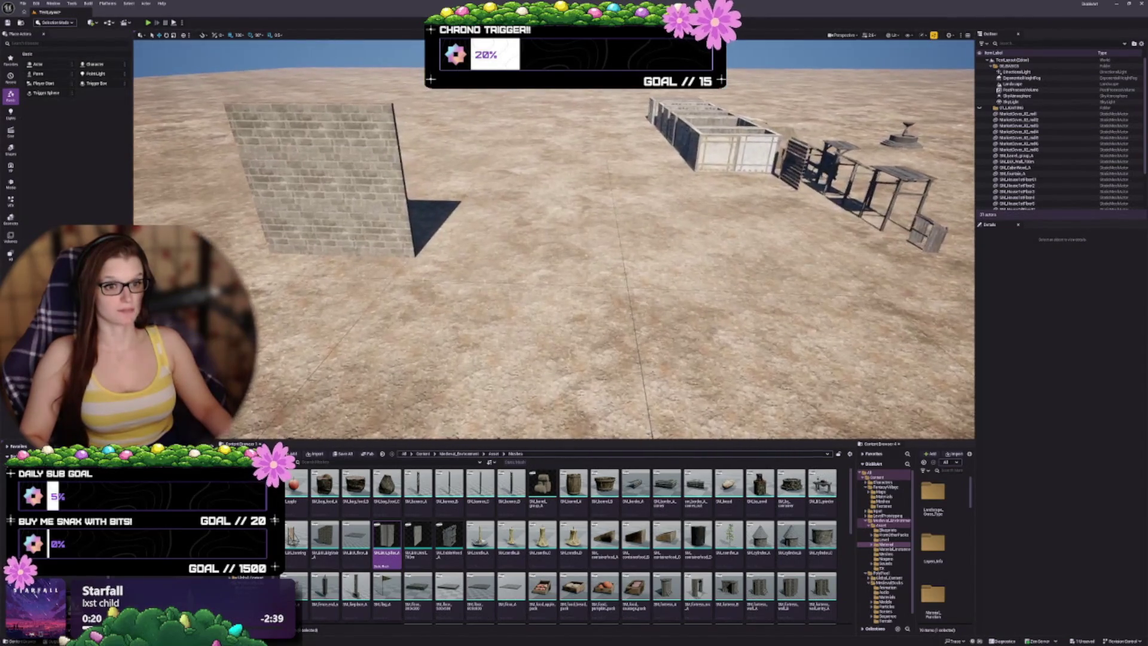
Place the SM_Fortress_A crenellated fortress wall in the level
click(323, 180)
drag(672, 595, 572, 243)
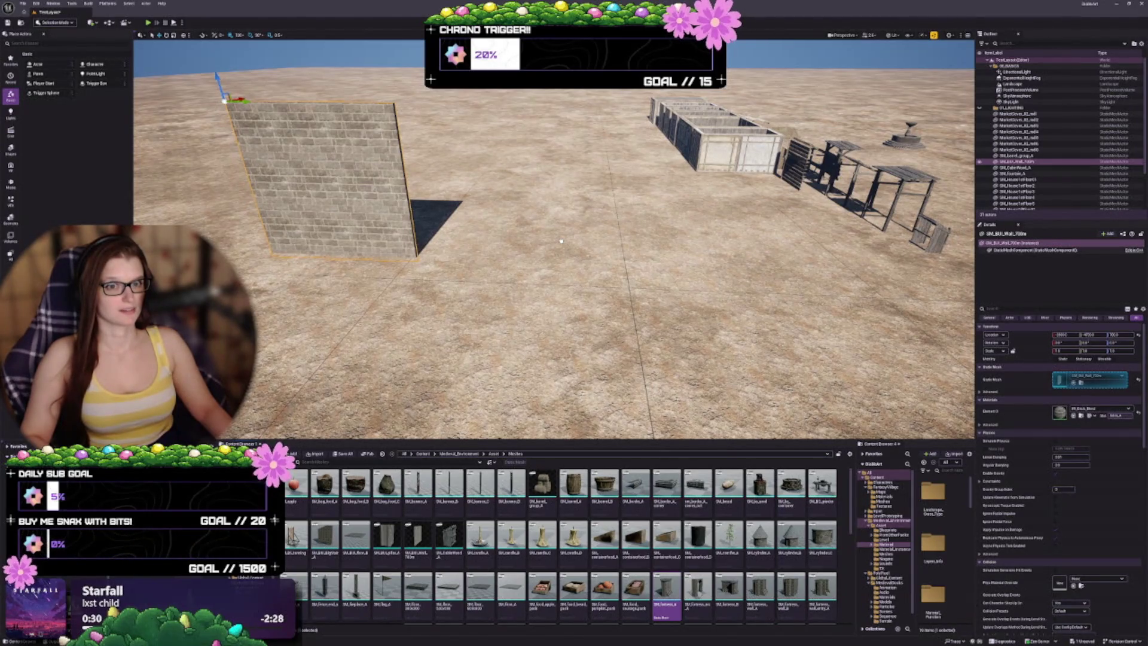
drag(562, 241, 622, 248)
key(f)
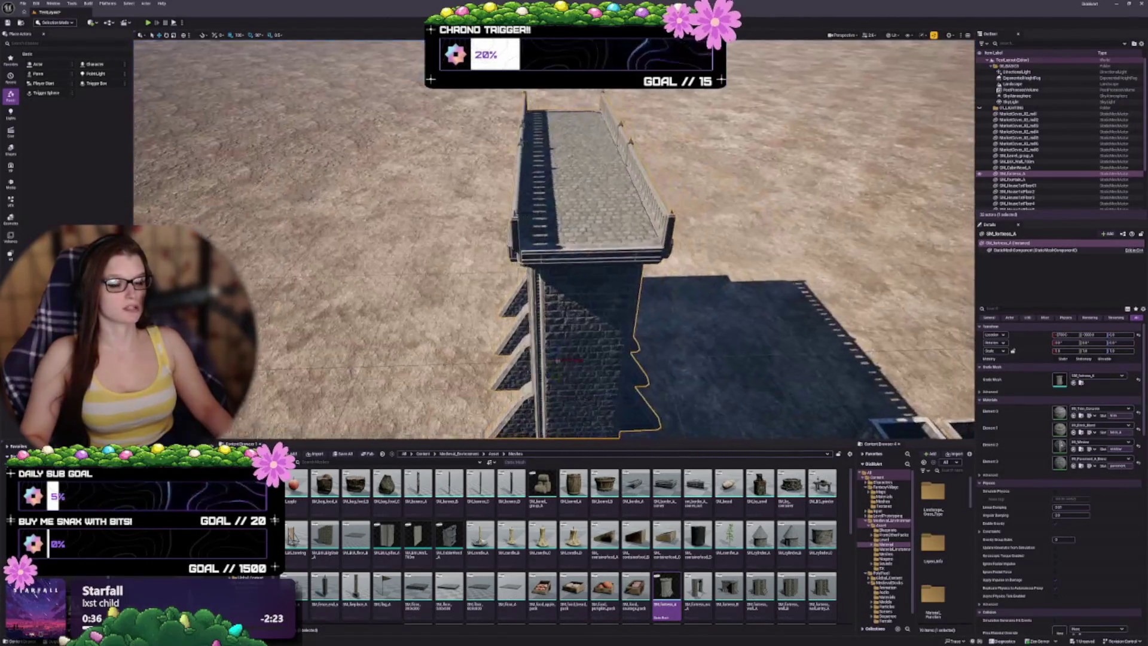
key(w)
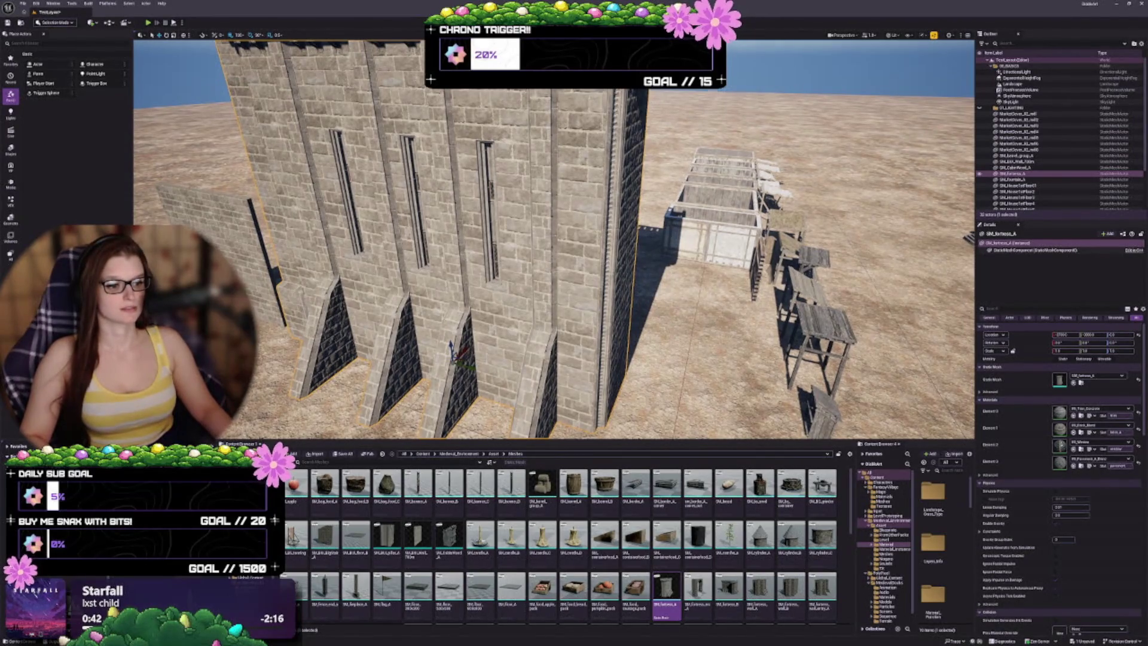
key(s)
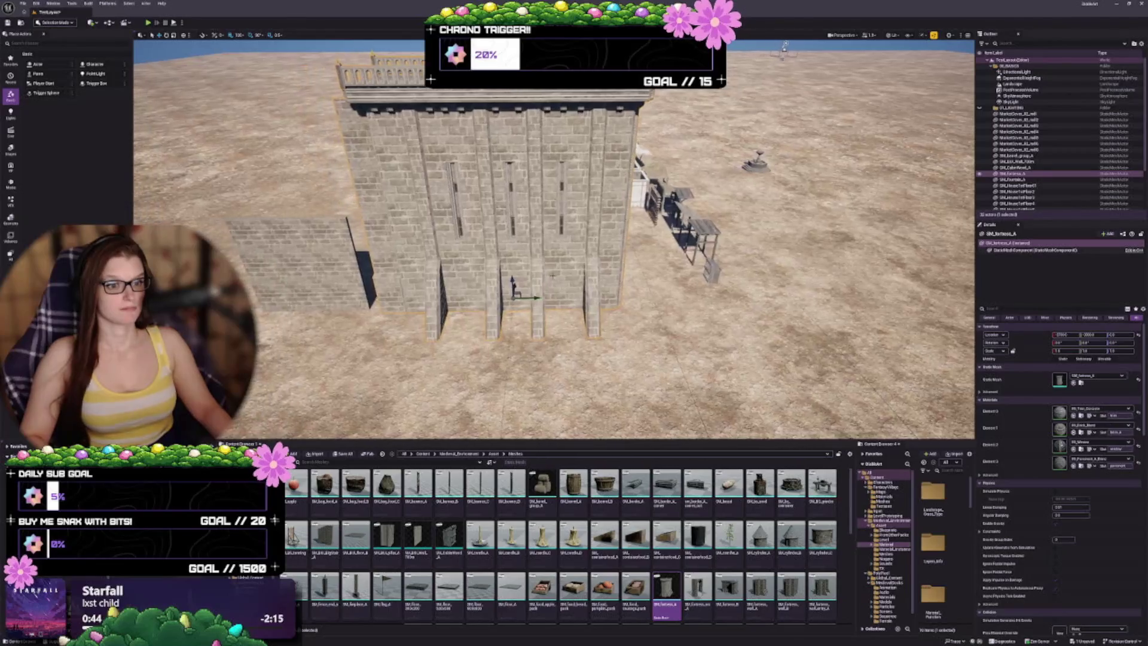
key(d)
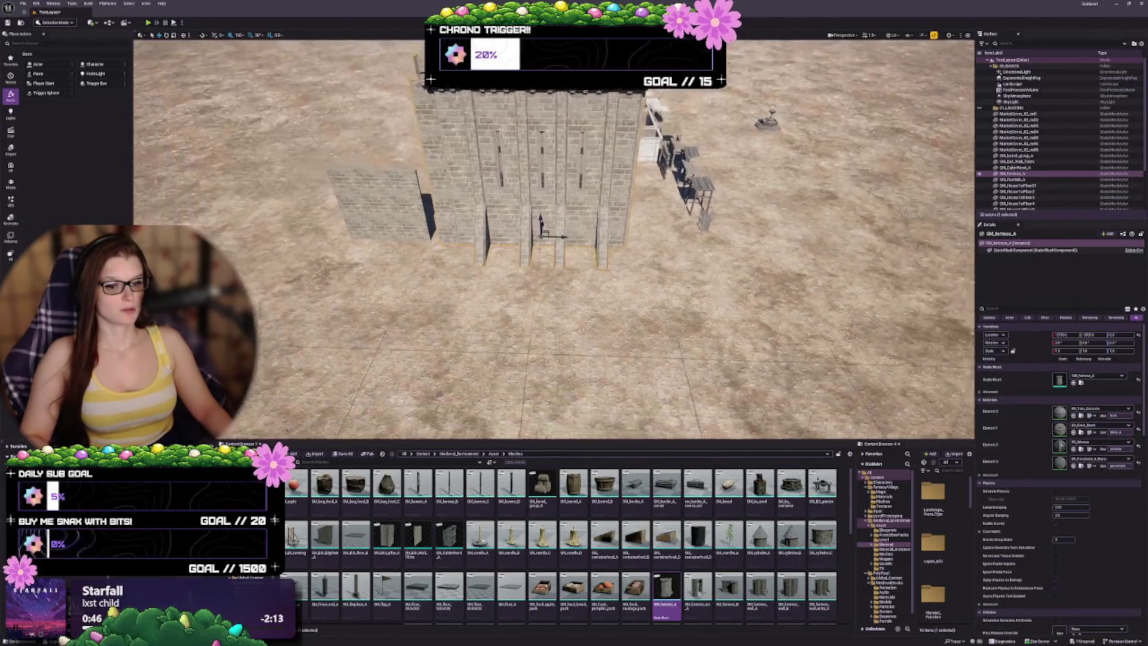
key(w)
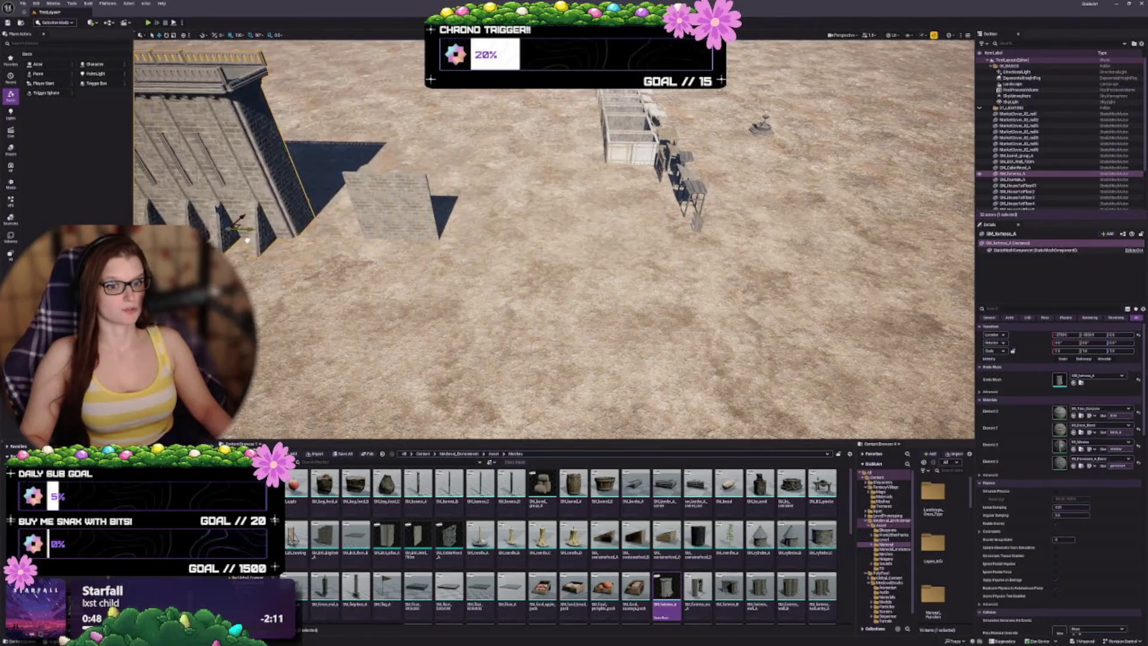
Move the small brick wall toward the market stalls and Alt-drag a fortress copy to the left
click(550, 248)
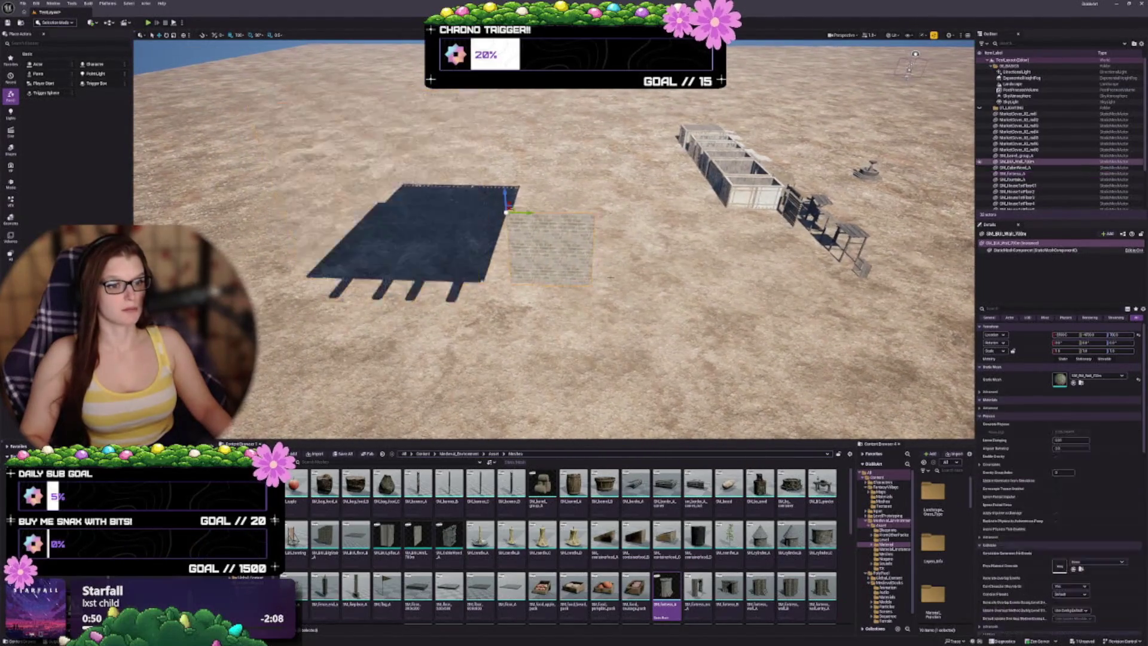
mouse_move(532, 214)
mouse_down()
mouse_move(819, 253)
mouse_move(921, 239)
mouse_move(897, 268)
mouse_up()
click(442, 239)
key(f)
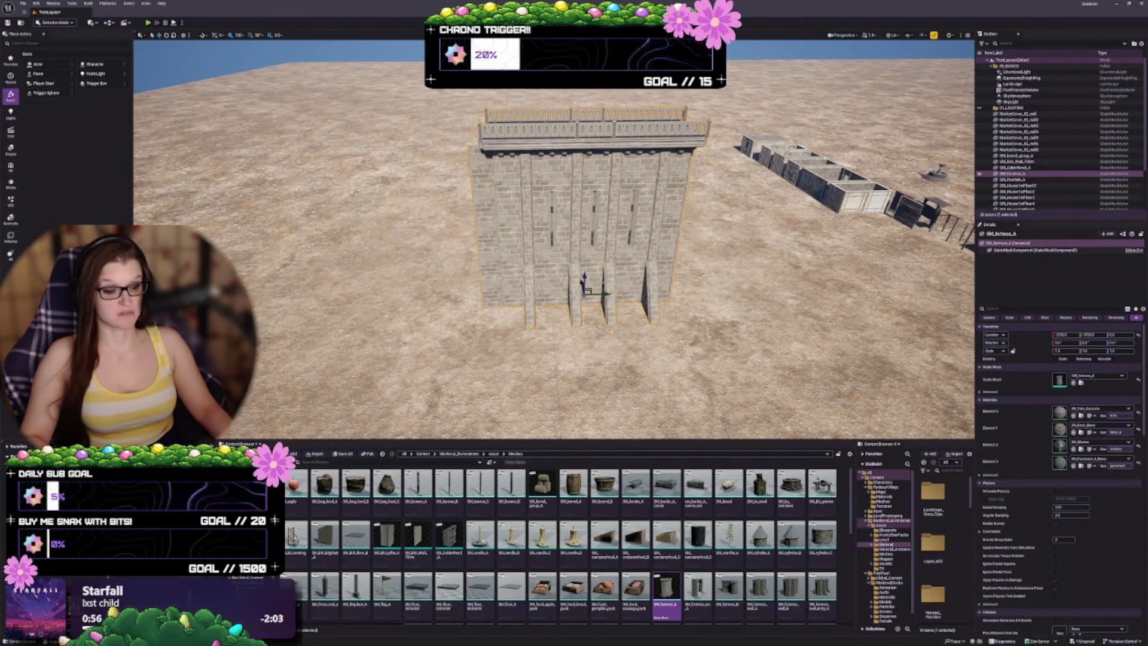
mouse_move(605, 293)
mouse_down()
mouse_move(358, 293)
mouse_move(372, 293)
mouse_up()
Swap the fortress copy to the arched gate mesh and move it against the fortress's right side
click(695, 601)
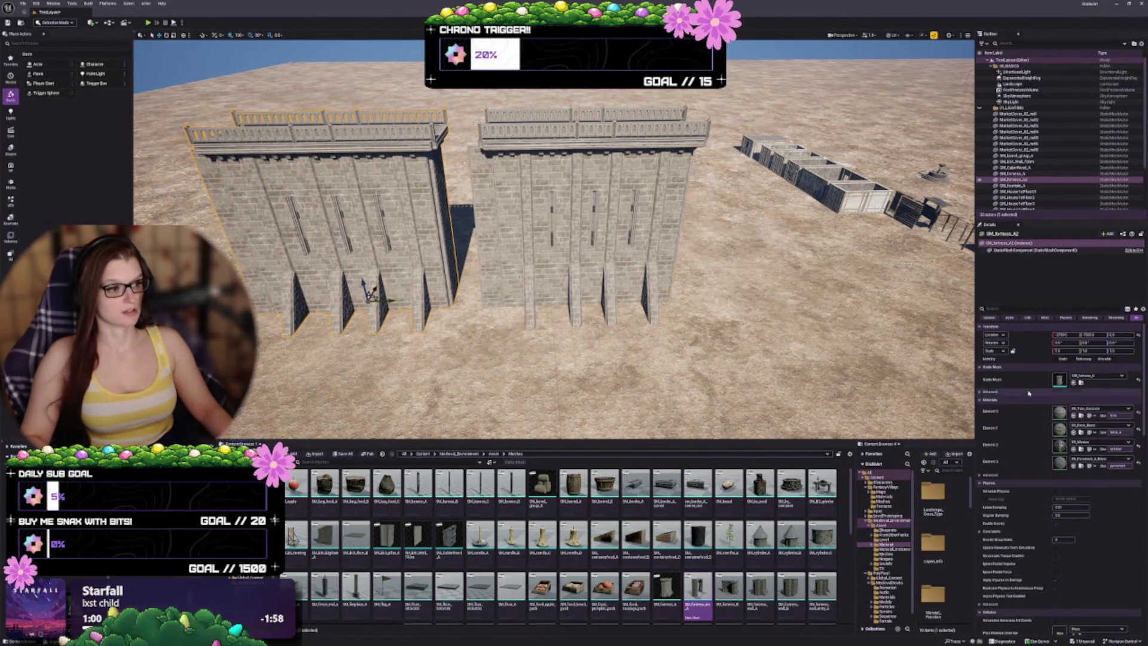
click(1074, 383)
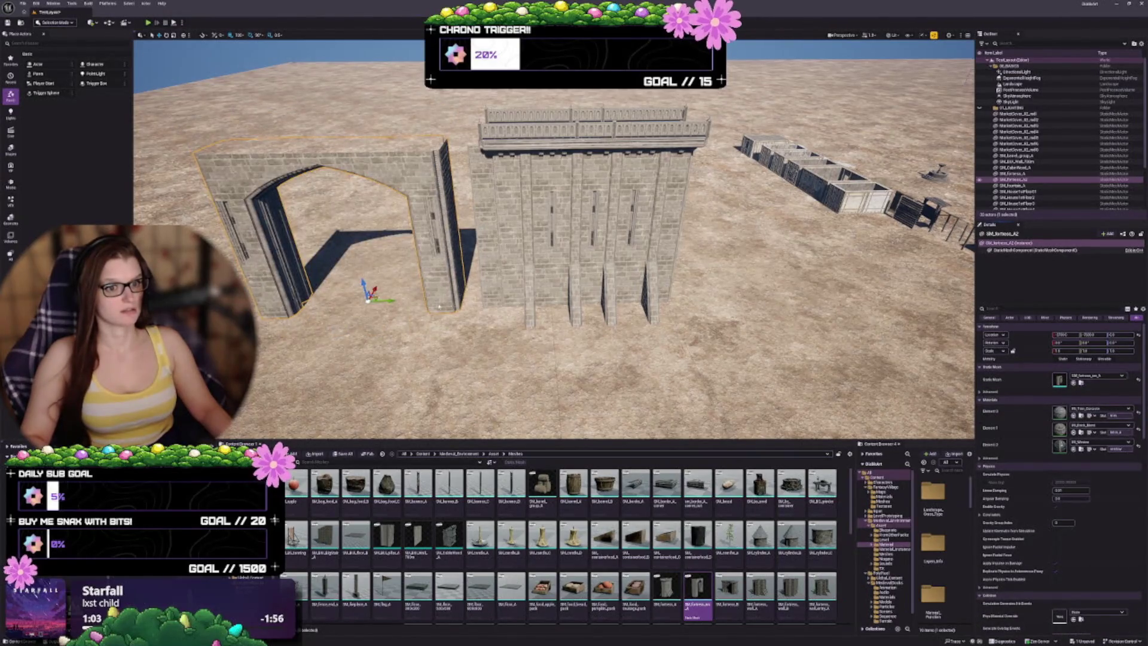
mouse_move(368, 297)
mouse_down()
mouse_move(803, 272)
mouse_move(760, 288)
mouse_up()
scroll(822, 357, up, 10)
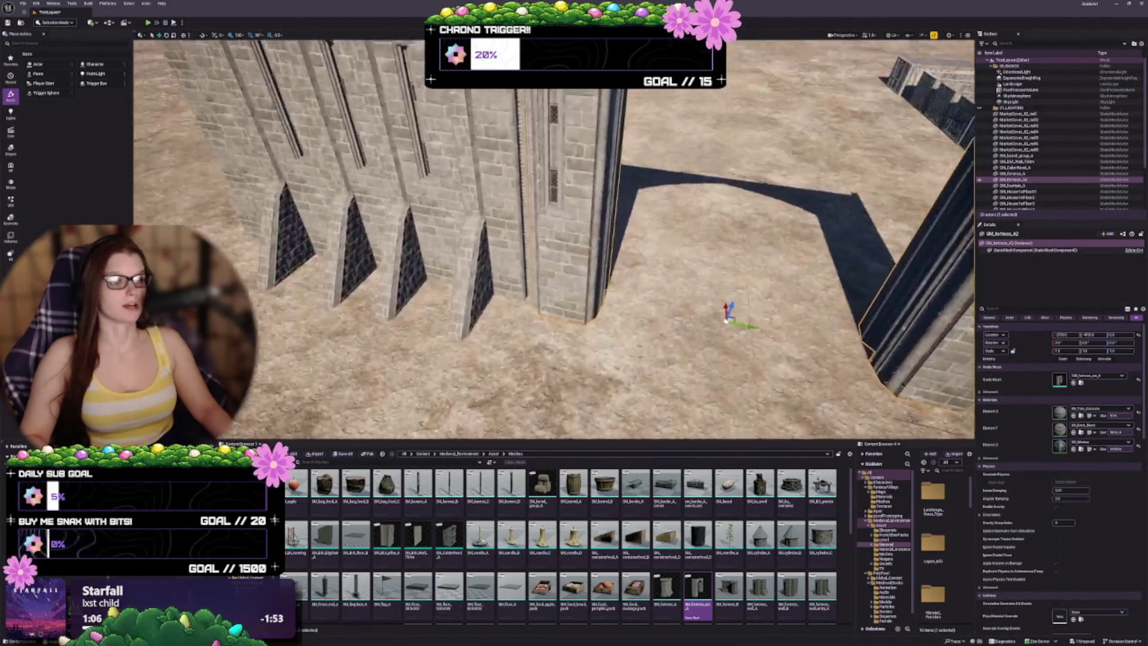
scroll(554, 239, down, 10)
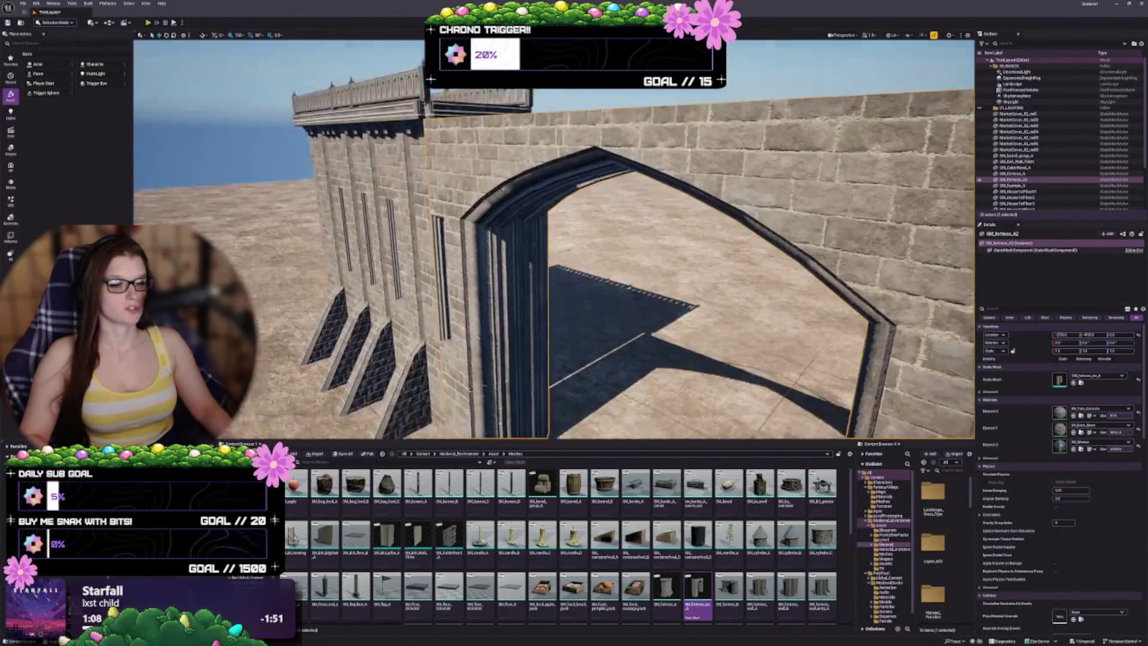
scroll(554, 239, up, 5)
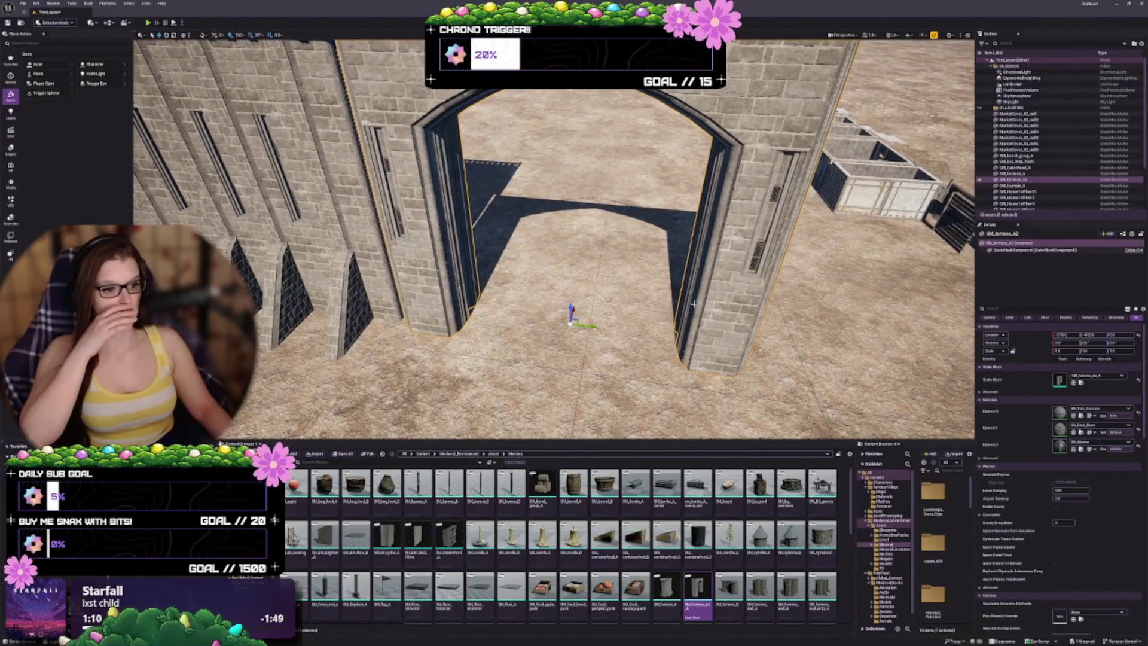
scroll(553, 239, down, 8)
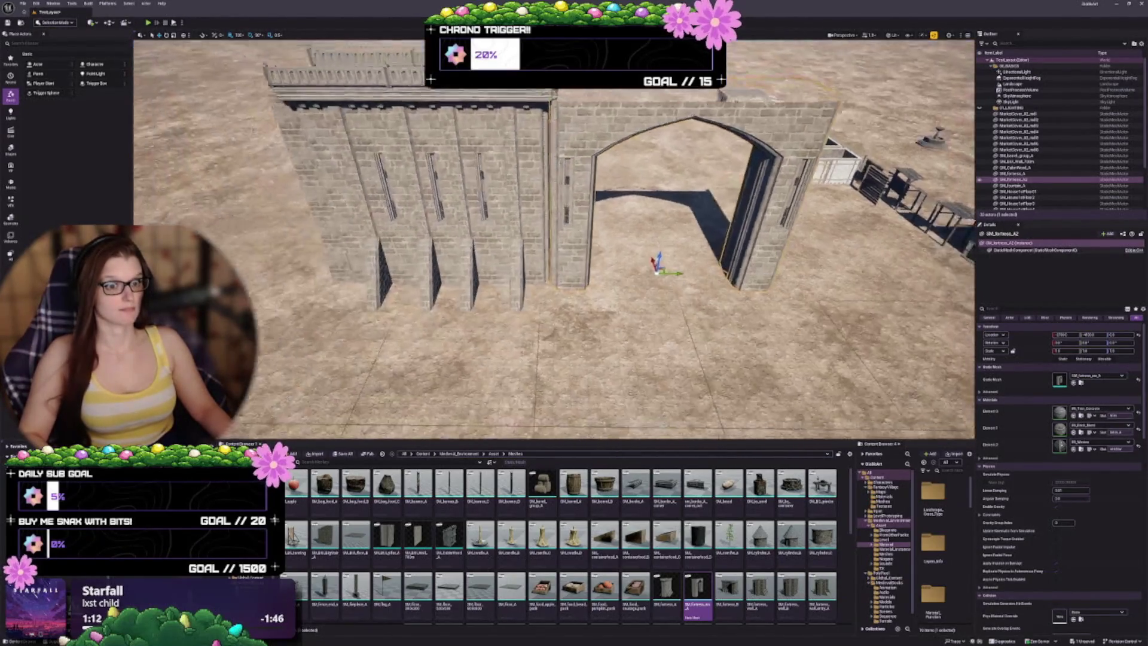
scroll(553, 239, up, 1)
drag(553, 239, 343, 239)
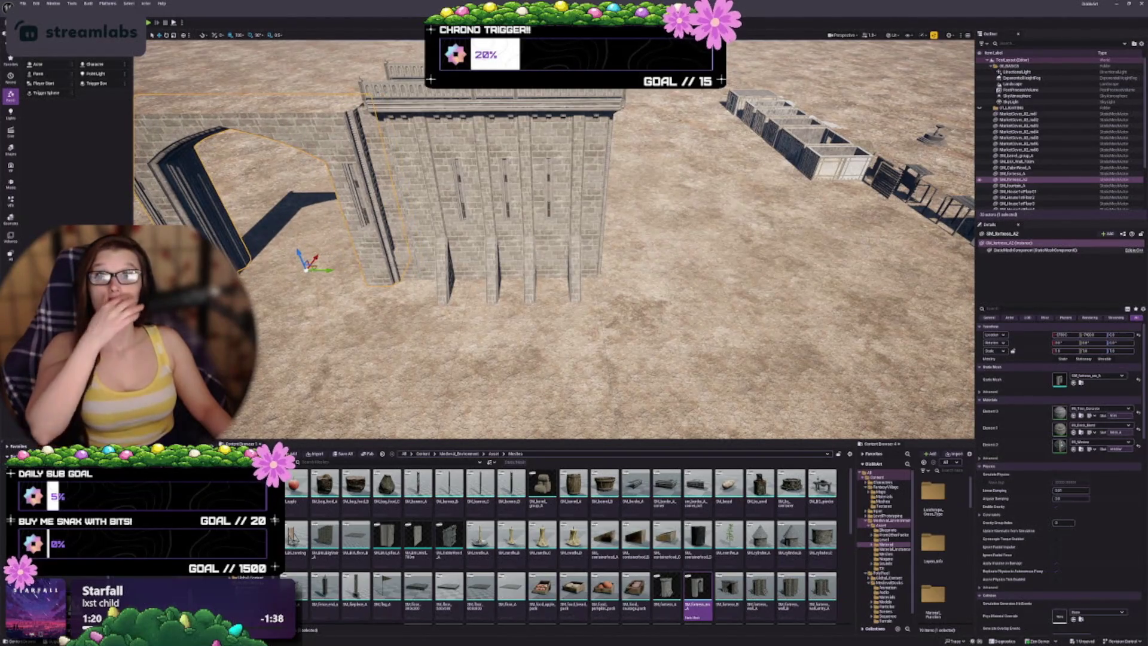
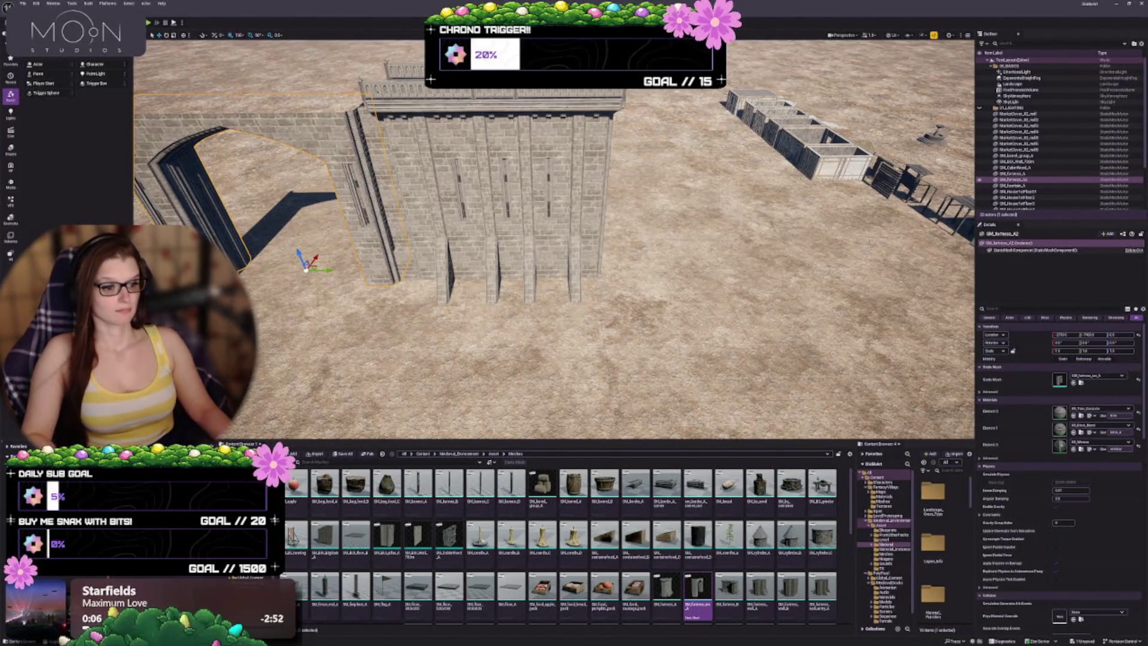
Select the large fortress wall and bring the view in close to it
scroll(554, 239, down, 5)
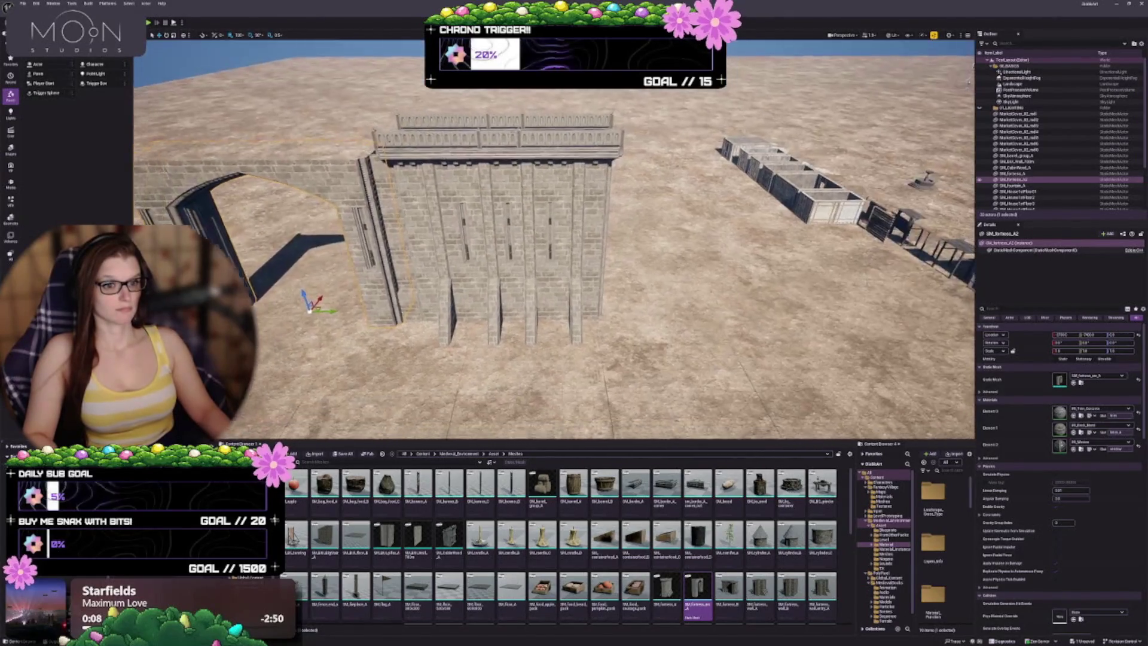
scroll(554, 239, down, 5)
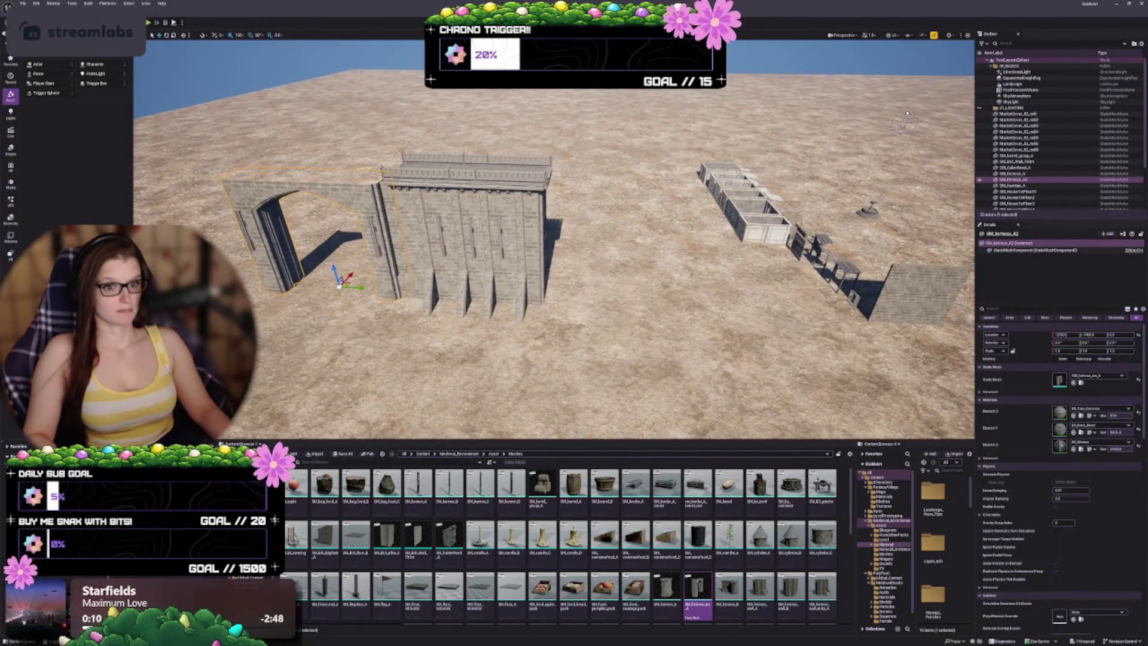
scroll(554, 239, up, 5)
drag(451, 286, 383, 288)
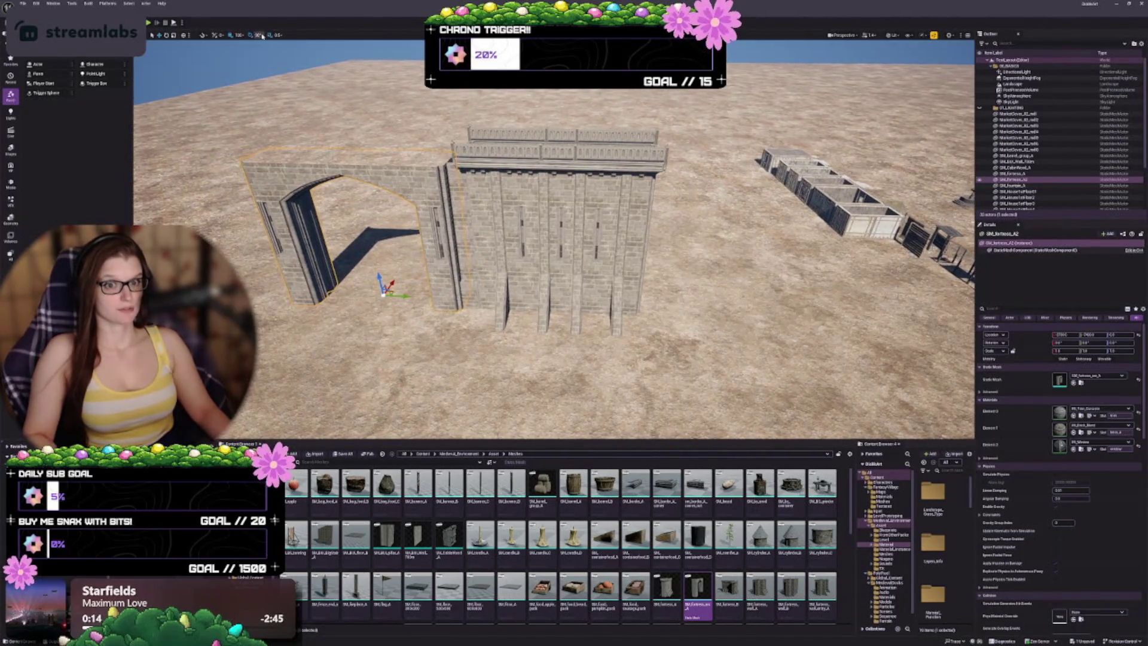
click(556, 252)
key(f)
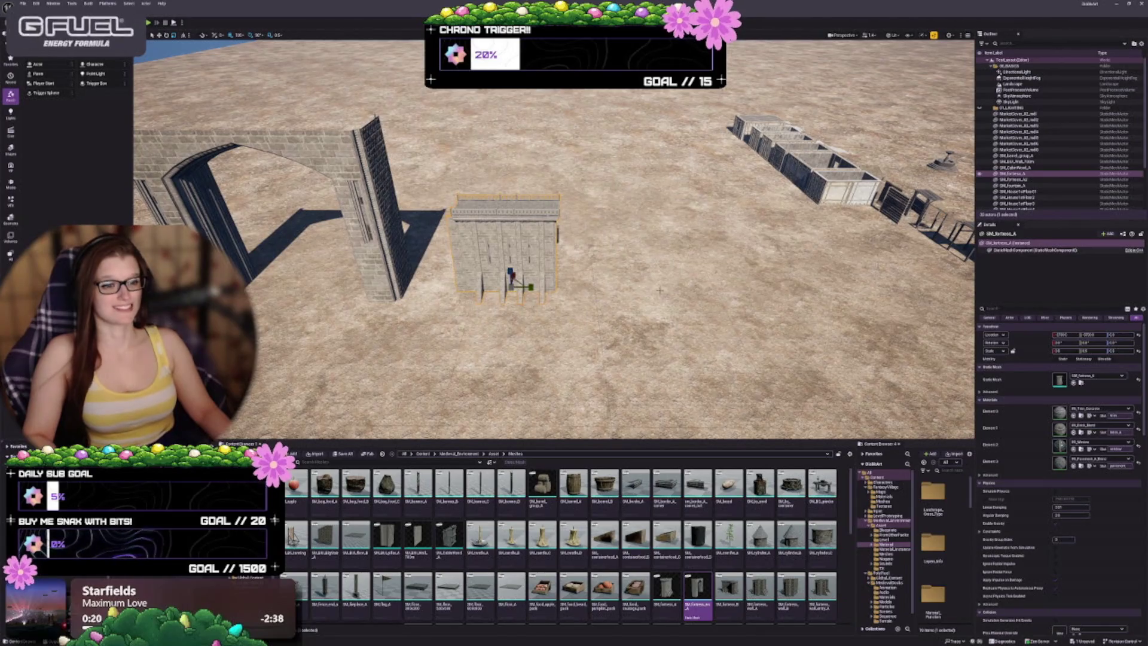
key(d)
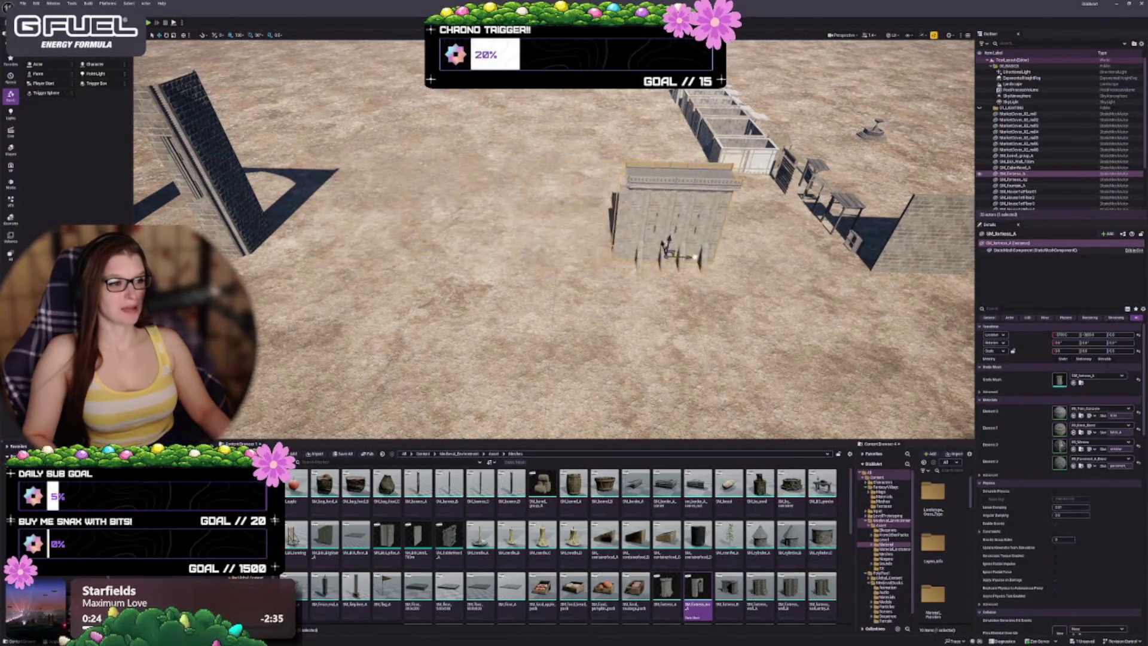
key(f)
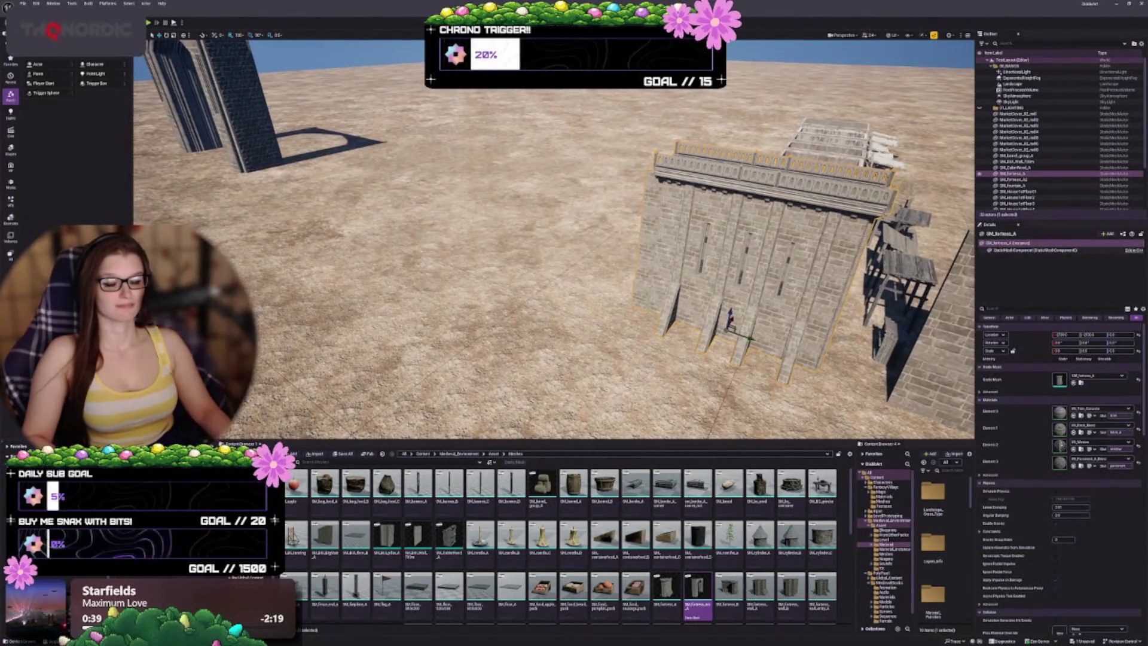
Shrink and turn the tall arch piece, then set it against the fortress wall
click(233, 119)
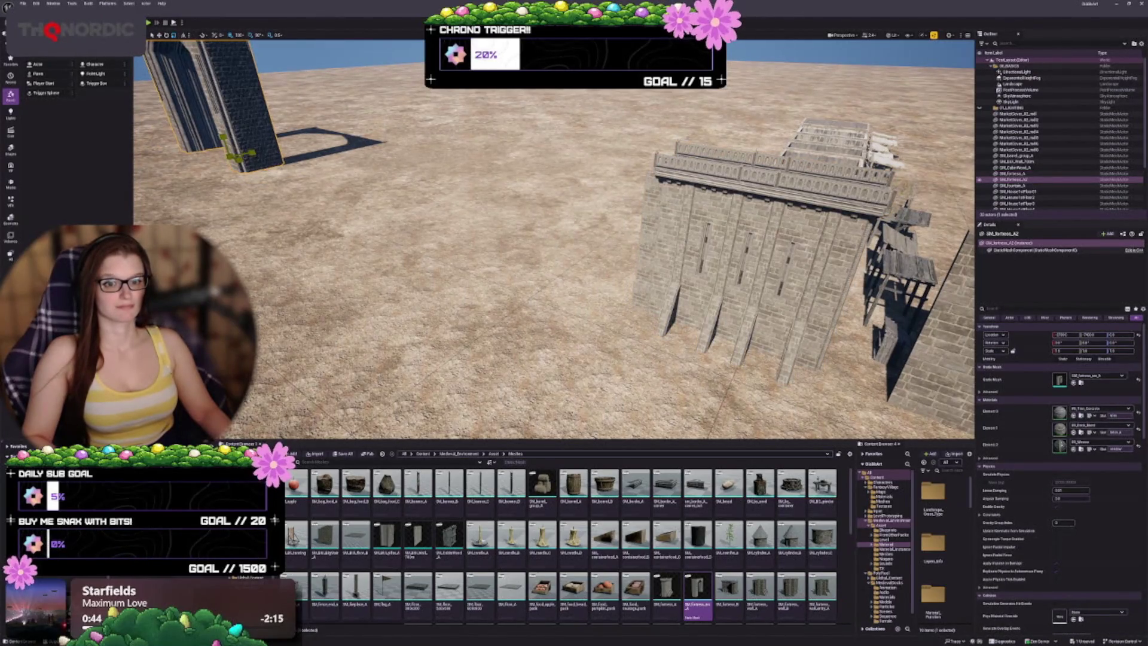
key(ctrl+z)
key(Right)
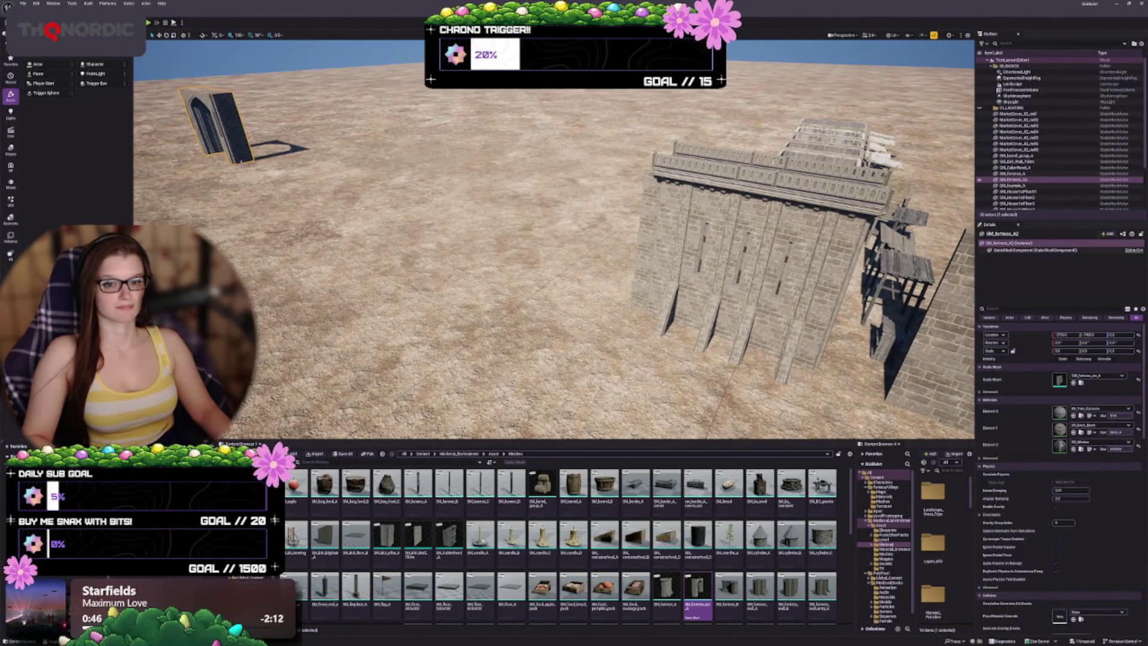
mouse_move(239, 161)
mouse_down()
mouse_move(624, 342)
mouse_move(550, 257)
mouse_up()
key(Escape)
Alt-drag a copy of the stone arch to its left and pick another wall asset for it
scroll(550, 257, up, 6)
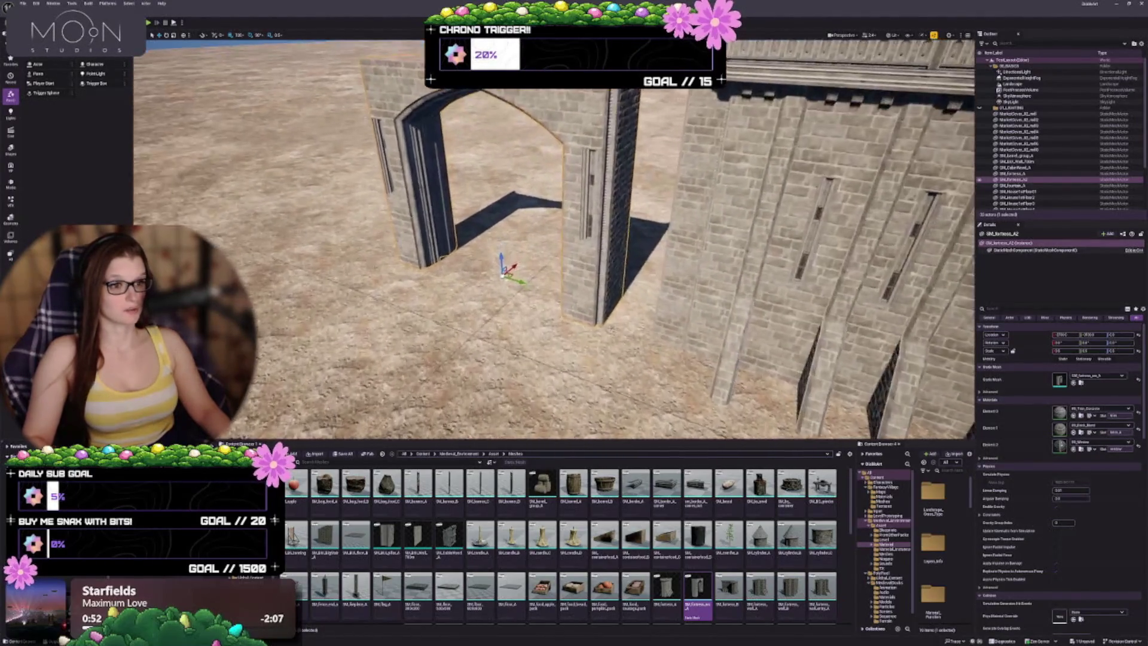
scroll(554, 239, down, 8)
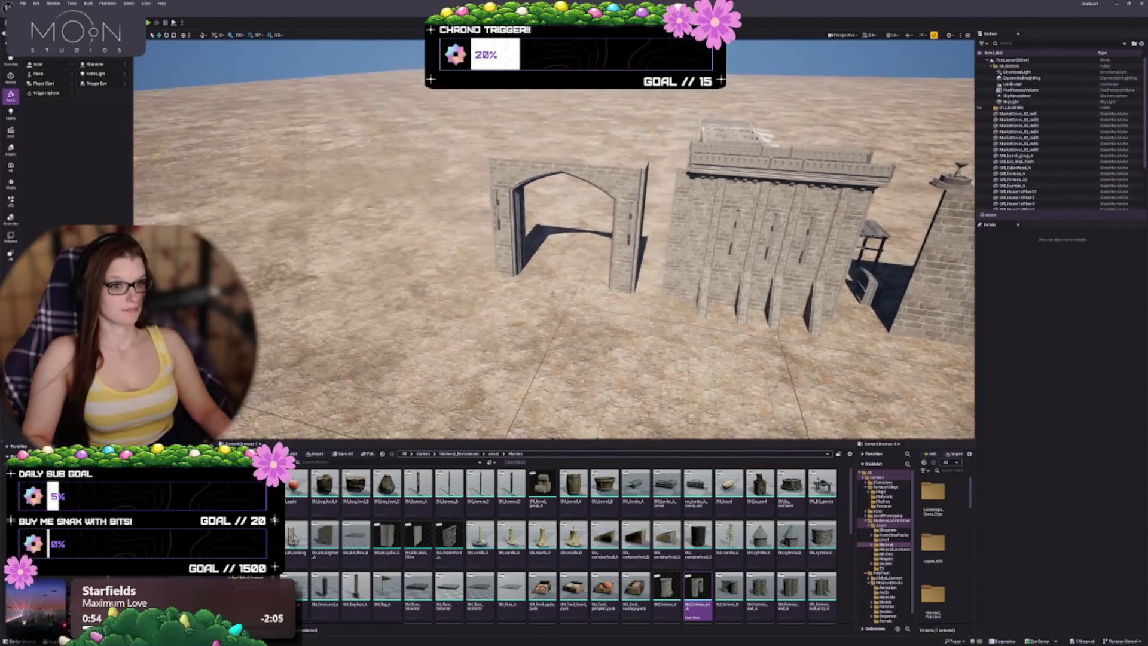
click(546, 275)
drag(571, 272, 409, 251)
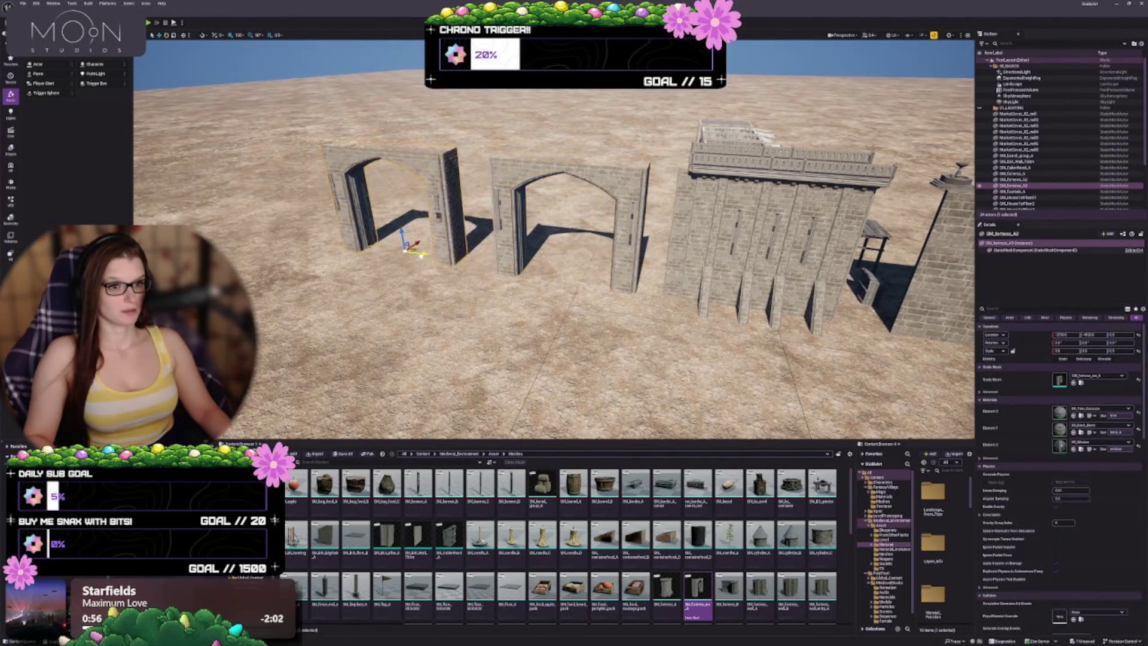
click(729, 592)
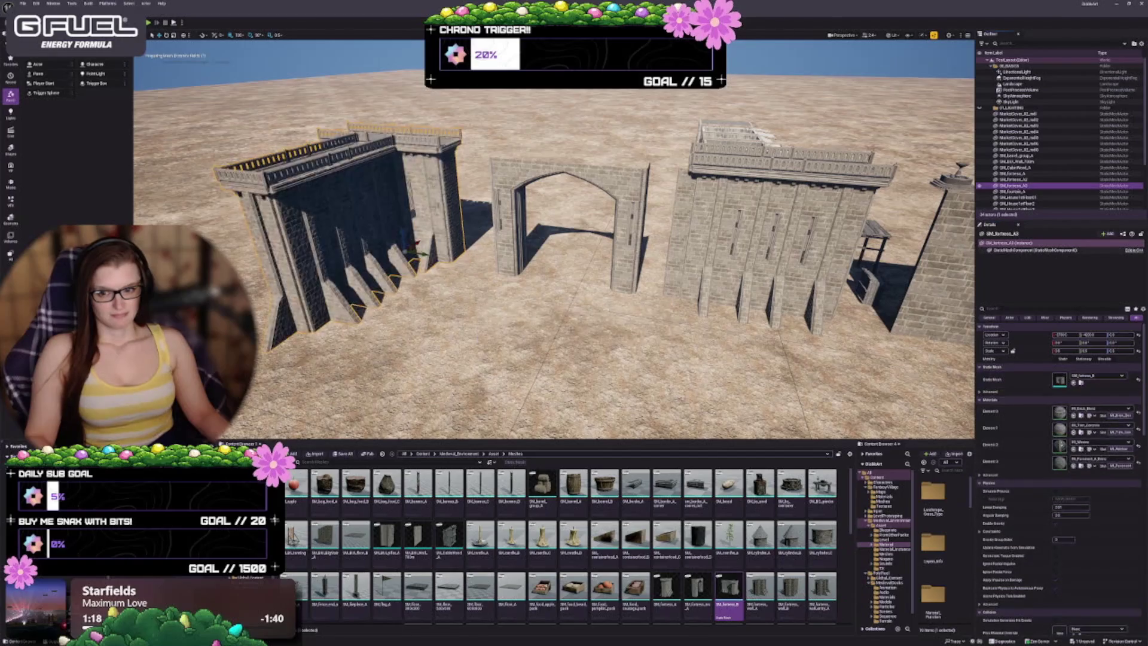
Shift the buttressed wall further left and Alt-drag an identical copy right beside it
scroll(554, 239, up, 5)
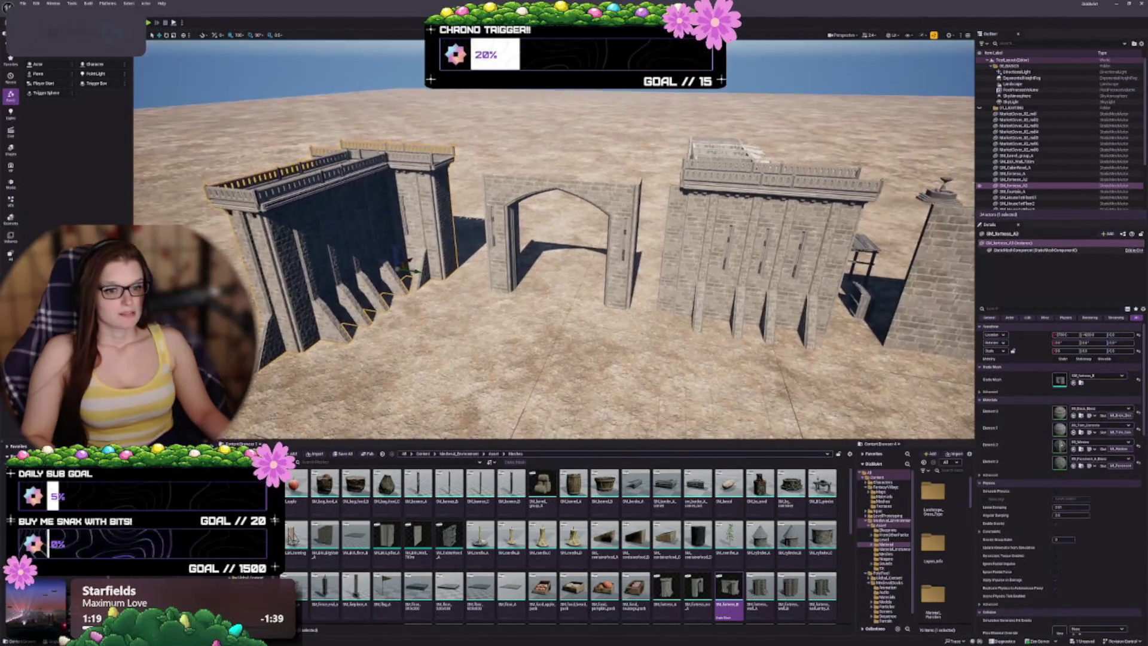
key(f)
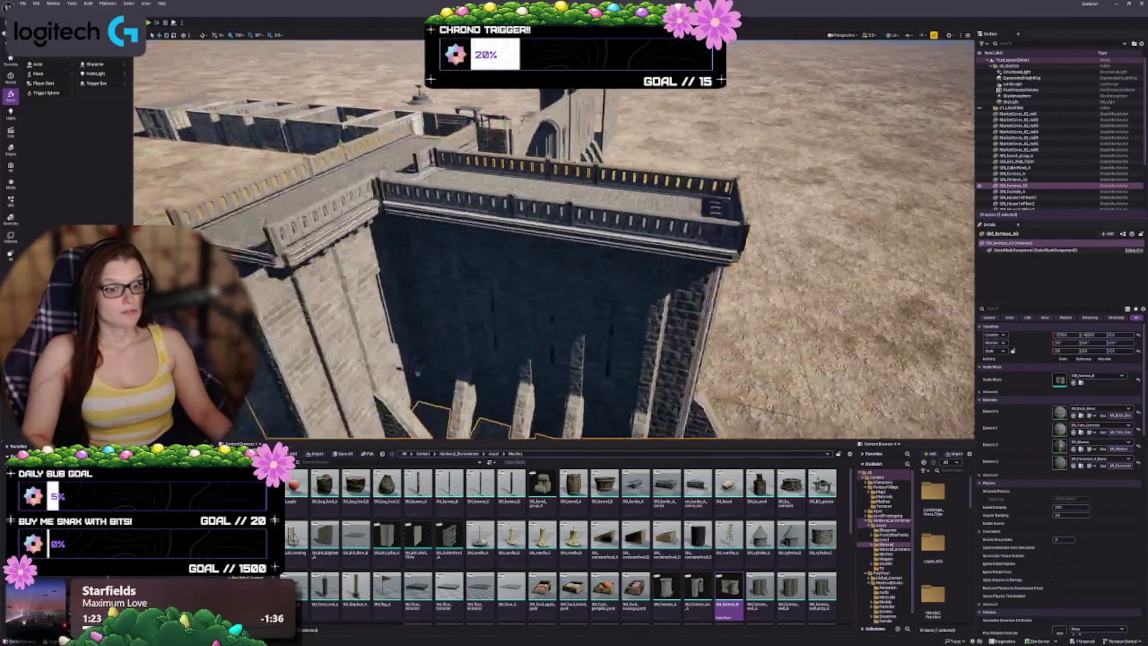
mouse_move(417, 372)
mouse_down()
mouse_move(548, 235)
mouse_move(472, 321)
mouse_move(419, 320)
mouse_move(479, 301)
mouse_up()
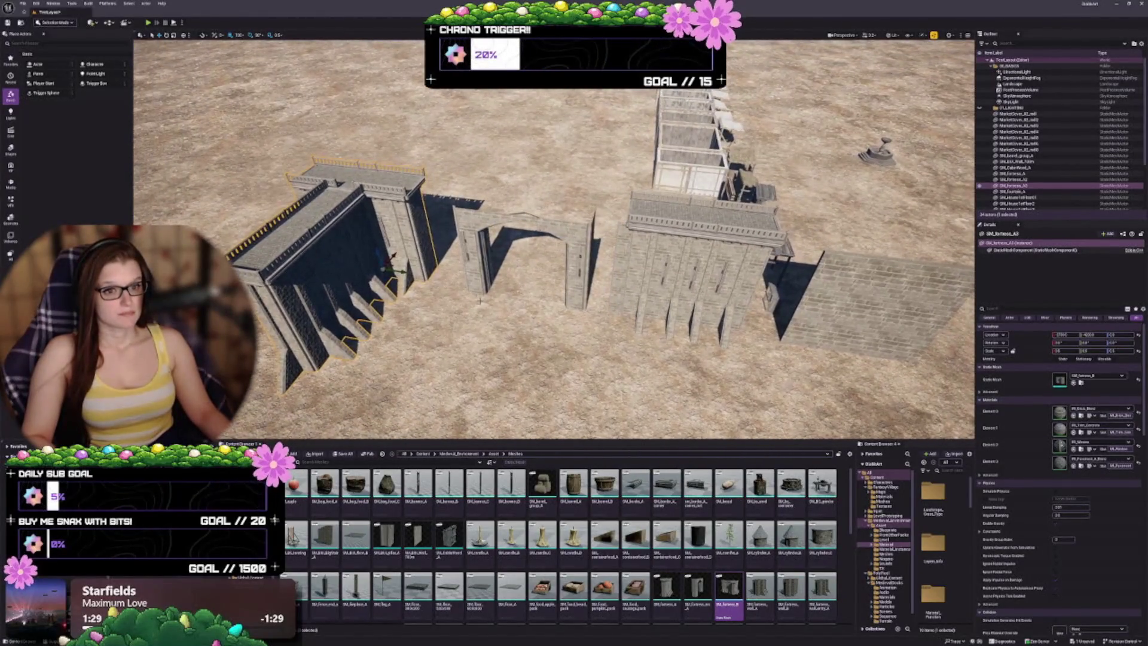
key(f)
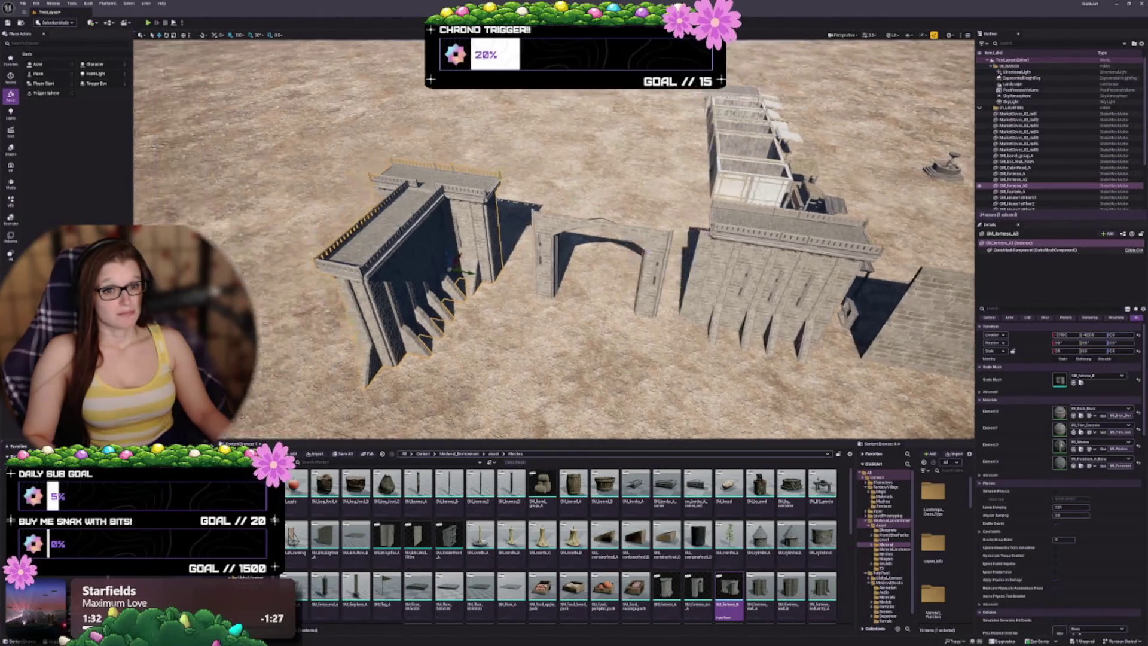
drag(612, 275, 345, 256)
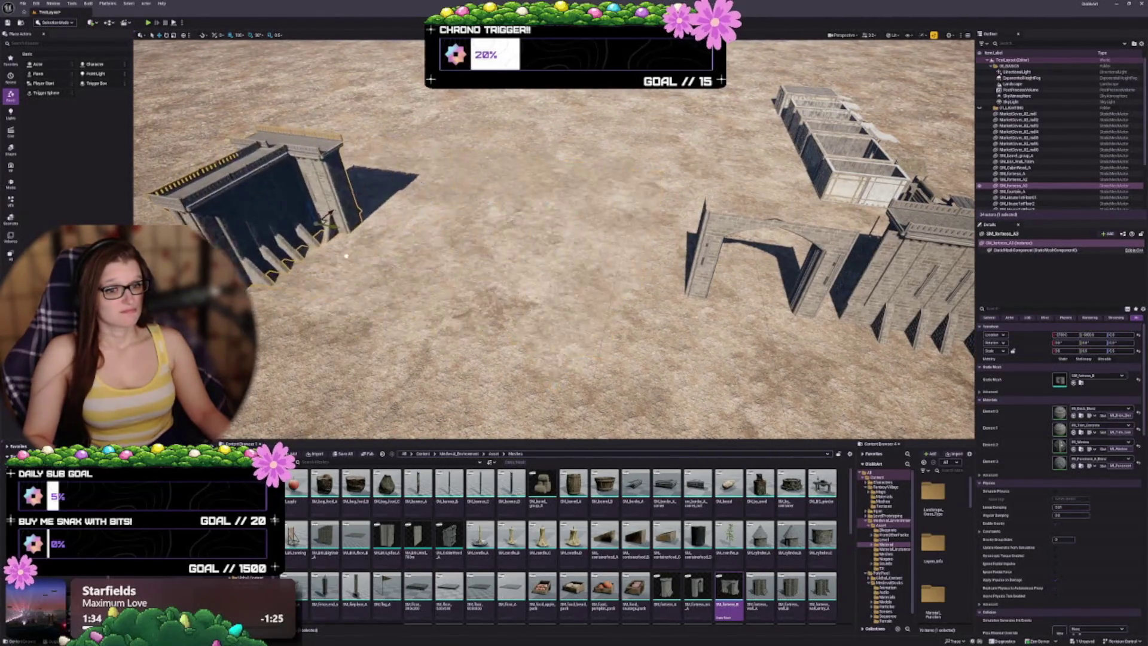
drag(307, 221, 312, 225)
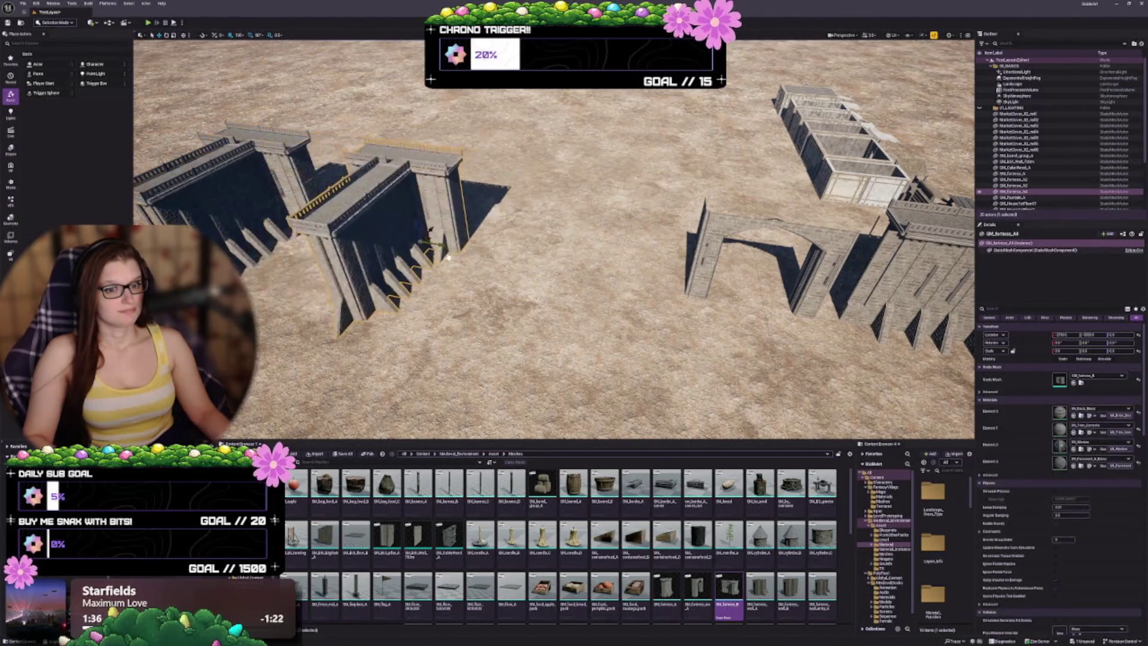
scroll(562, 544, down, 2)
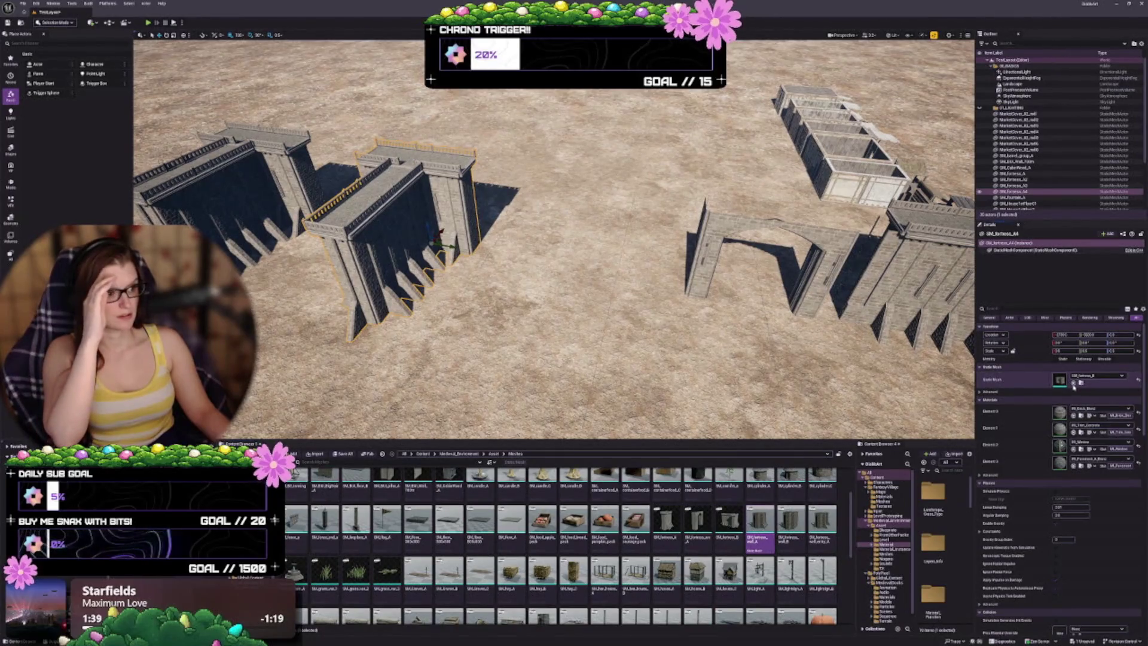
Give the duplicate the ribbed wall mesh, push it against the long wall, and raise both to tower height
click(1074, 383)
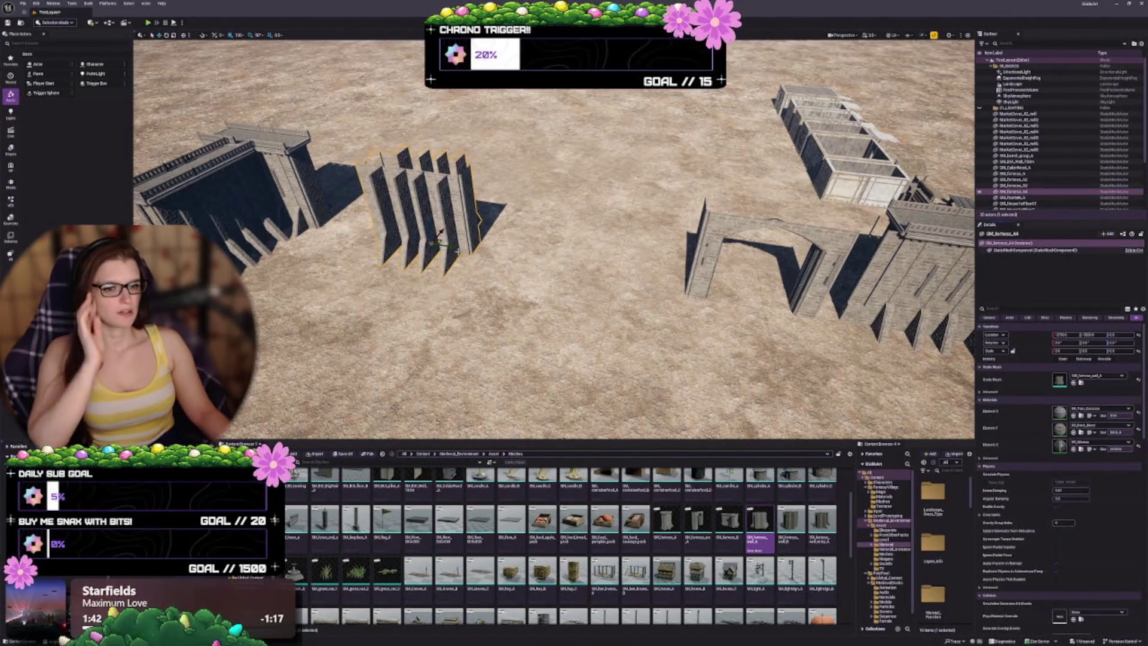
key(f)
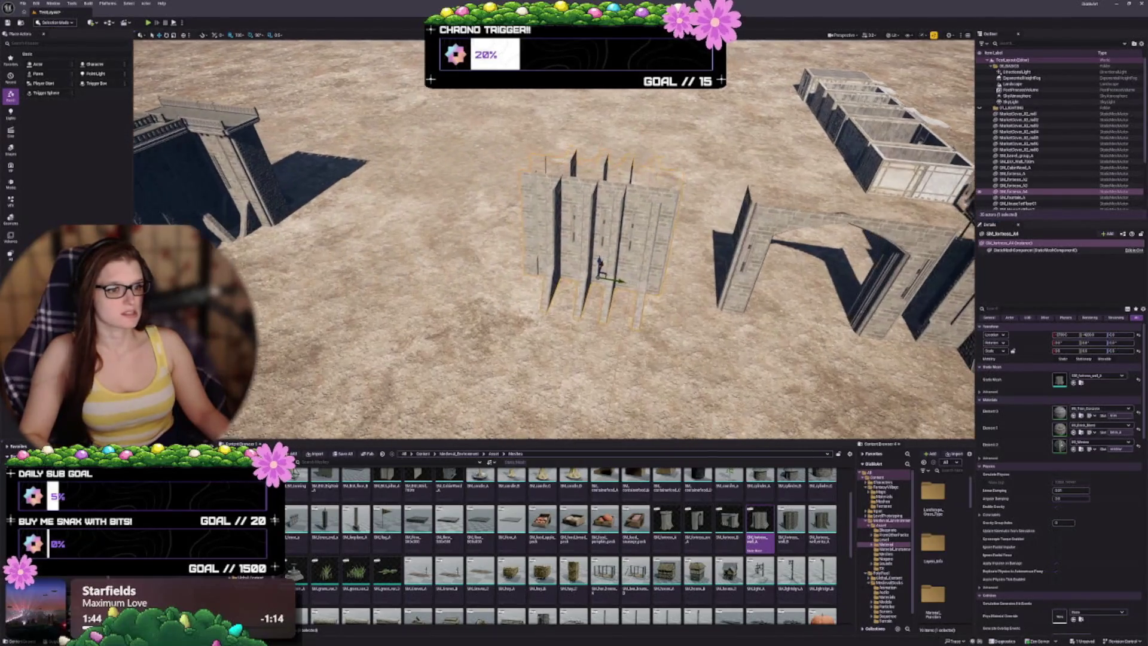
mouse_move(764, 230)
mouse_down()
mouse_move(696, 260)
mouse_move(681, 314)
mouse_move(748, 311)
mouse_move(715, 305)
mouse_up()
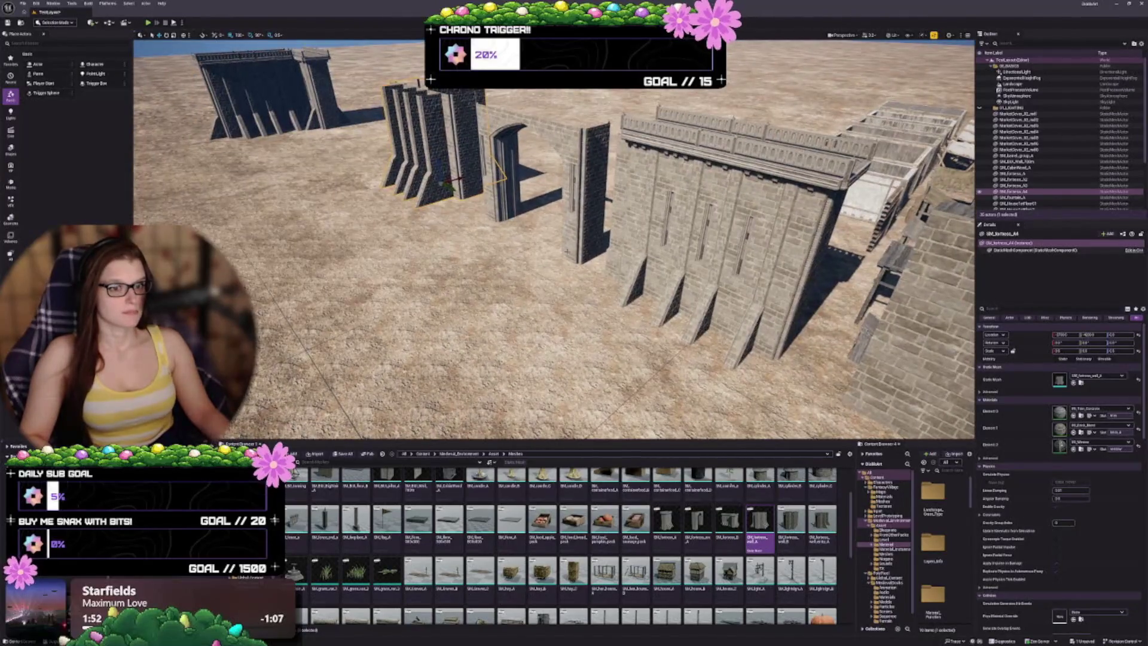
mouse_move(449, 189)
mouse_down()
mouse_move(725, 311)
mouse_move(694, 359)
mouse_move(692, 387)
mouse_up()
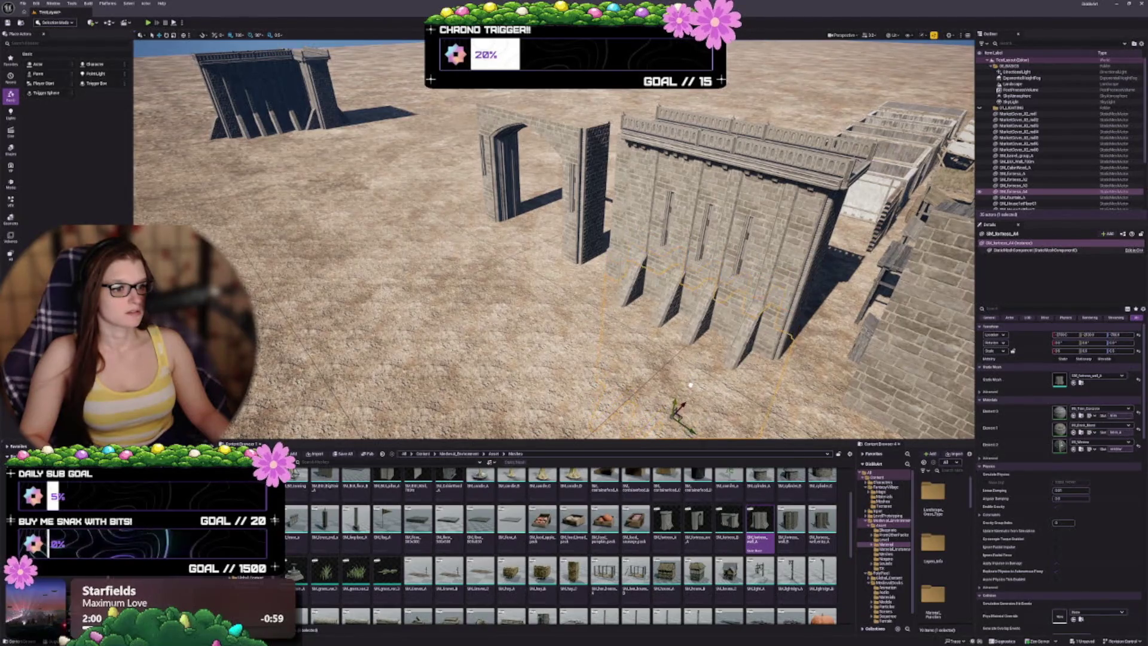
ctrl+click(713, 265)
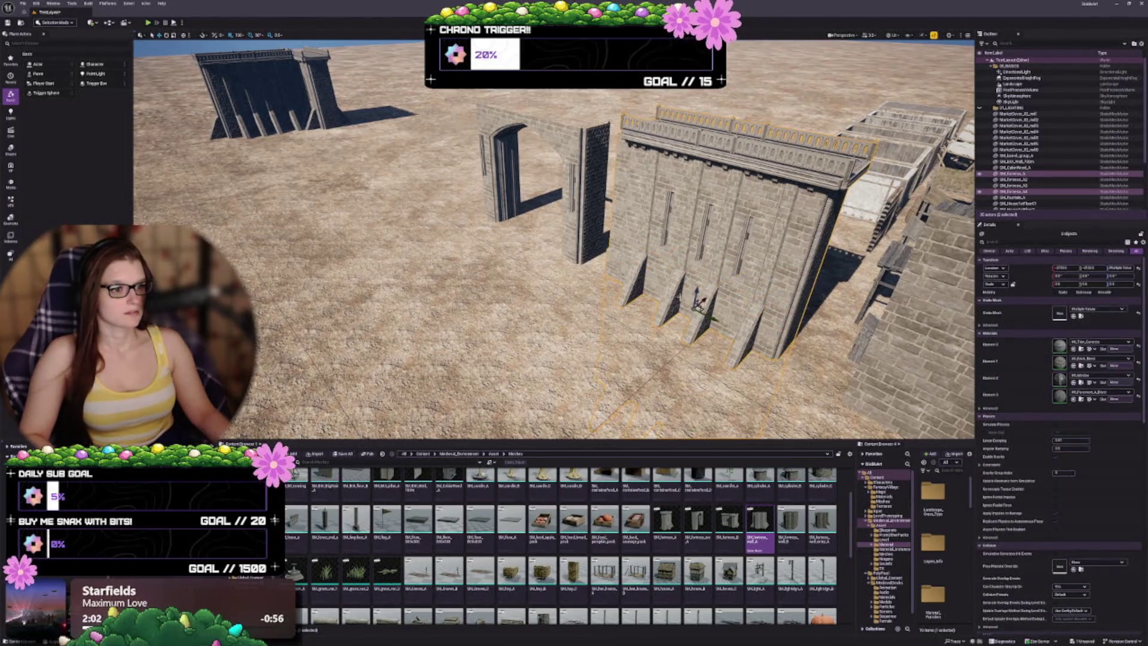
drag(698, 294, 705, 192)
key(f)
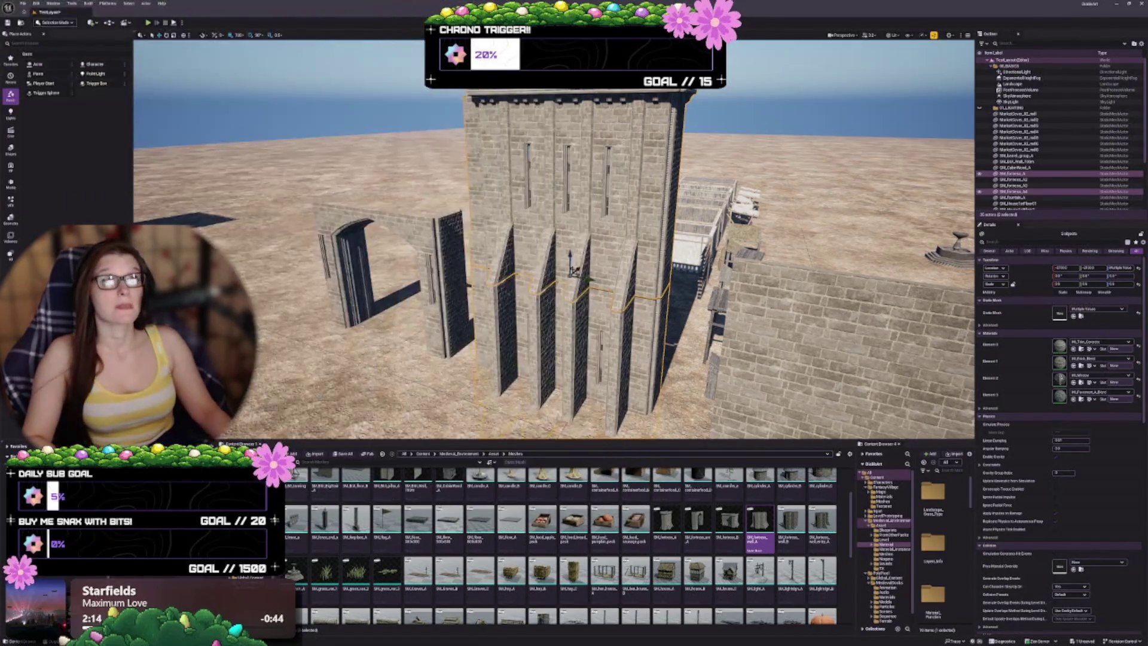
drag(553, 239, 554, 263)
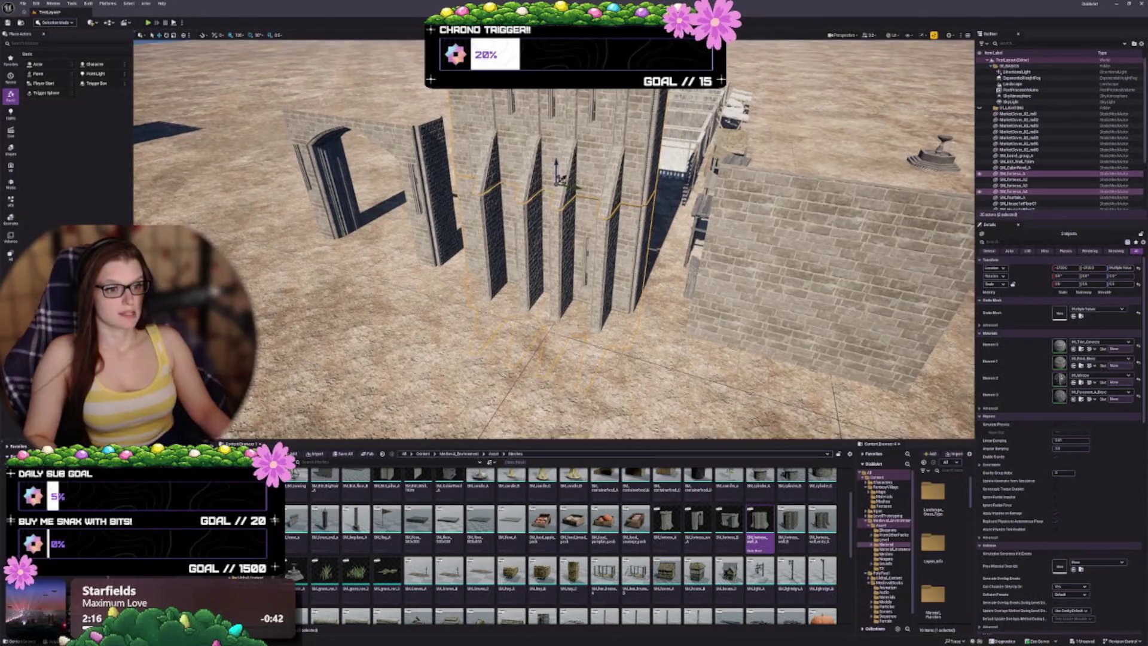
click(568, 269)
key(f)
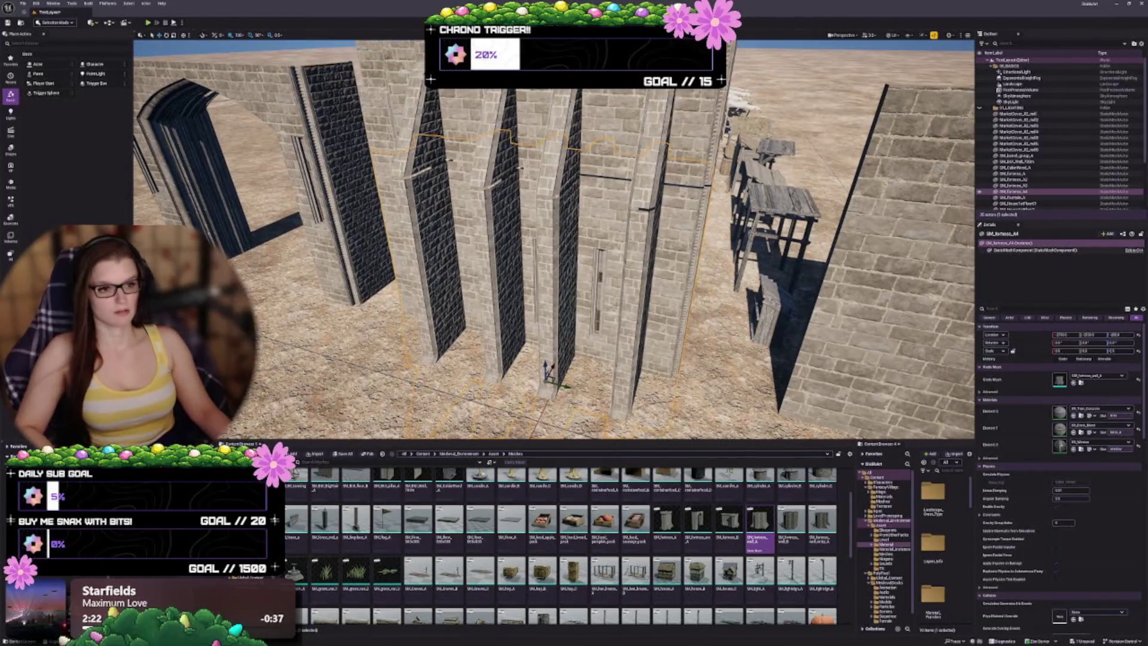
key(ctrl+z)
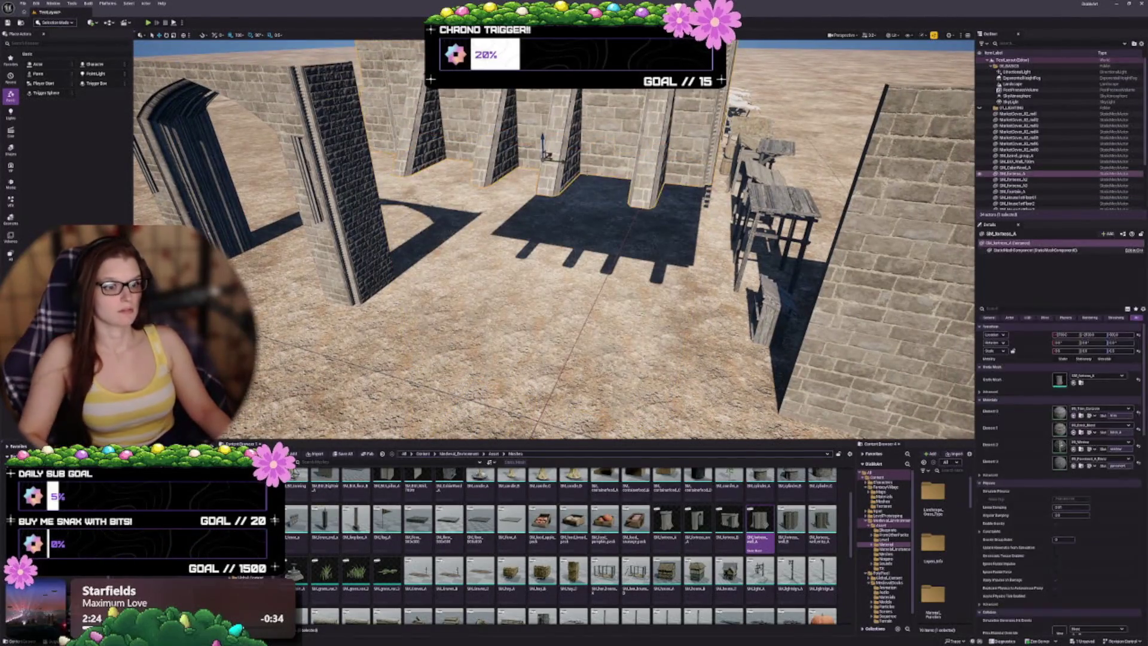
key(ctrl+y)
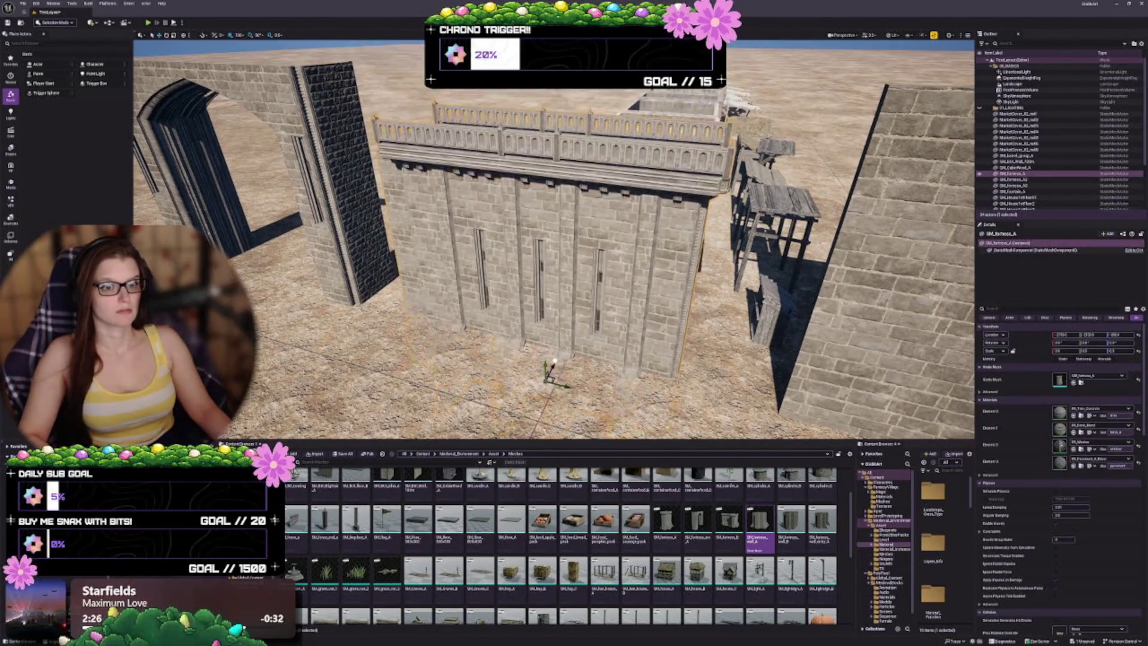
drag(641, 290, 641, 326)
drag(538, 269, 466, 305)
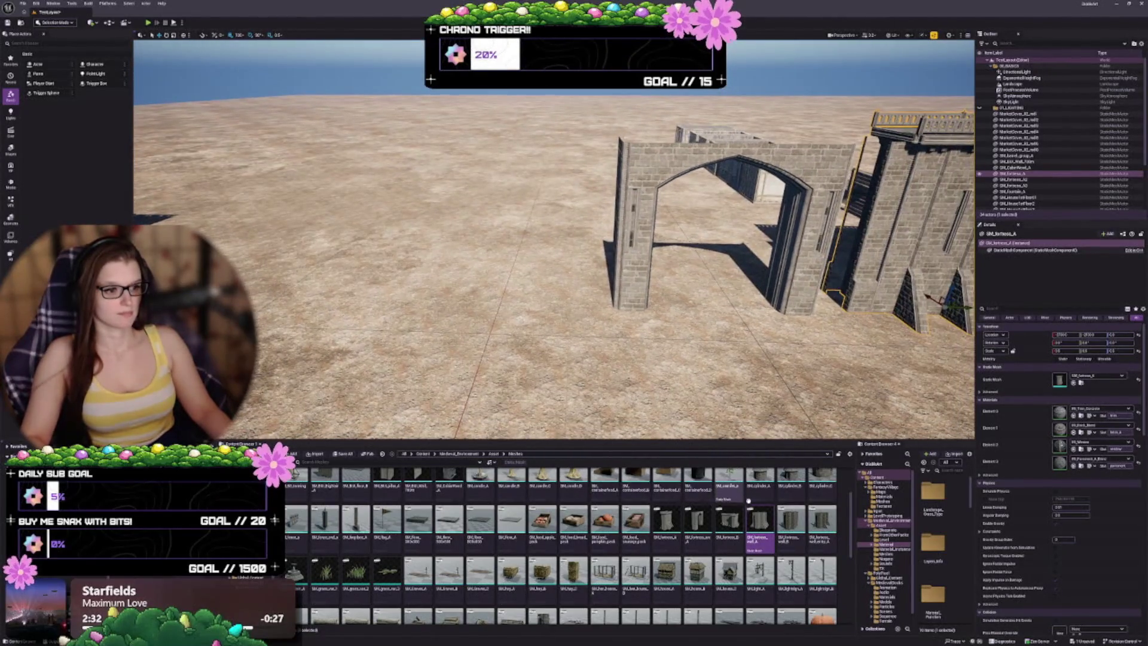
Alt-drag a copy of the left fortress wall to the centre and give it the SM_fortress_wall_B mesh
drag(598, 298, 478, 311)
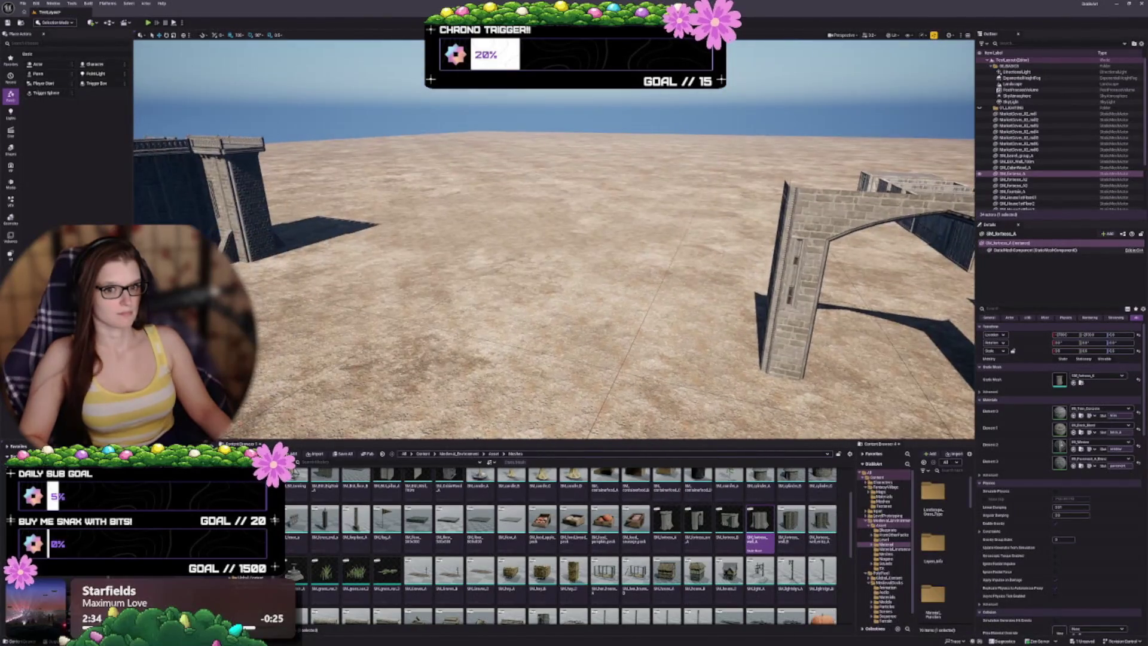
drag(645, 363, 610, 361)
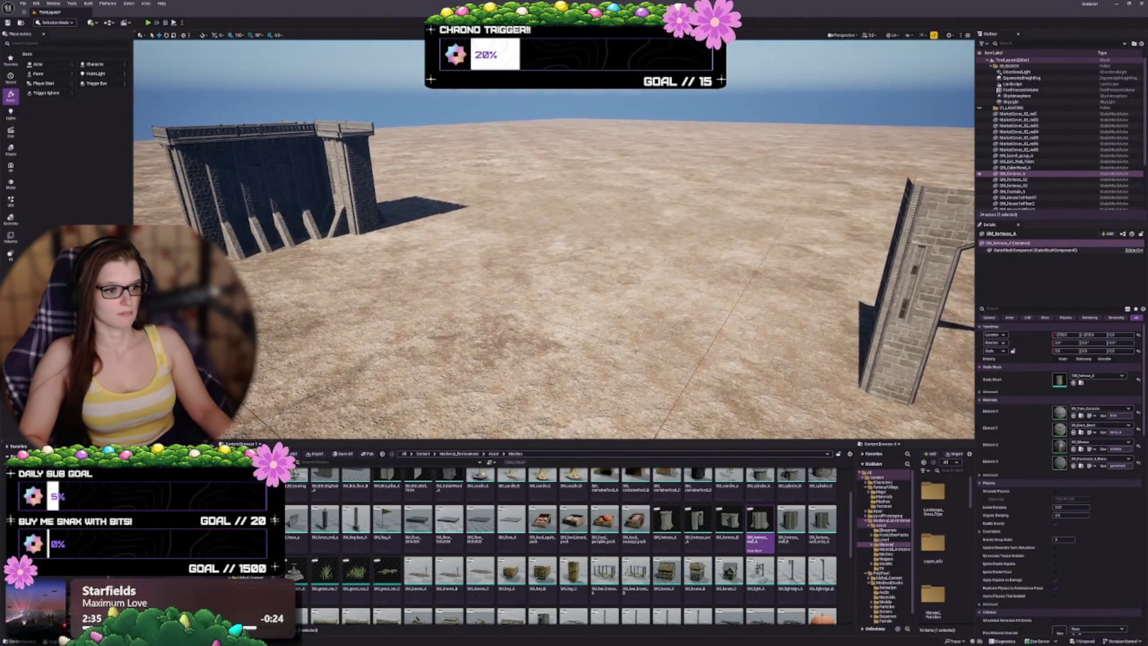
click(373, 235)
alt+drag(347, 229, 535, 278)
click(800, 529)
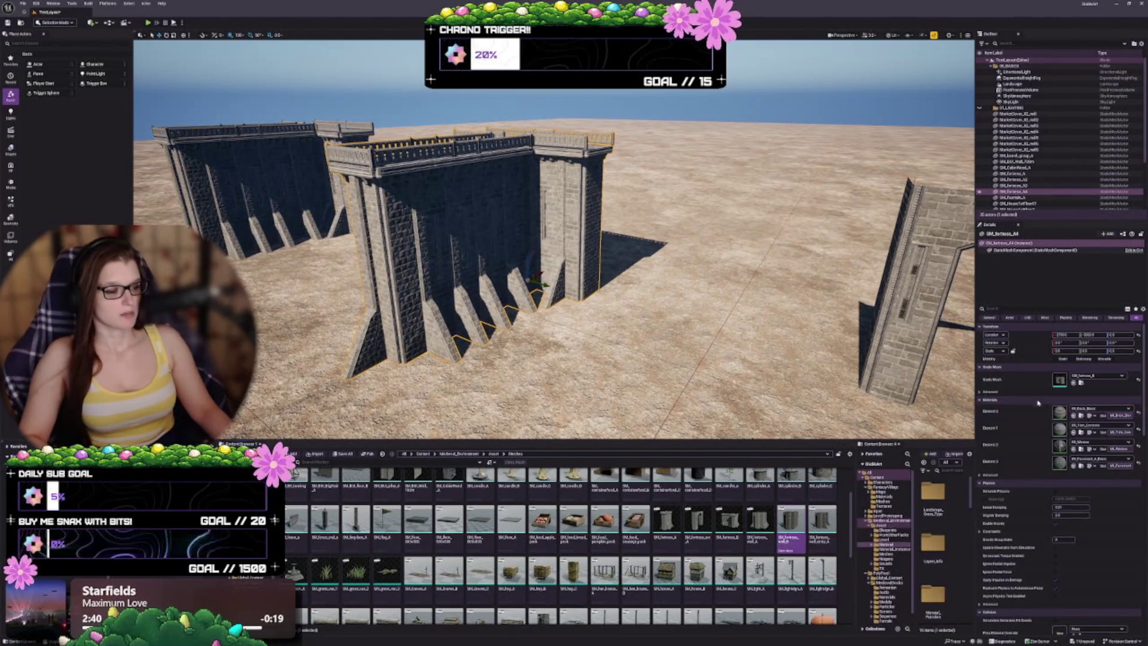
click(1073, 384)
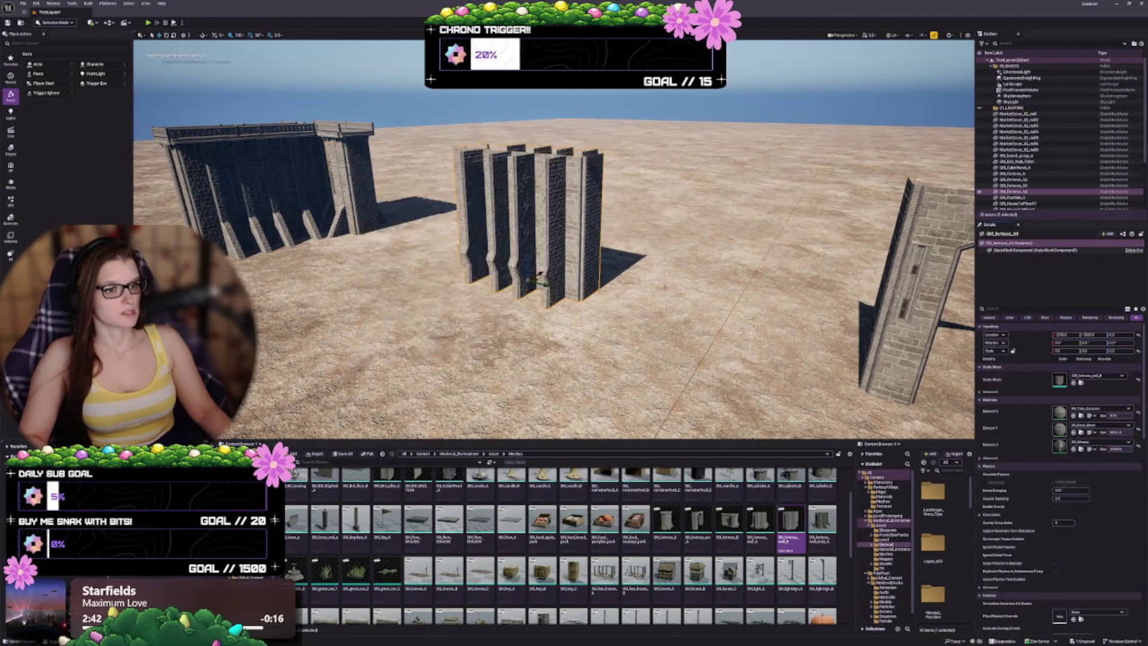
scroll(583, 309, down, 3)
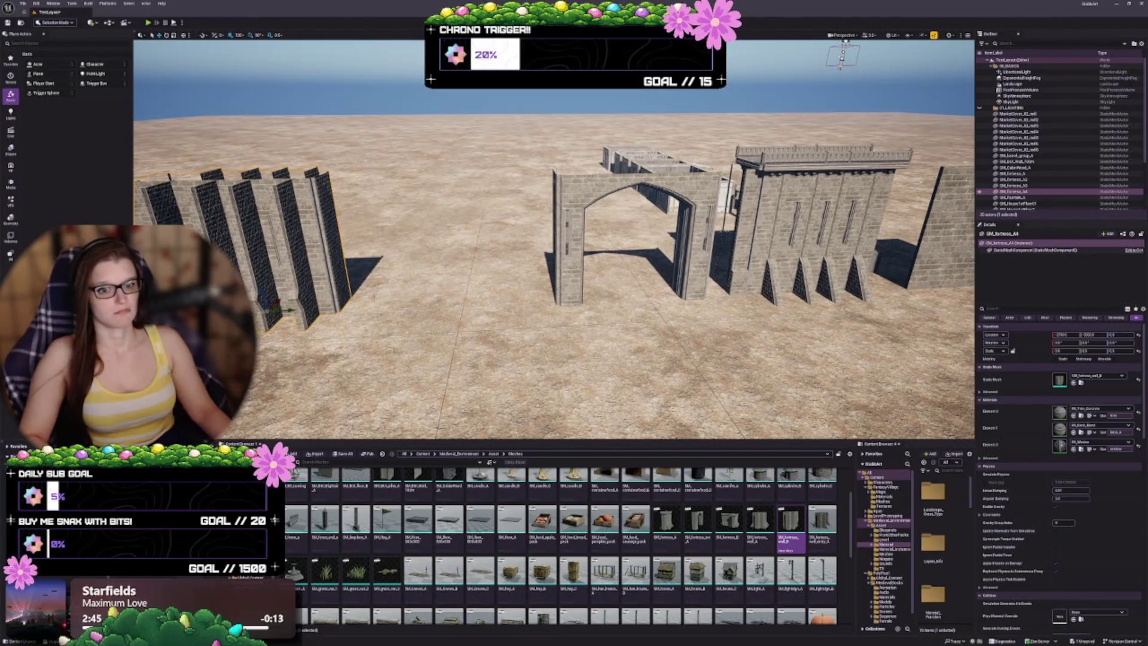
scroll(553, 240, up, 3)
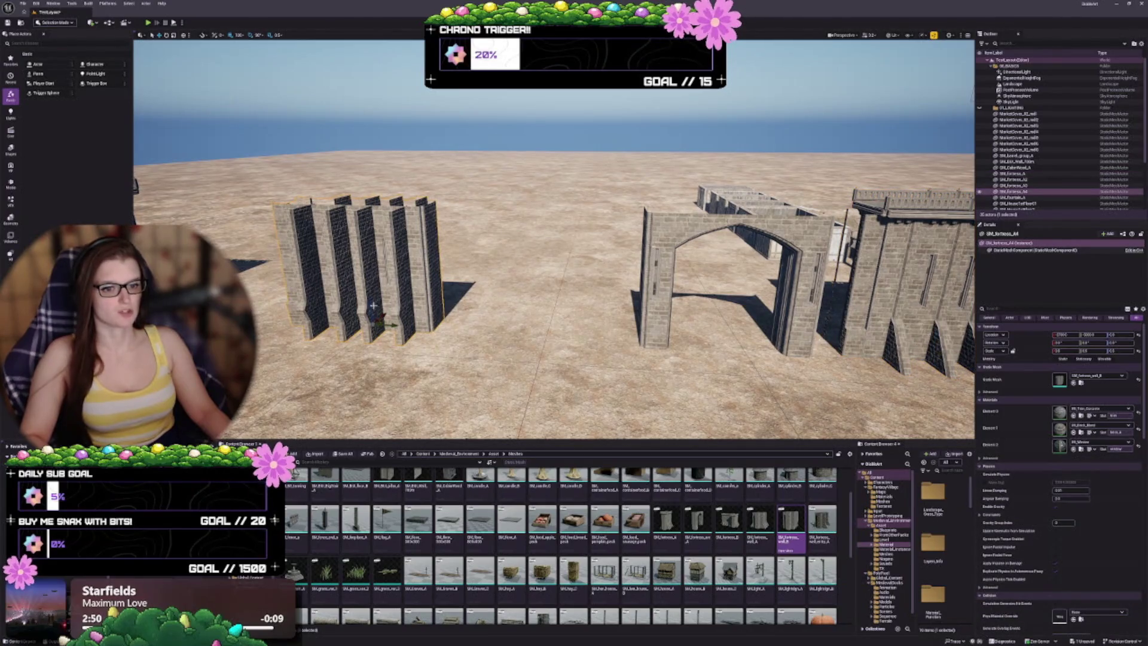
Stack a tower-top wall piece on top, then duplicate both tower pieces off to the left
mouse_move(370, 304)
alt+mouse_down()
mouse_move(363, 170)
mouse_move(359, 182)
alt+mouse_up()
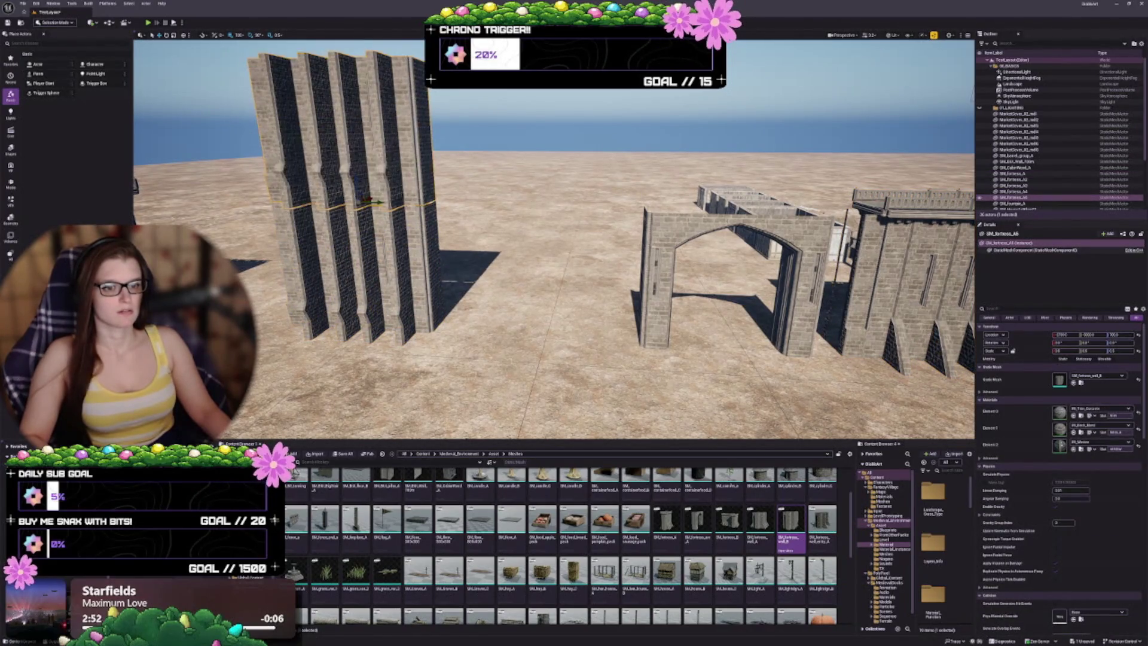
click(667, 519)
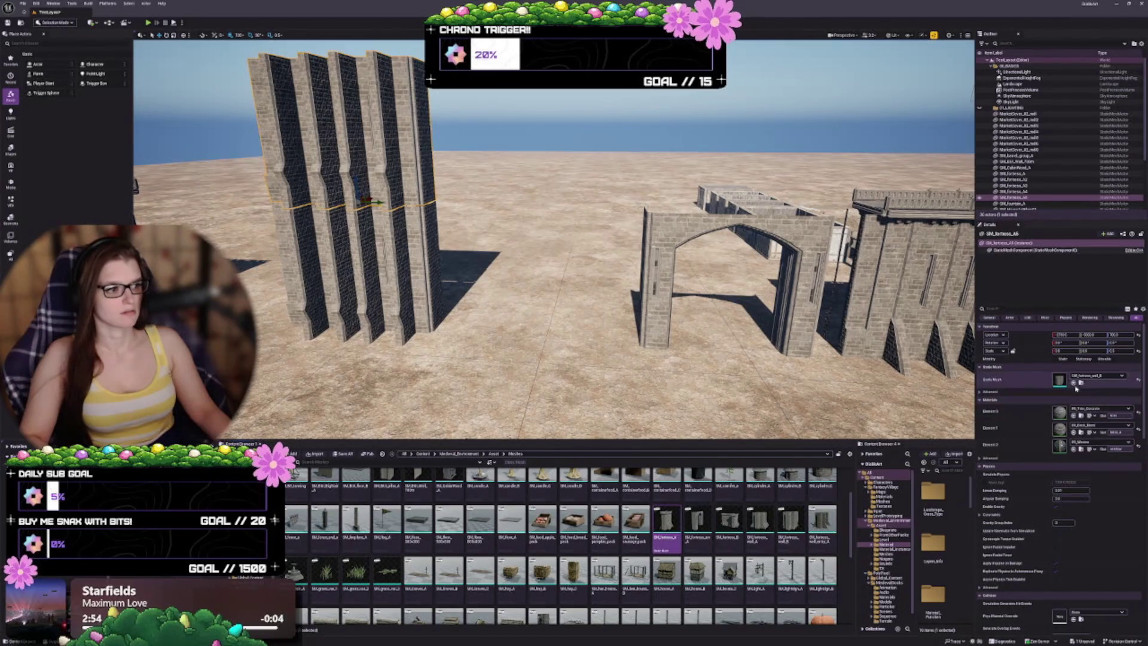
click(1073, 382)
mouse_move(538, 269)
mouse_down()
mouse_move(547, 216)
mouse_move(545, 238)
mouse_move(525, 240)
mouse_up()
click(485, 251)
ctrl+click(497, 179)
drag(518, 197, 343, 209)
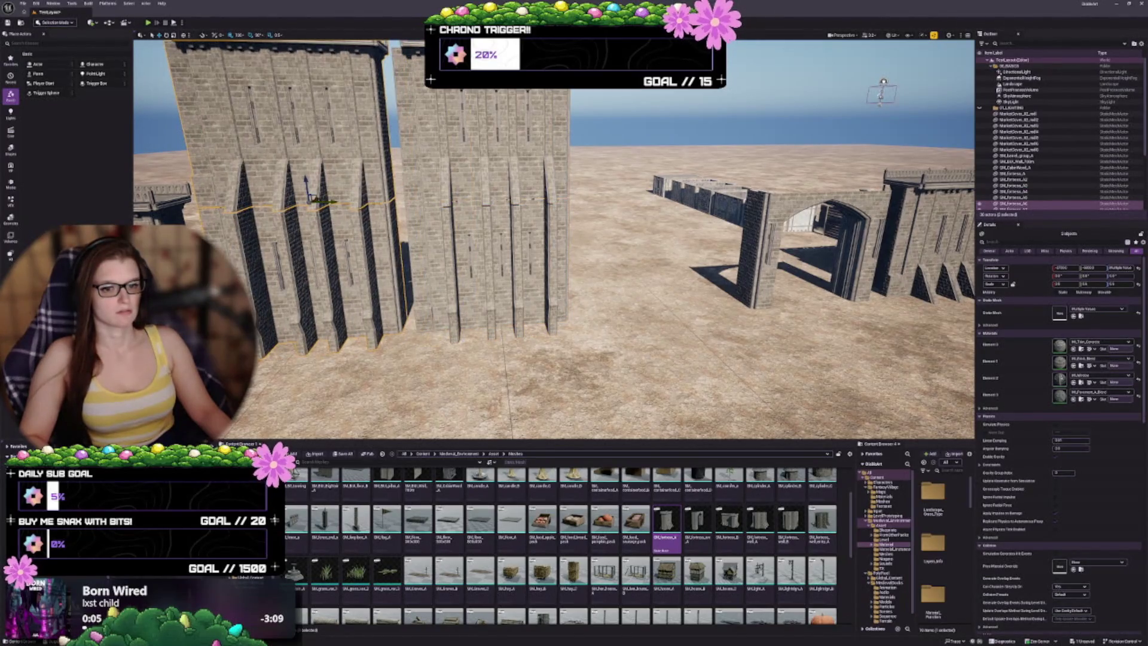
Swap the lower duplicated piece to SM_fortress_wall_A and move a wall piece into the gap before the archway
click(328, 322)
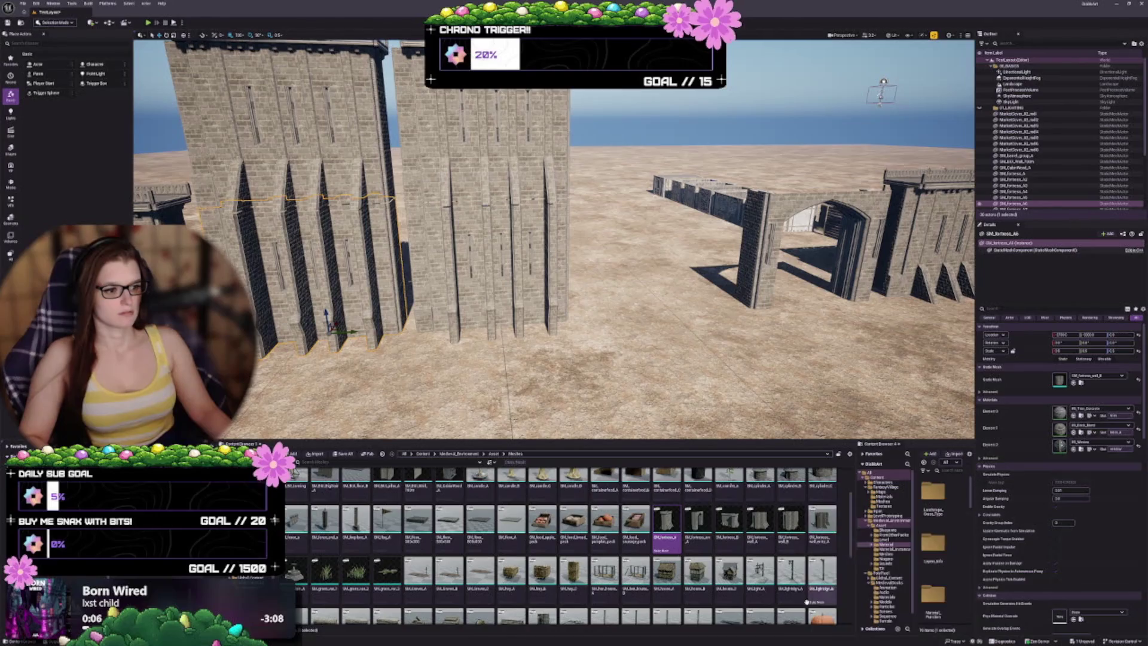
click(759, 520)
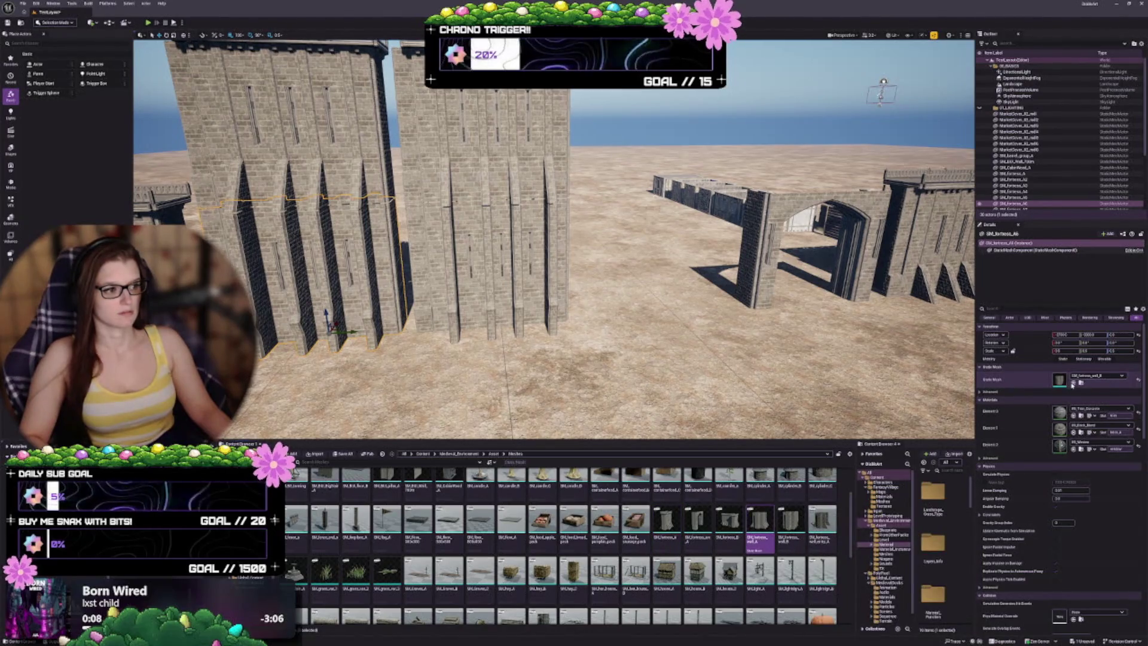
click(1074, 384)
drag(562, 328, 559, 305)
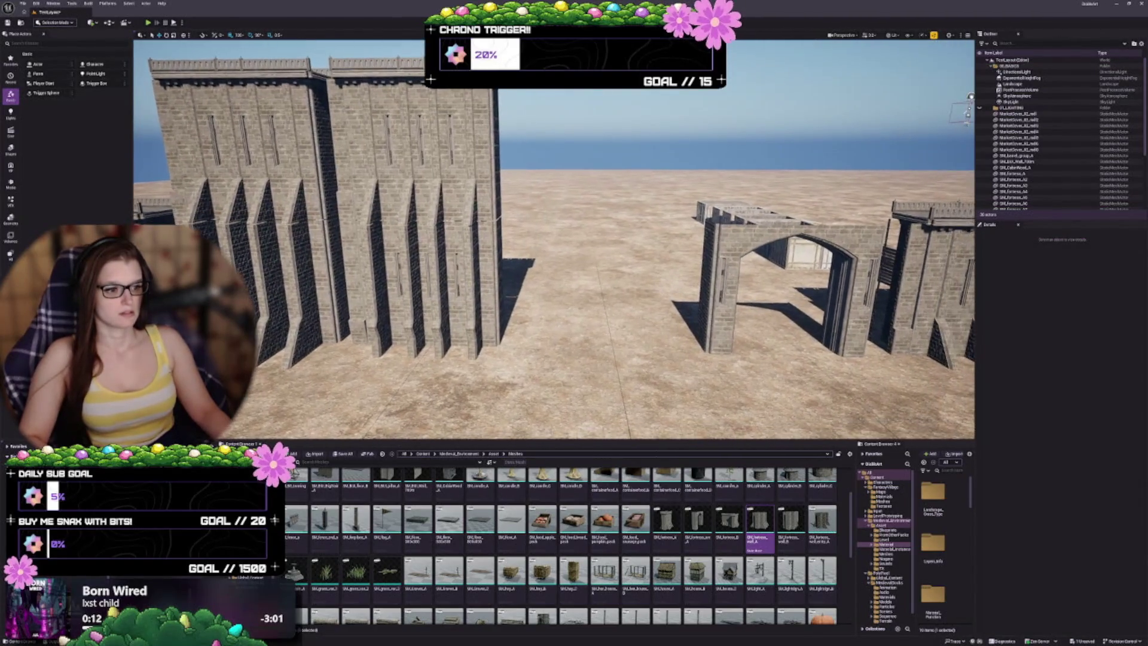
click(425, 287)
drag(459, 339, 630, 342)
click(827, 529)
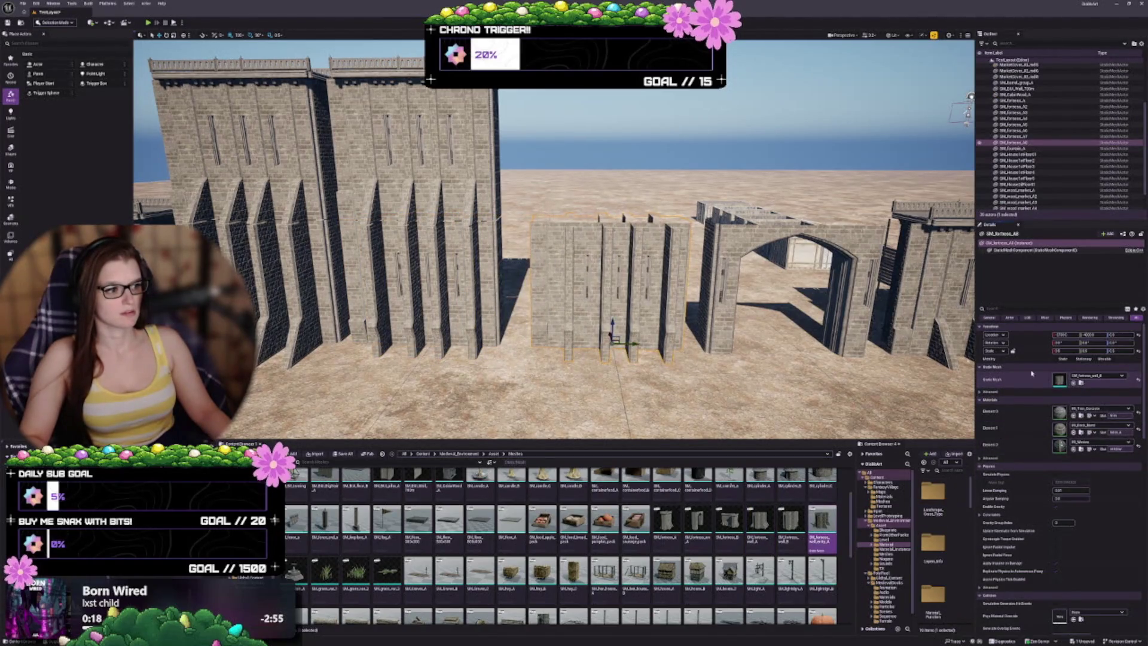
Give the gate wall the SM_fortress_wall_entry_A arched mesh and place a tall wall copy before the gate
click(1073, 382)
key(f)
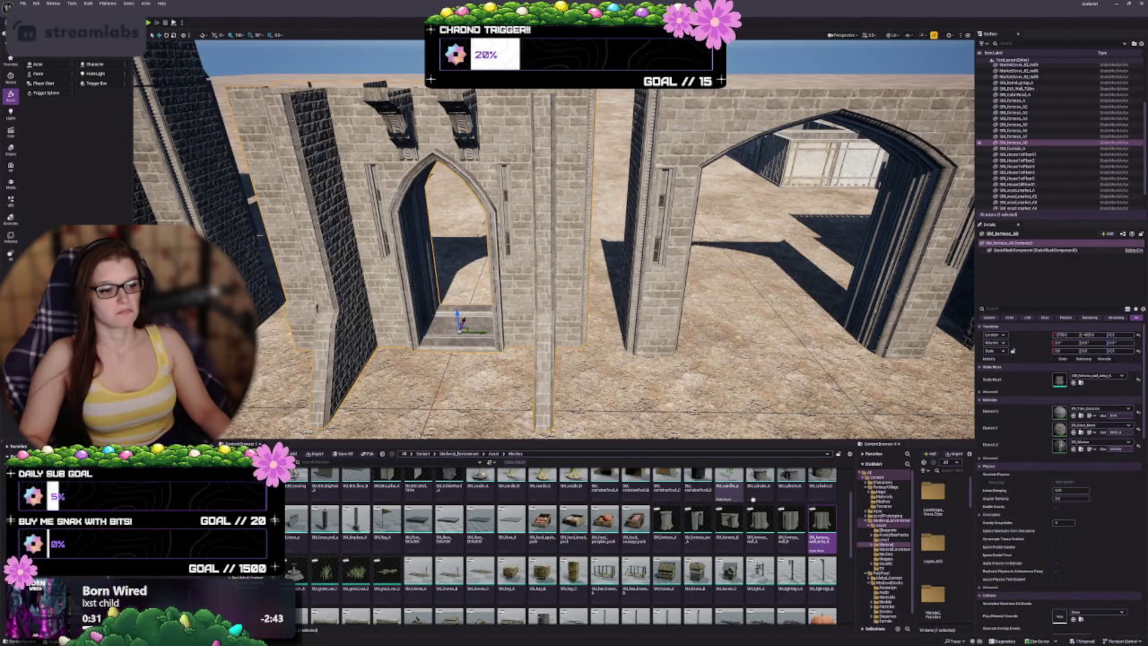
scroll(656, 543, down, 1)
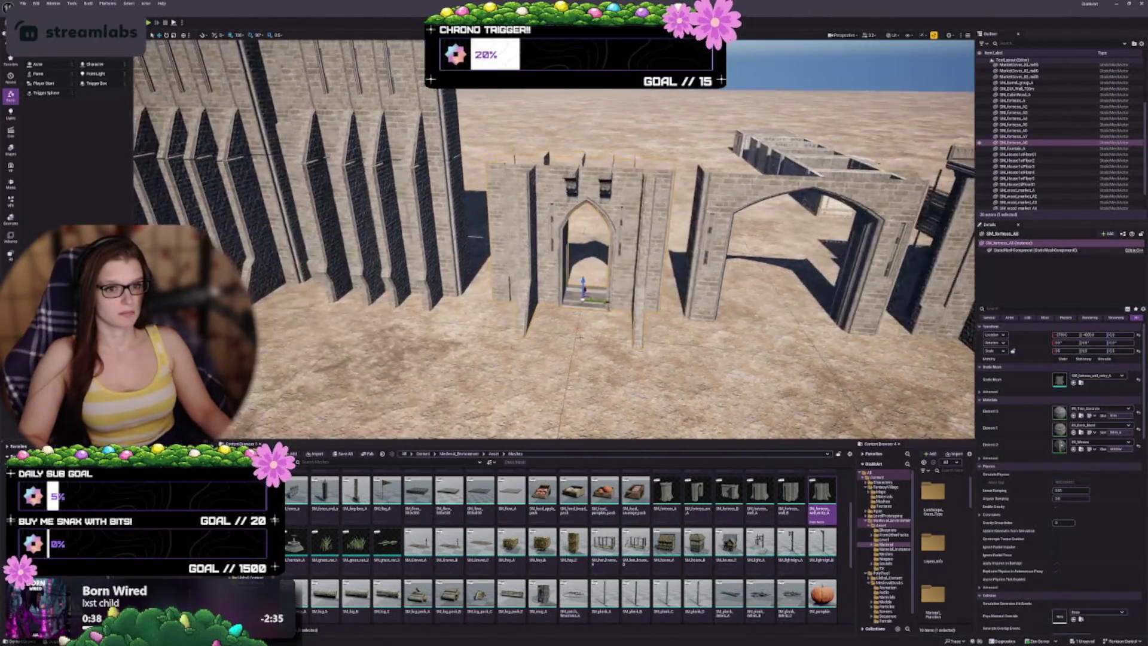
click(382, 209)
drag(396, 157, 622, 177)
key(Escape)
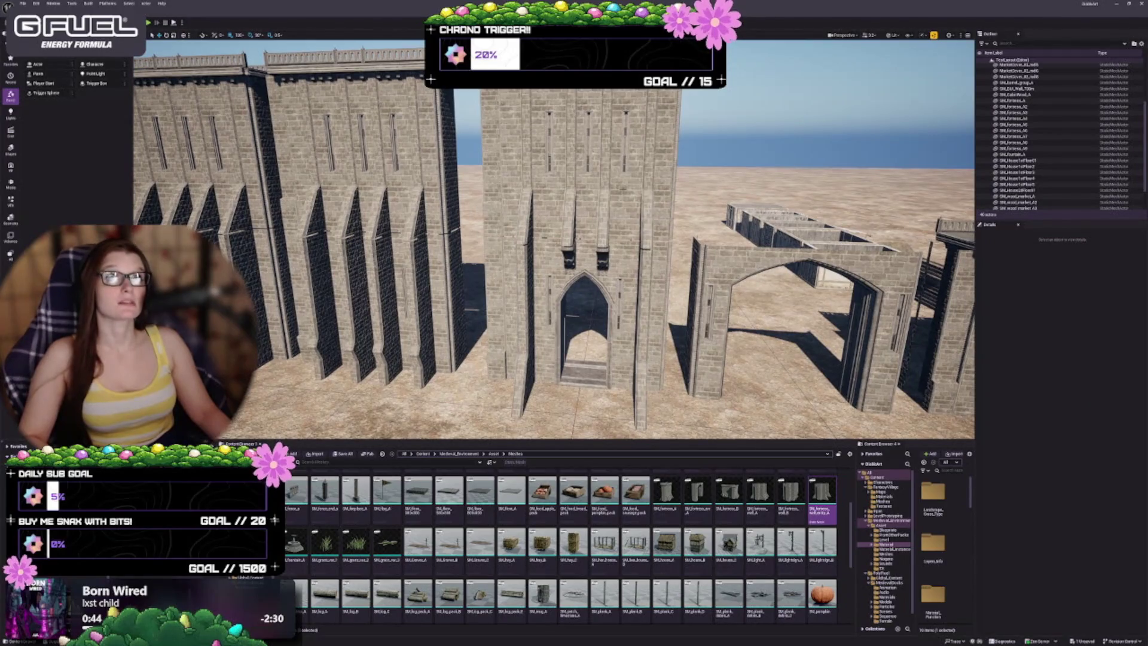
Delete the upper tower piece above the gate
click(630, 190)
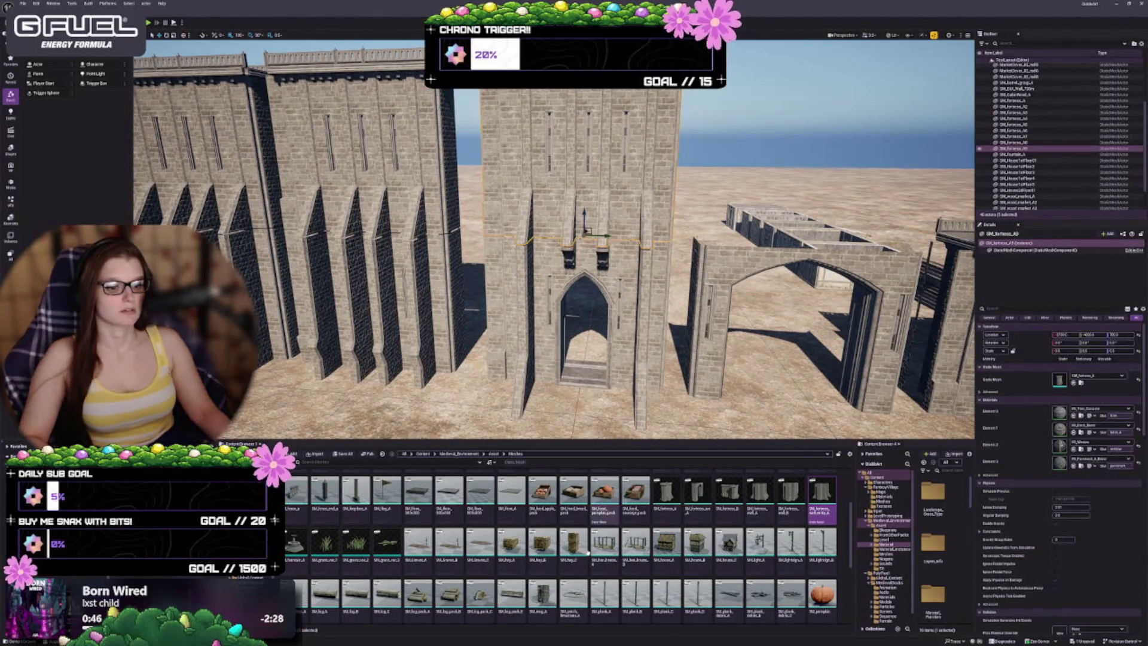
scroll(588, 552, down, 3)
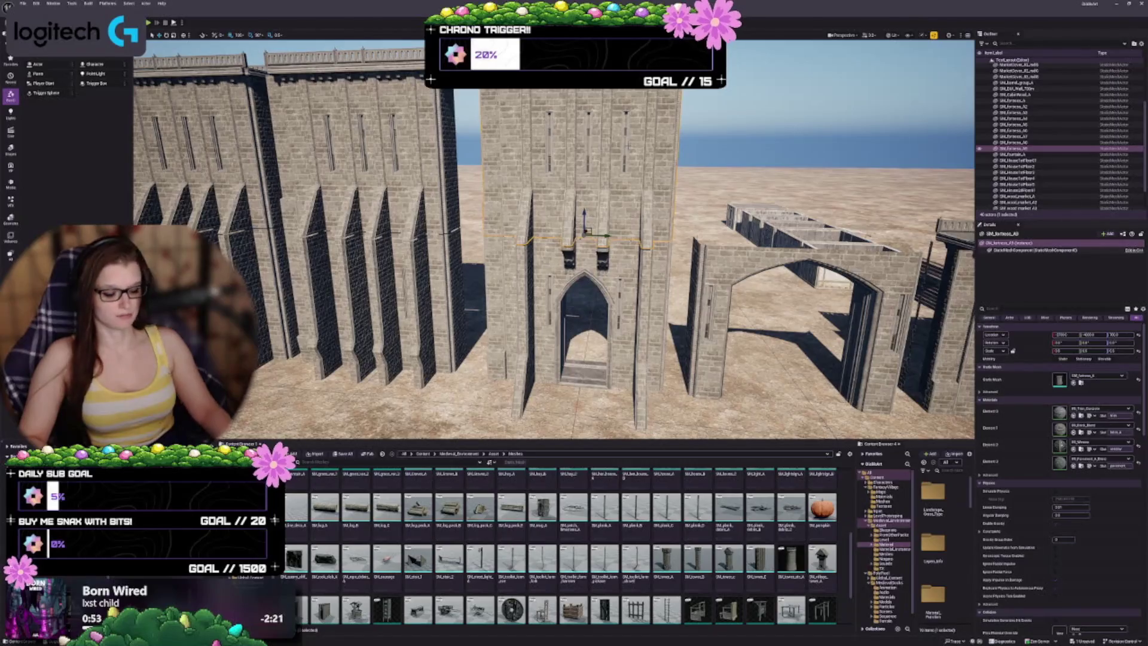
key(Delete)
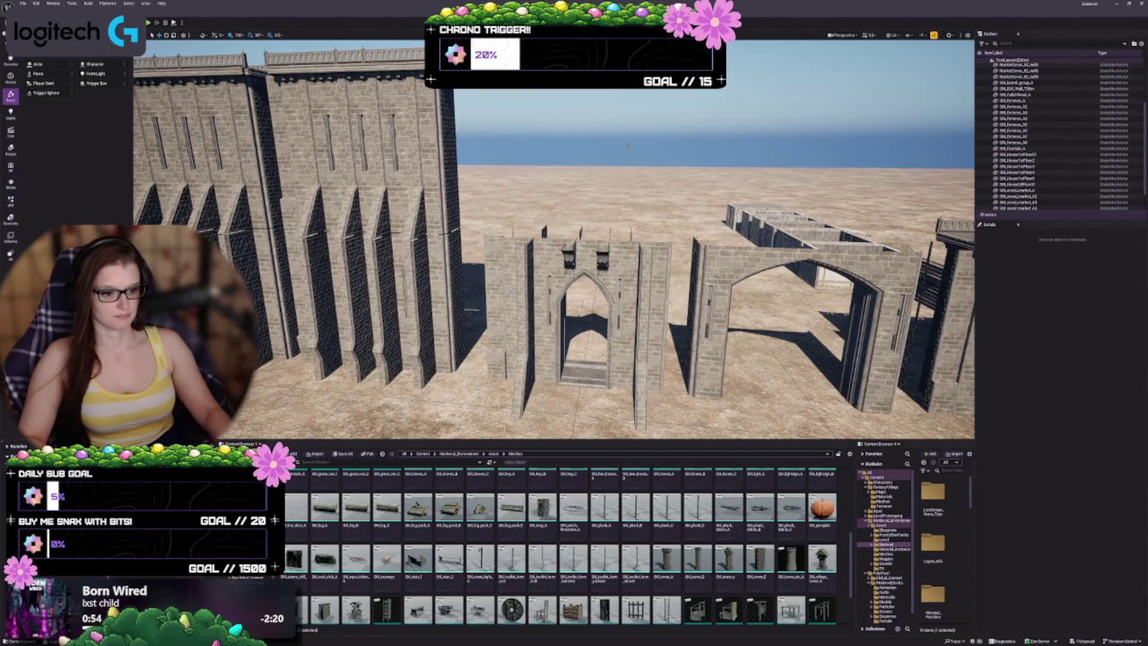
scroll(567, 517, down, 1)
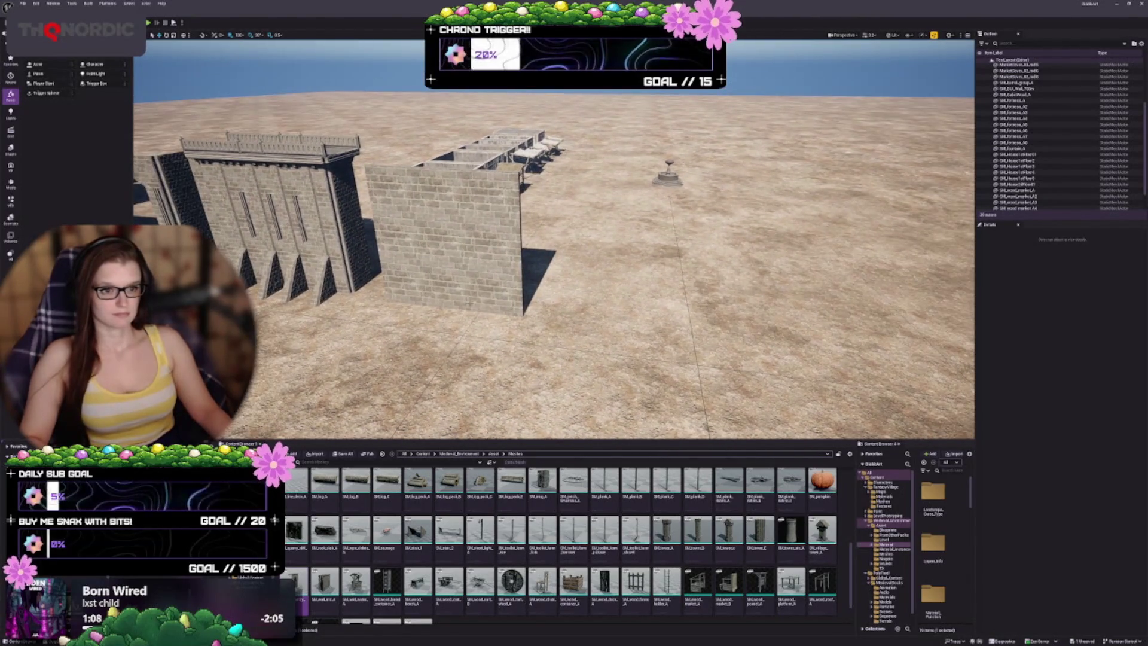
Alt-drag a copy of the brick wall to its right and swap its mesh to an arched wall
click(445, 239)
mouse_move(445, 239)
mouse_down()
mouse_move(653, 226)
mouse_move(595, 215)
mouse_up()
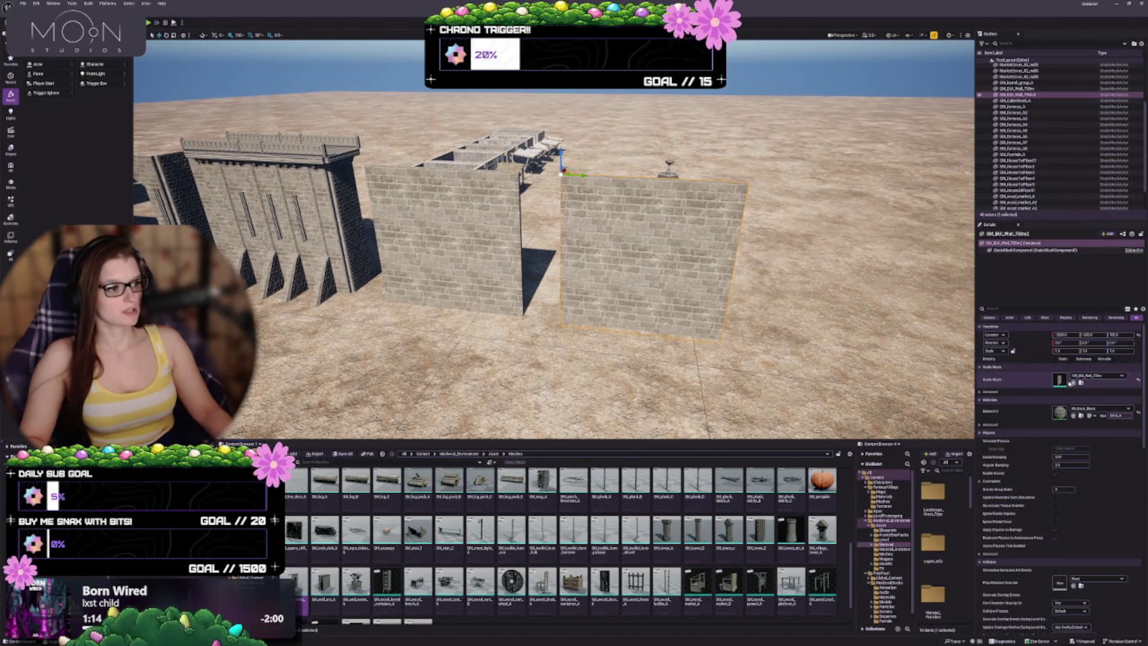
click(1073, 382)
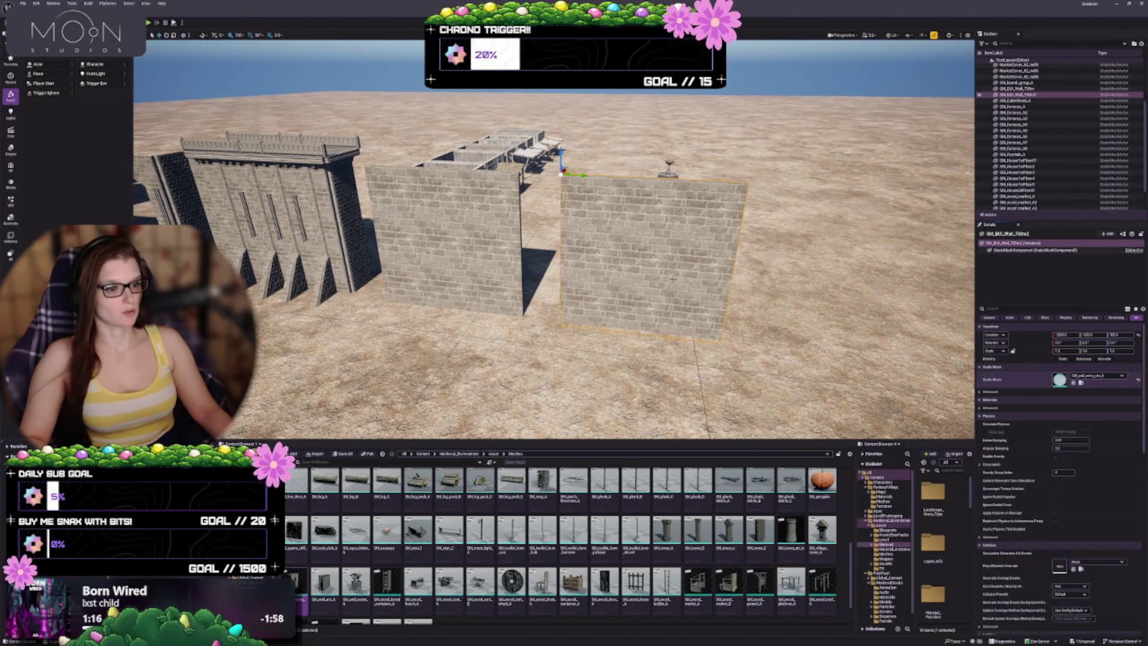
key(f)
scroll(553, 239, down, 8)
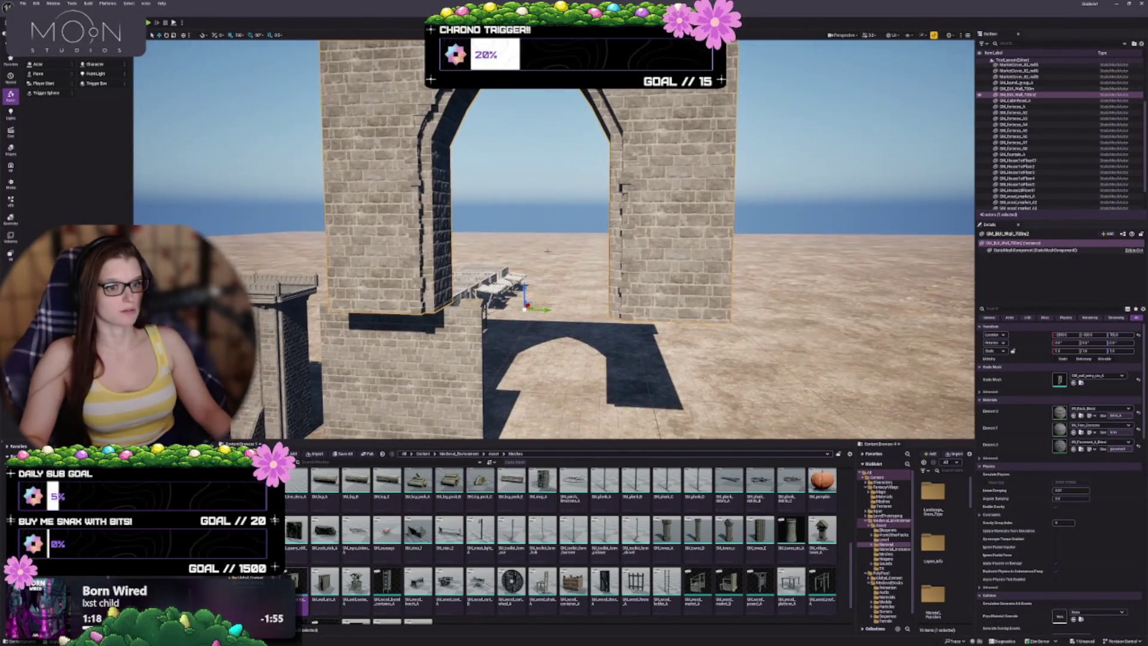
mouse_move(595, 265)
mouse_down()
mouse_move(638, 244)
mouse_move(644, 356)
mouse_up()
Move the arched wall into place in front of the brick wall
mouse_move(598, 269)
mouse_down()
mouse_move(717, 335)
mouse_move(598, 311)
mouse_move(634, 281)
mouse_move(652, 227)
mouse_up()
mouse_move(645, 320)
mouse_down()
mouse_move(627, 311)
mouse_move(645, 321)
mouse_up()
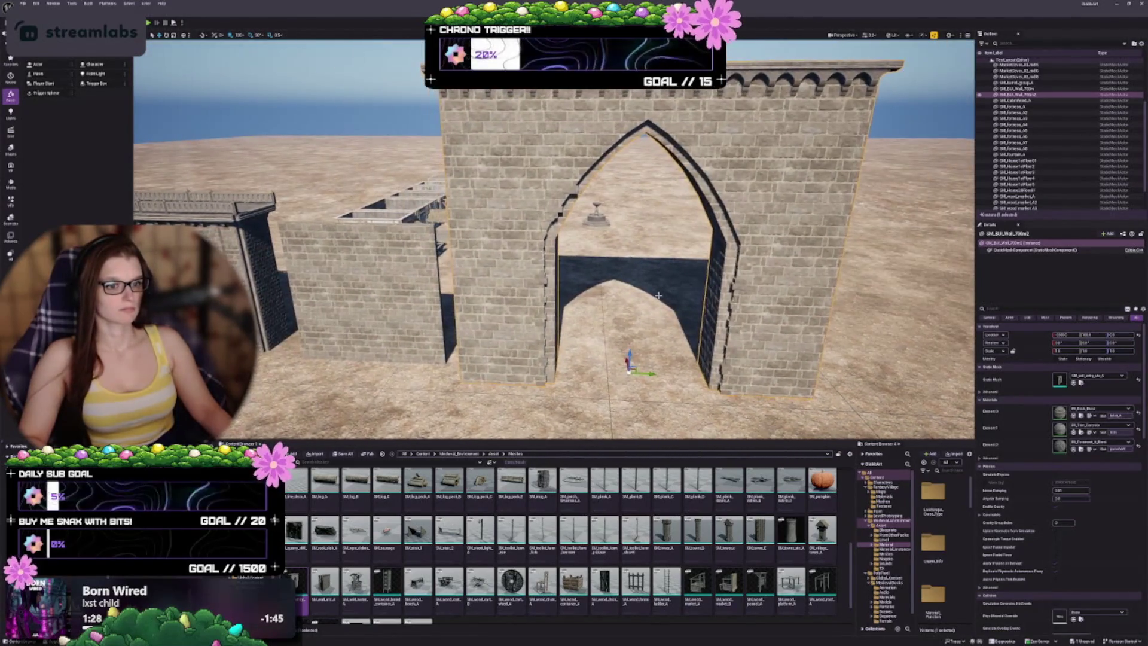
scroll(633, 269, down, 3)
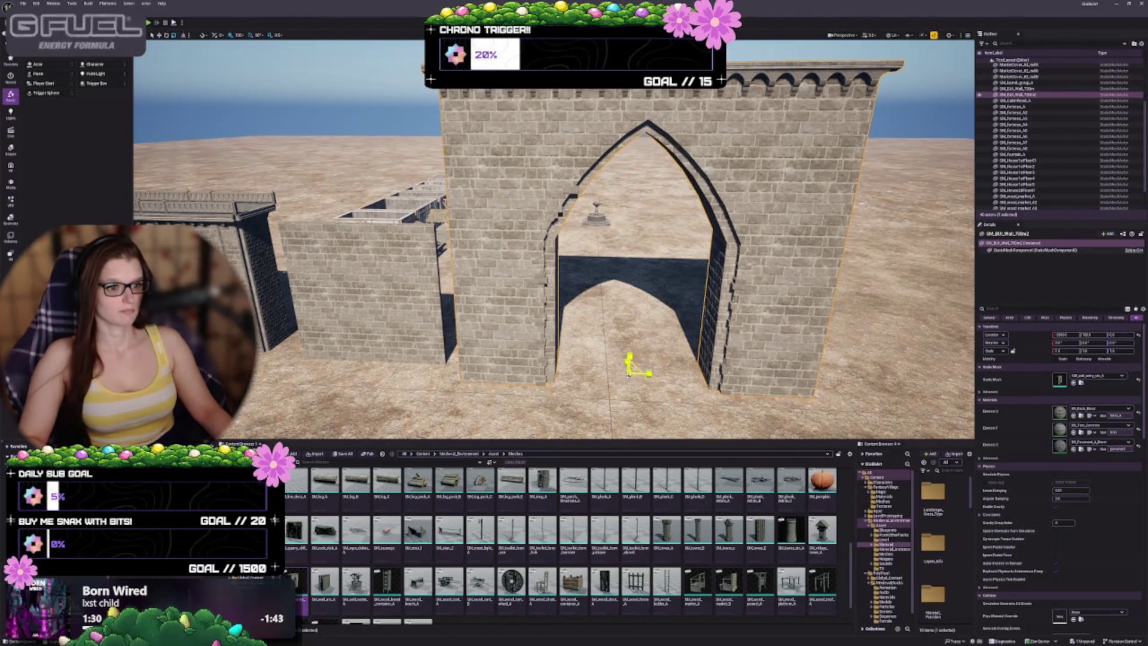
scroll(634, 269, down, 3)
drag(553, 269, 491, 282)
mouse_move(795, 357)
mouse_down()
mouse_move(469, 349)
mouse_move(514, 330)
mouse_move(745, 316)
mouse_up()
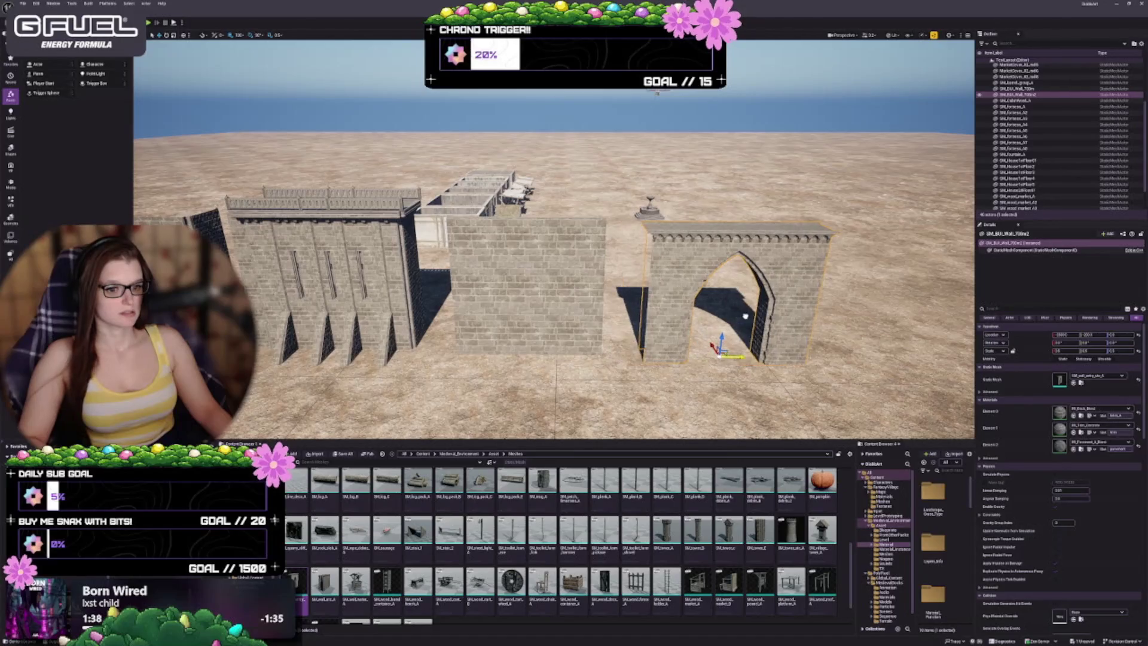
Survey the wall row, then focus the arched wall and duplicate it with Ctrl+D
key(a)
key(s)
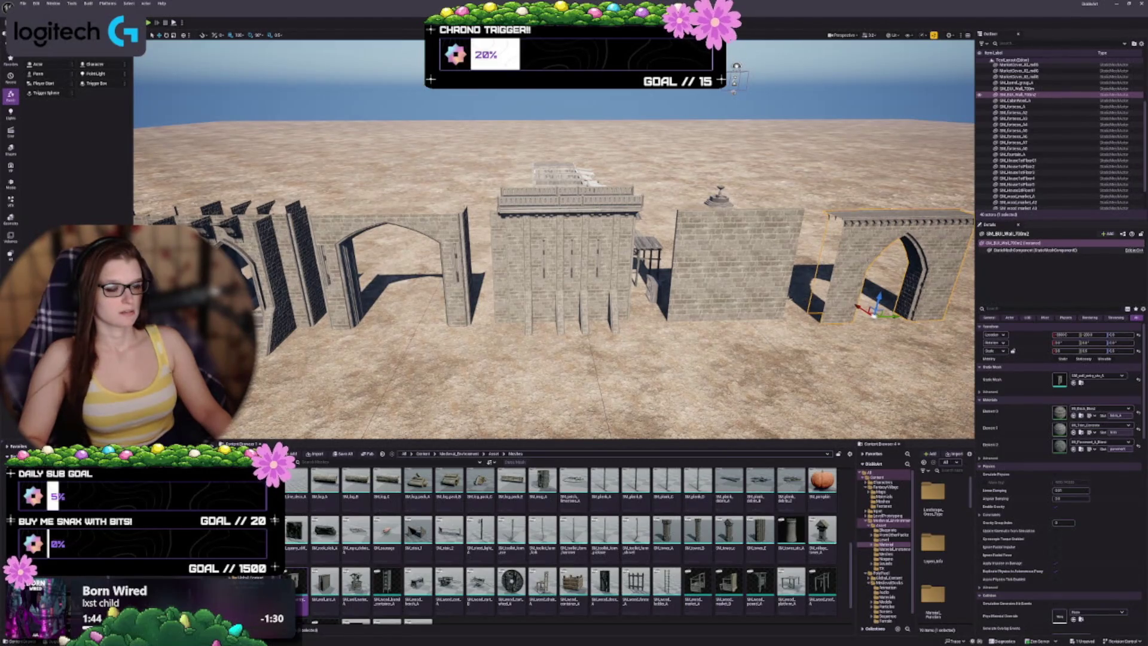
key(w)
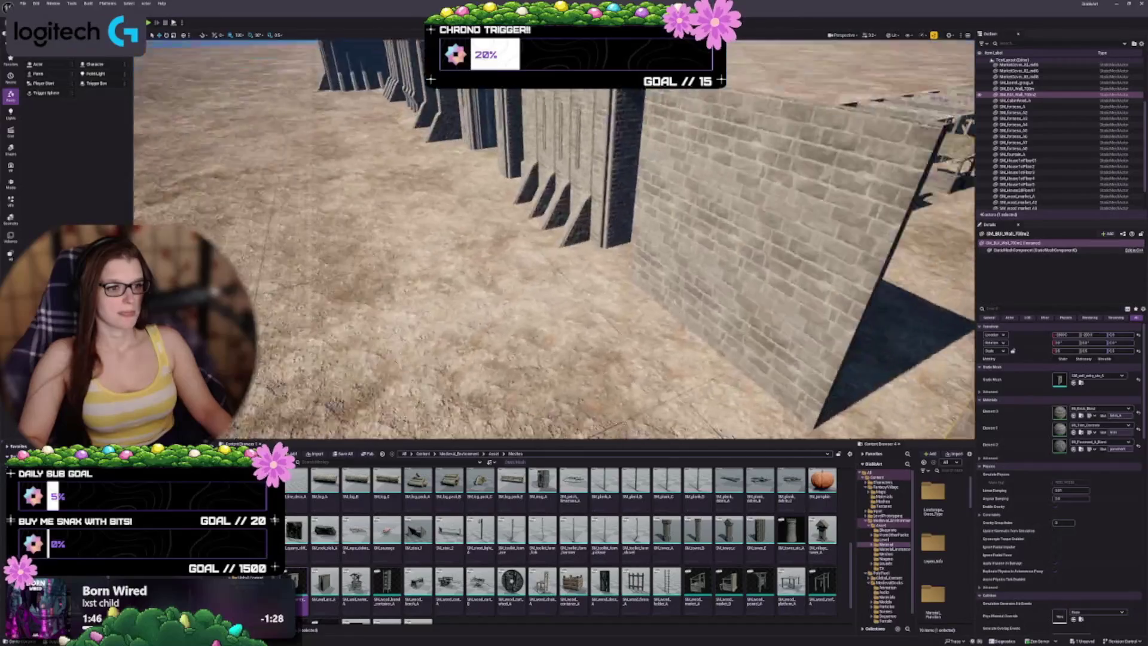
key(a)
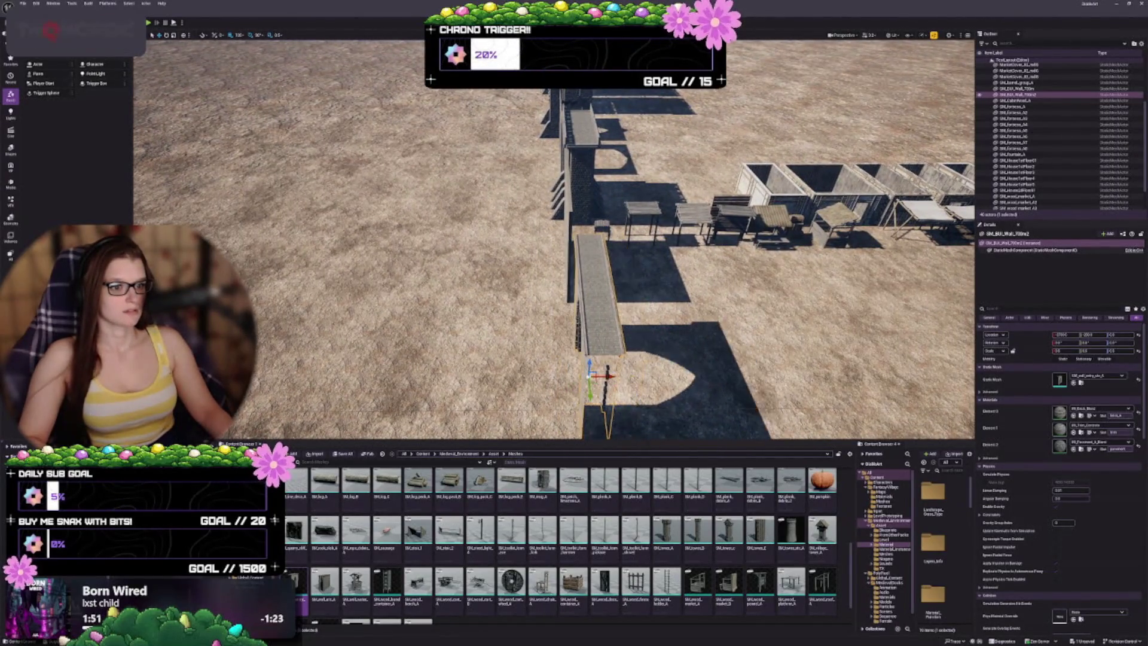
key(d)
key(w)
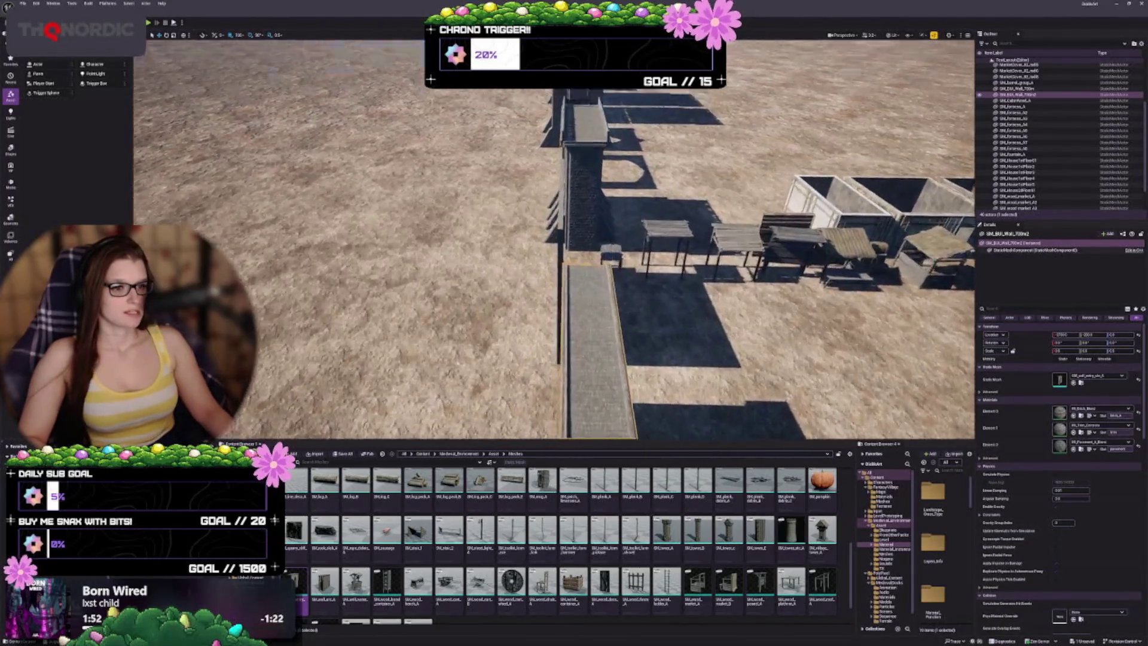
key(s)
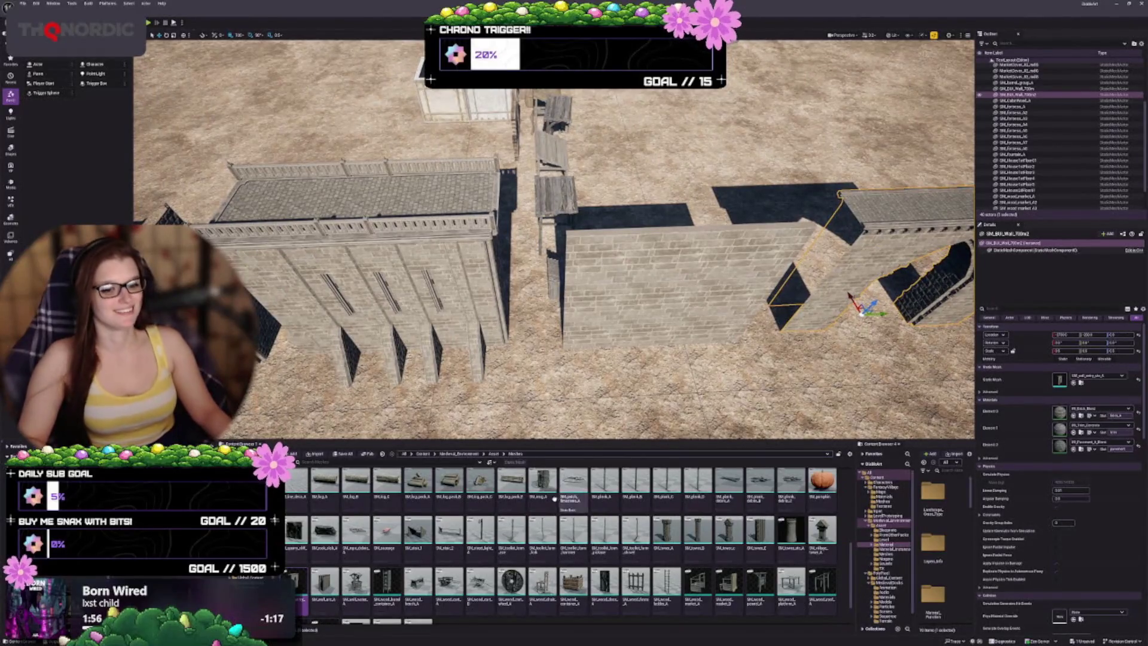
key(f)
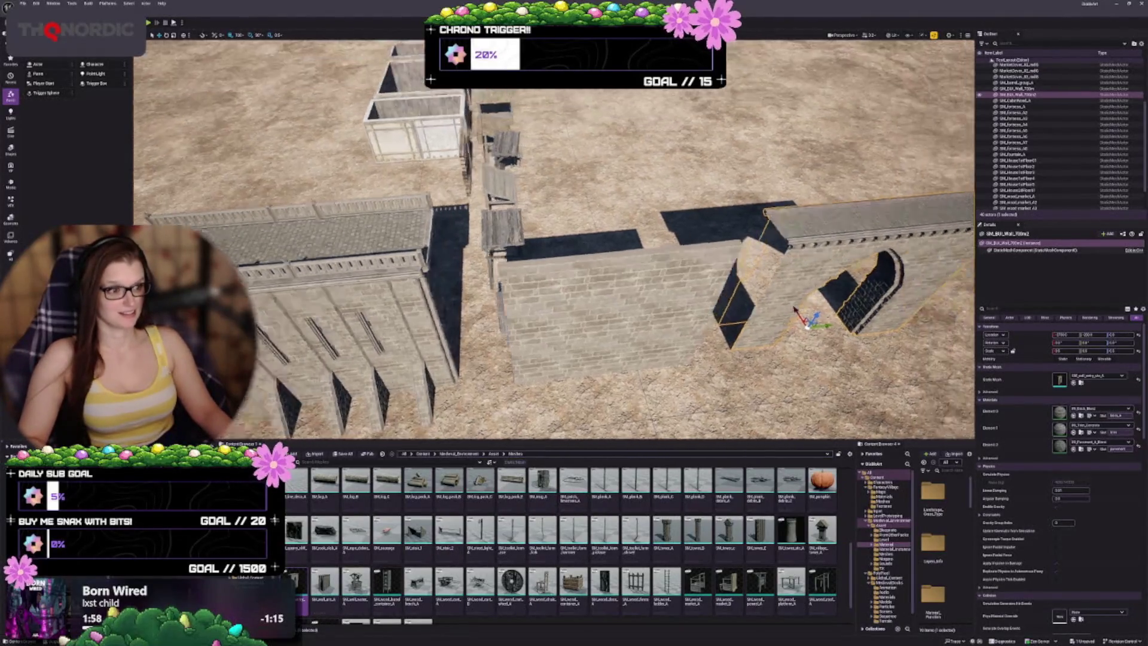
key(ctrl+d)
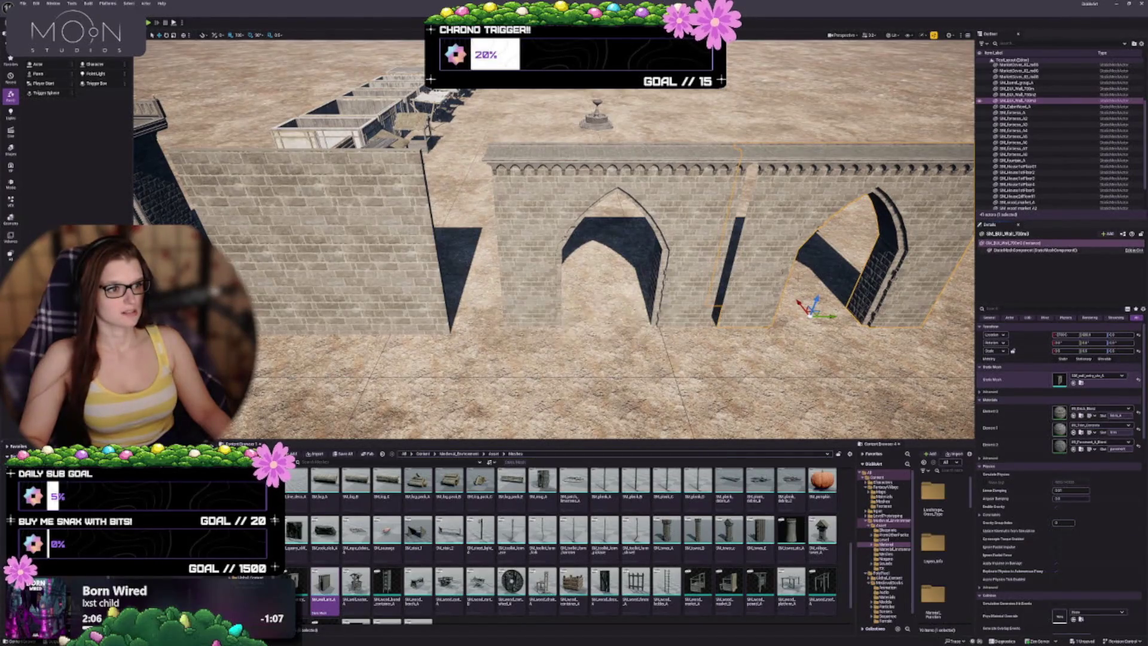
Turn the copy into a plain cracked wall and leave it just right of the arch with a small gap
click(1073, 383)
key(f)
scroll(609, 266, up, 2)
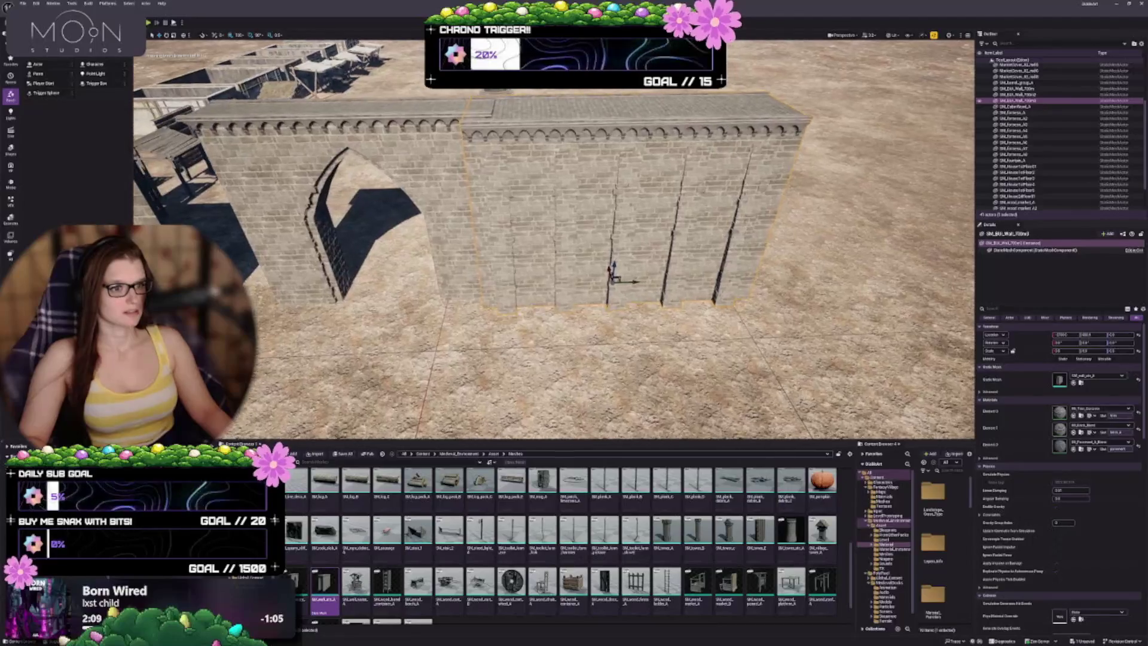
mouse_move(634, 258)
mouse_down()
mouse_move(678, 269)
mouse_move(598, 281)
mouse_move(559, 230)
mouse_up()
key(f)
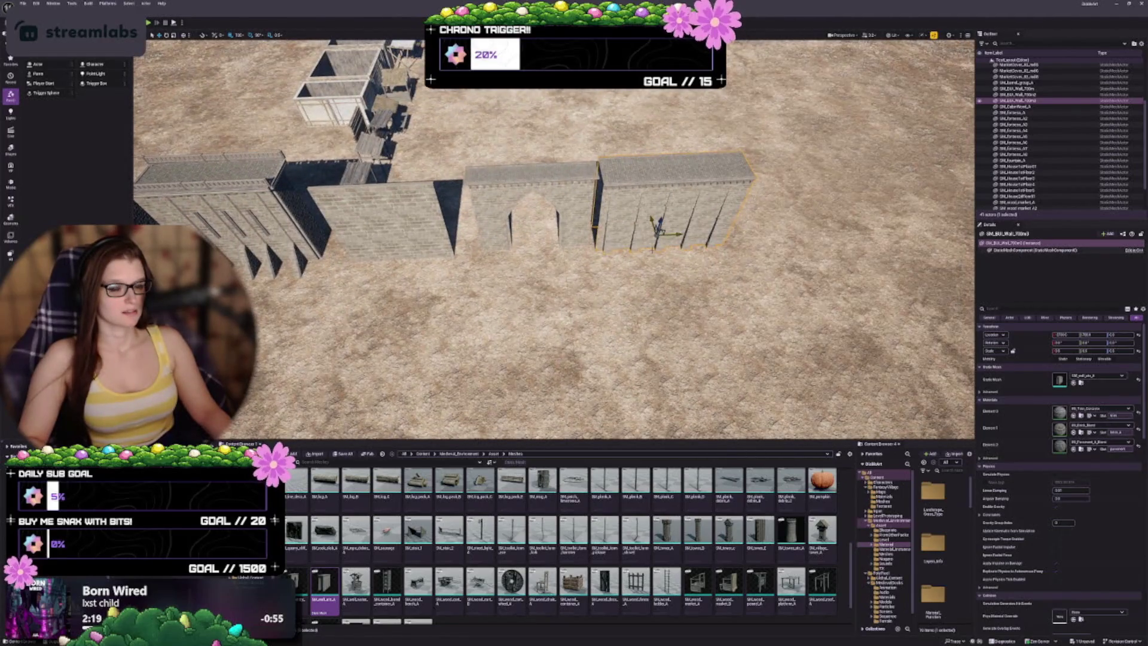
drag(680, 235, 412, 228)
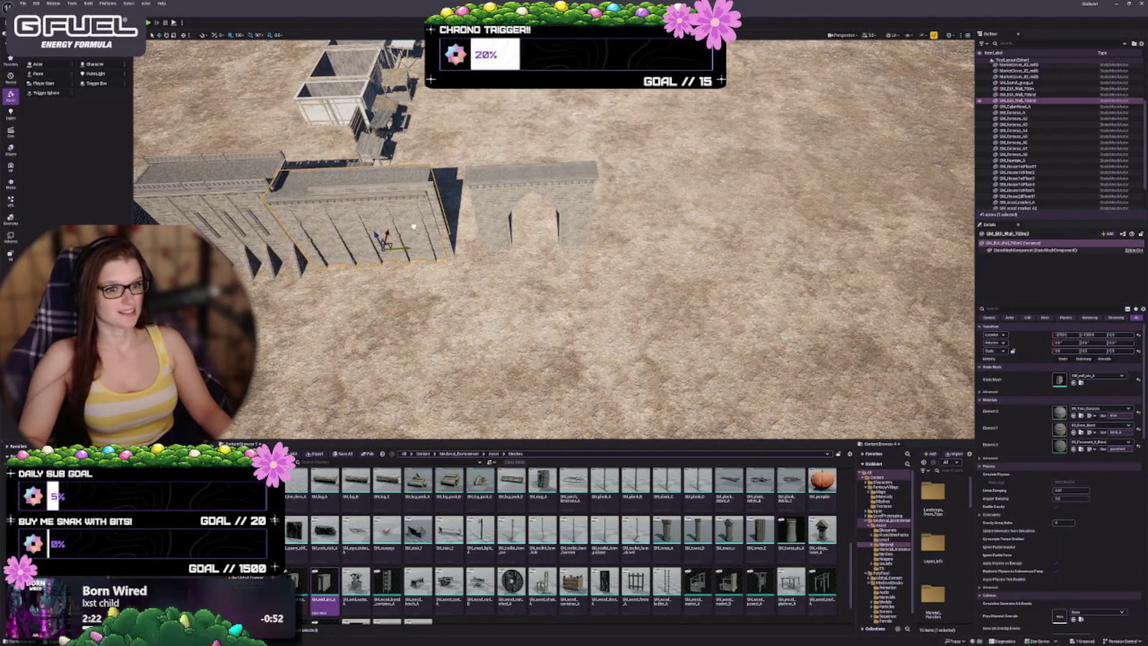
drag(414, 226, 412, 208)
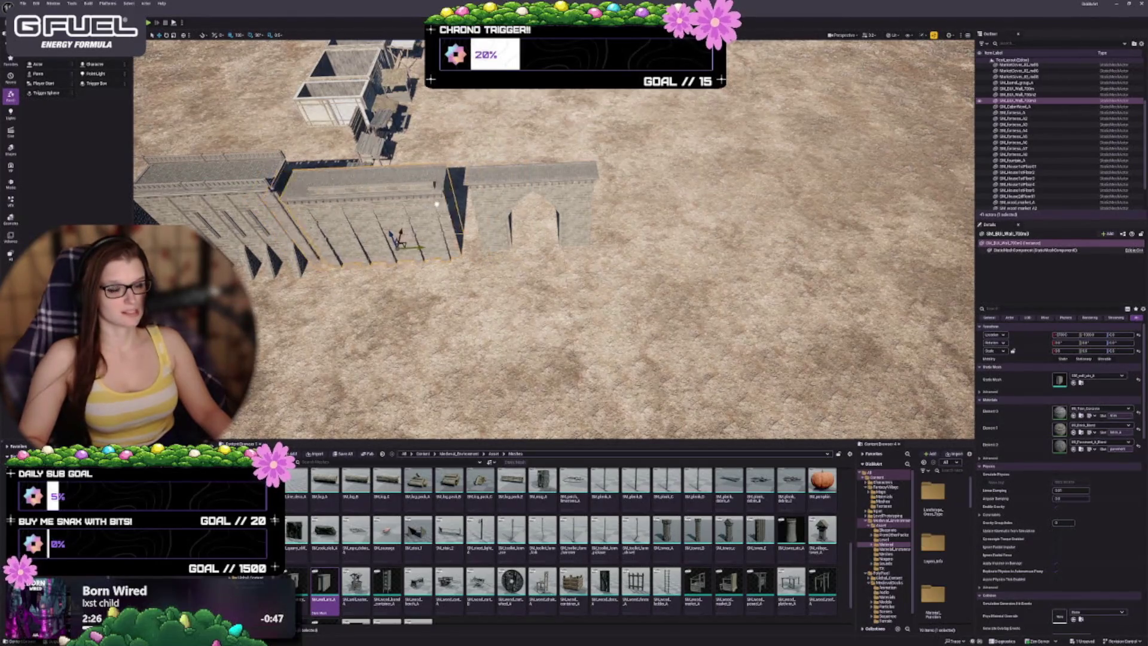
key(ctrl+z)
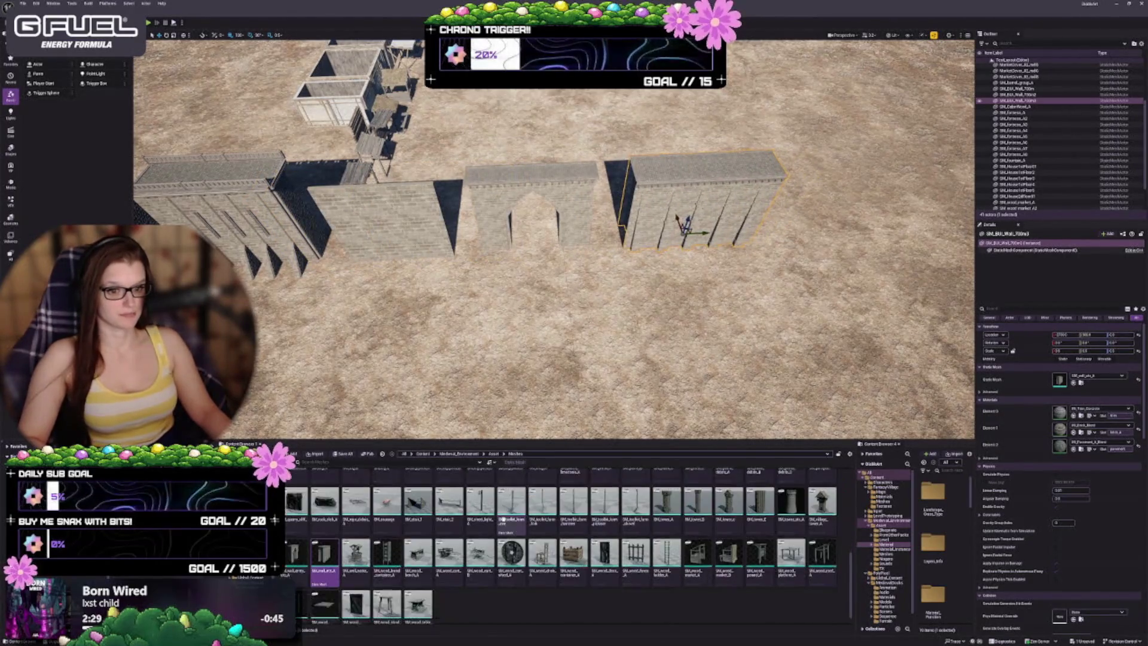
scroll(618, 591, down, 2)
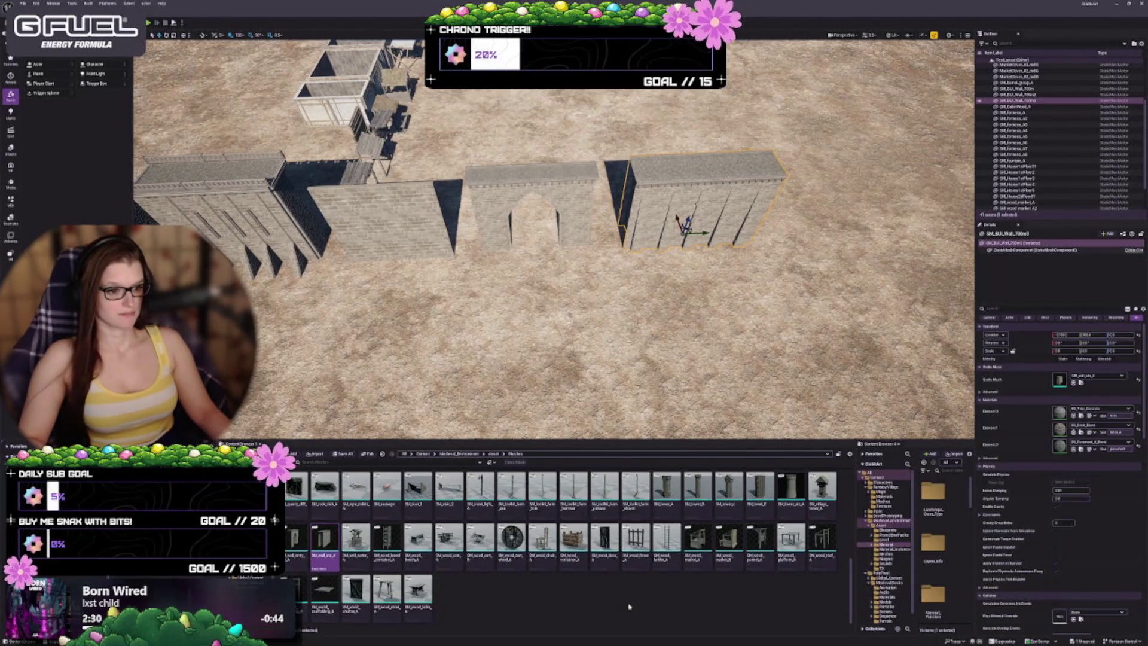
scroll(633, 610, up, 1)
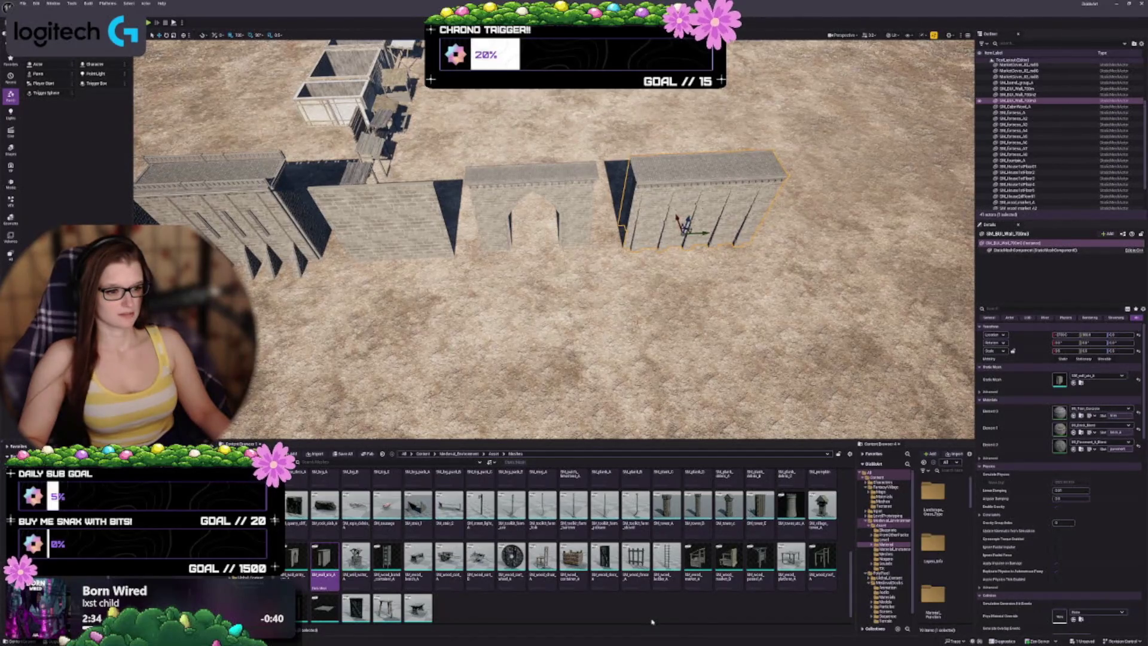
scroll(650, 619, up, 2)
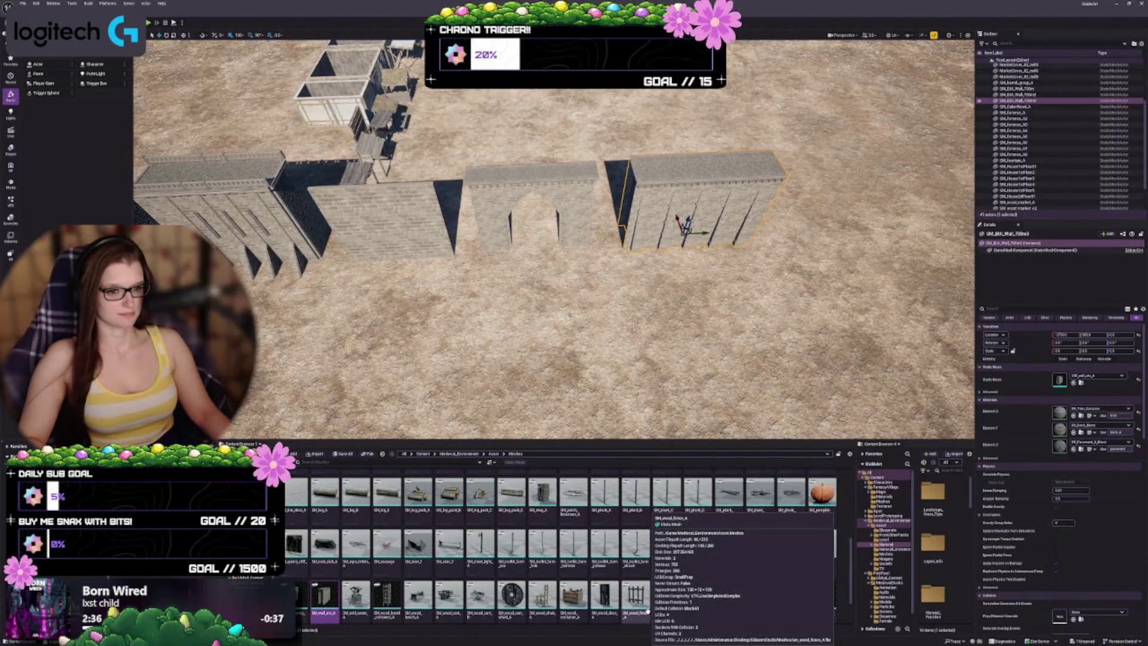
scroll(648, 610, up, 4)
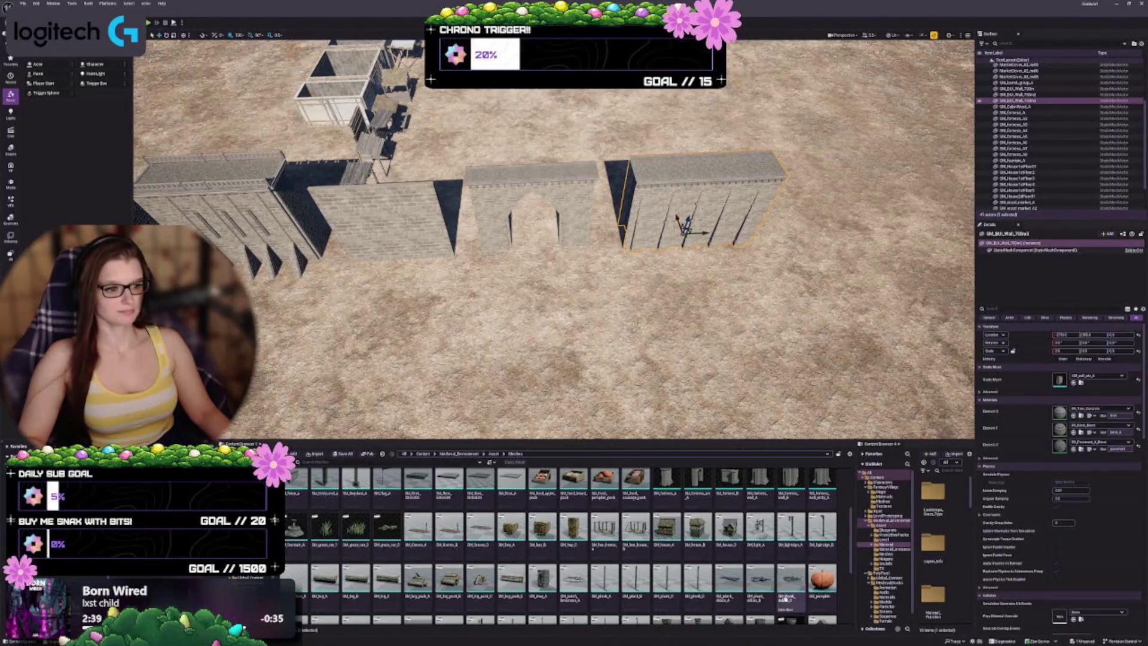
scroll(786, 598, up, 2)
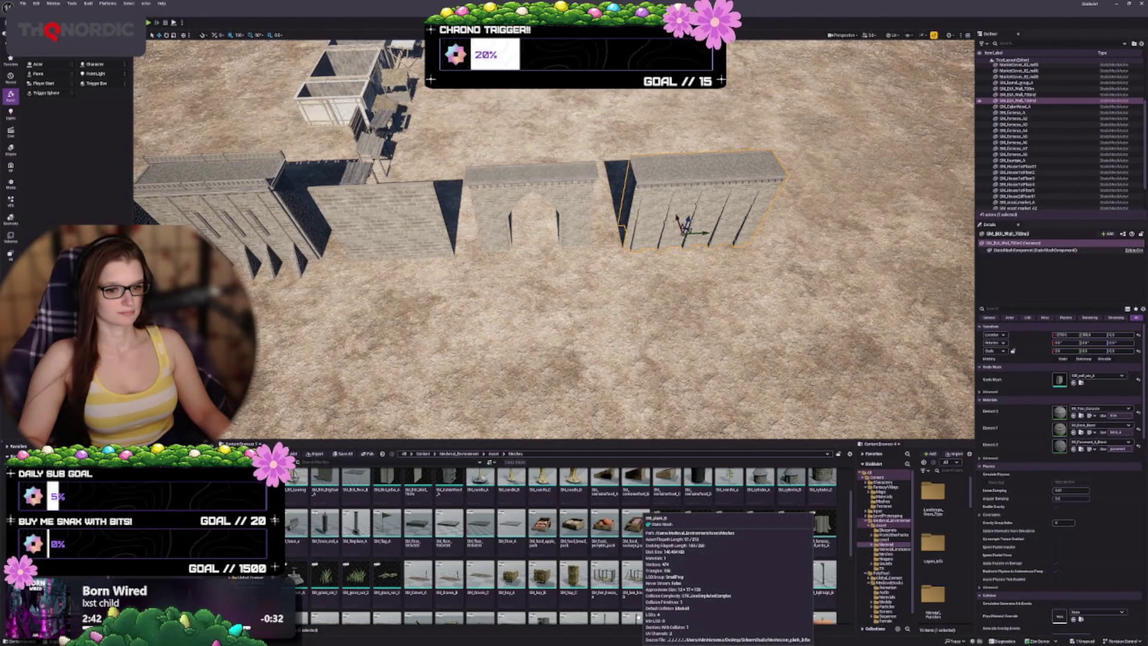
scroll(639, 616, up, 2)
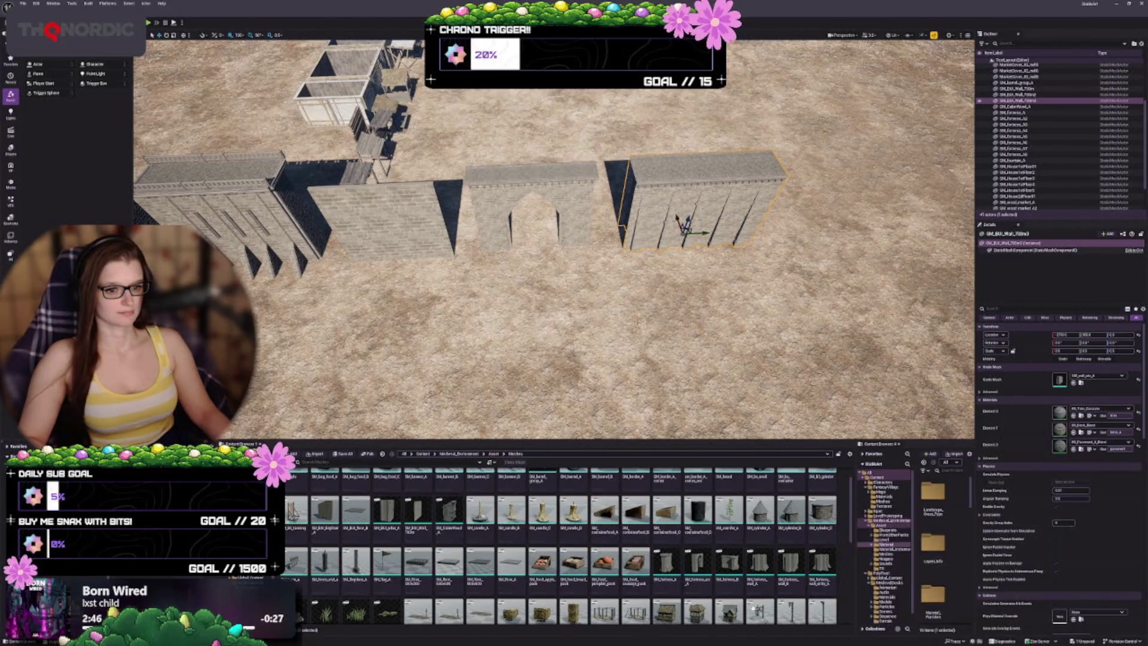
scroll(663, 591, up, 2)
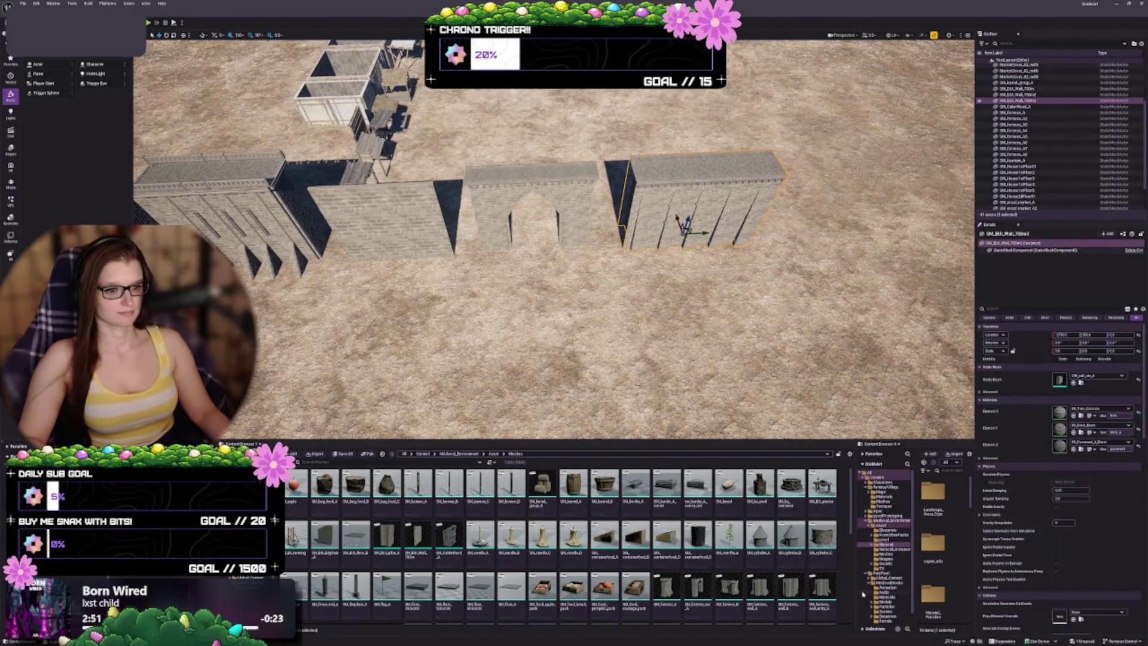
mouse_move(635, 485)
mouse_down()
mouse_move(725, 311)
mouse_move(700, 279)
mouse_up()
scroll(699, 279, up, 2)
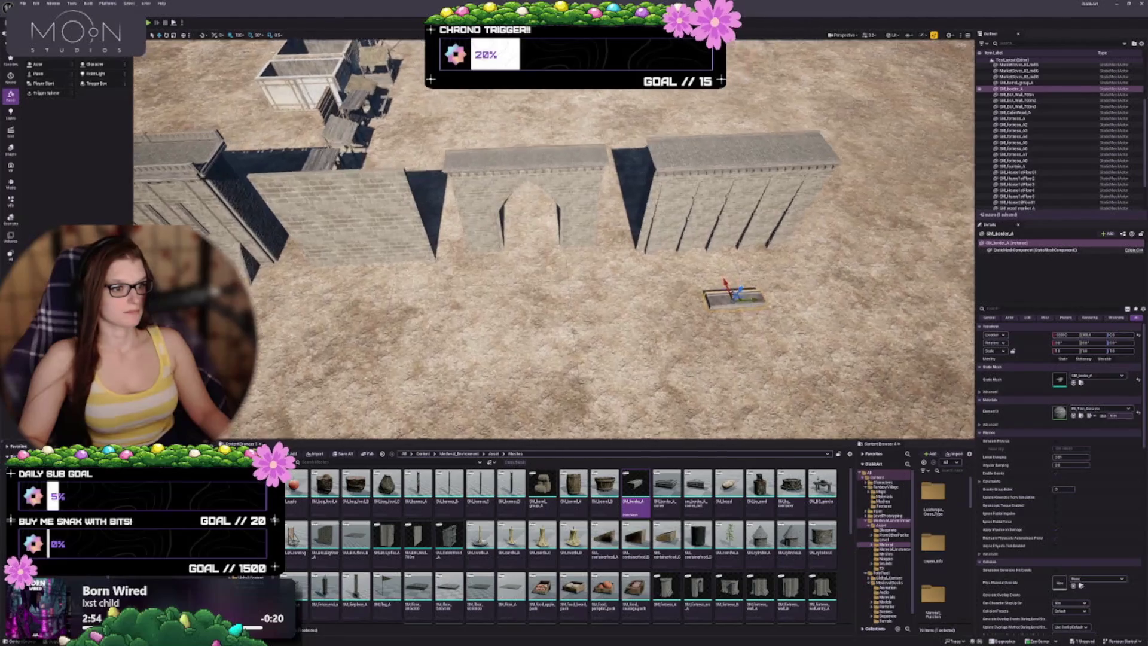
scroll(554, 239, up, 5)
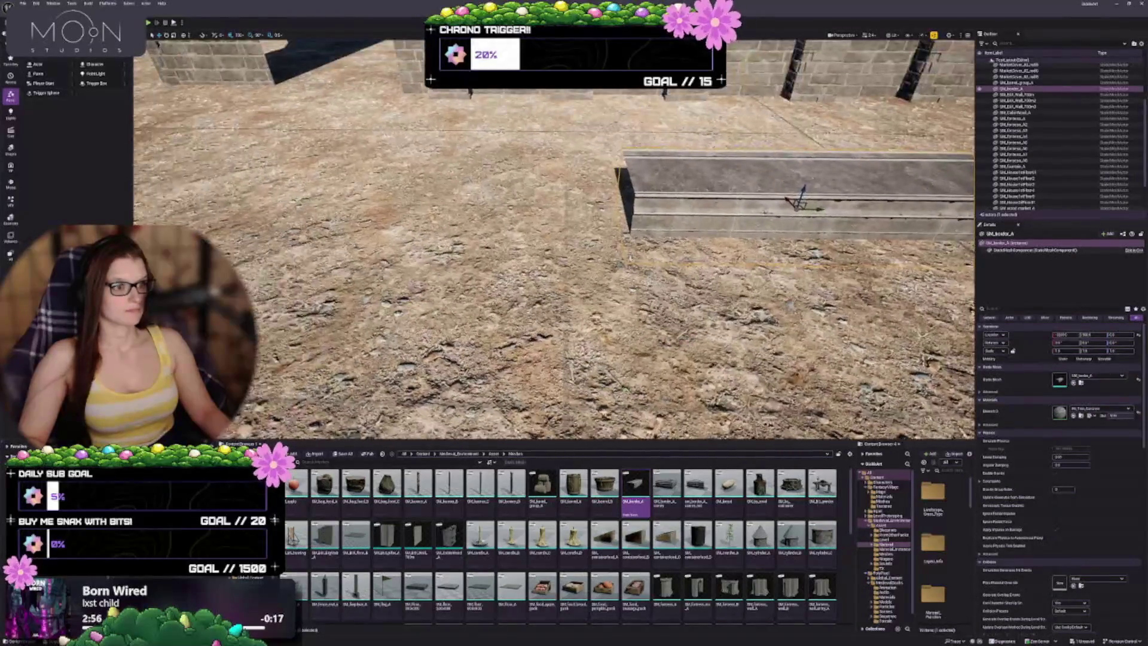
drag(804, 189, 813, 112)
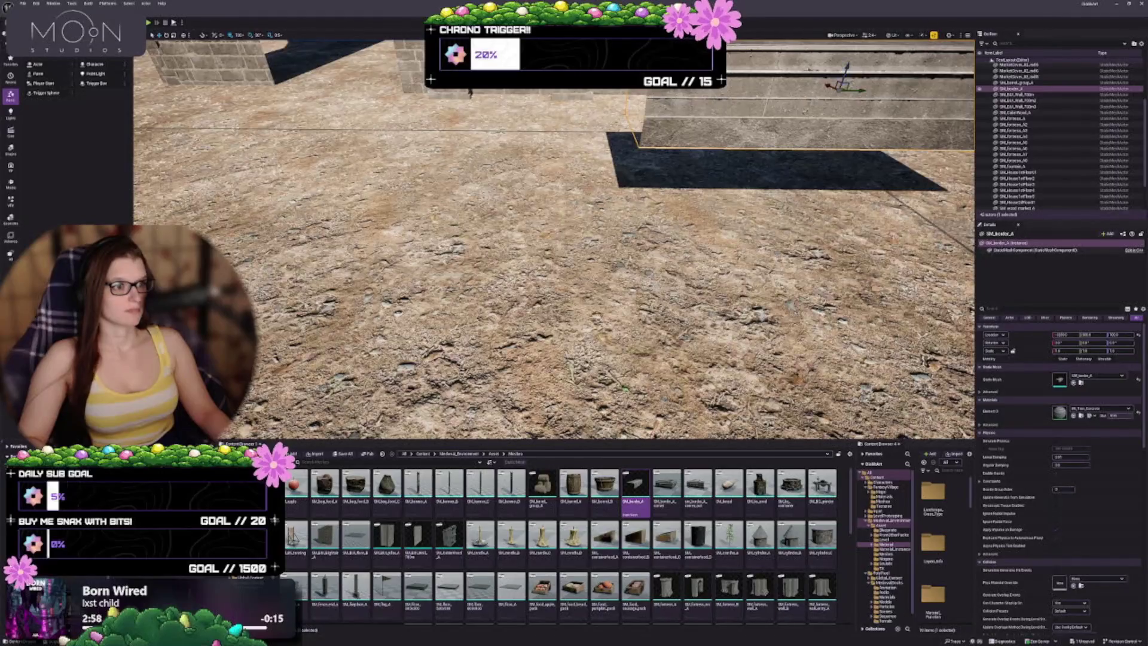
scroll(555, 239, down, 5)
key(Delete)
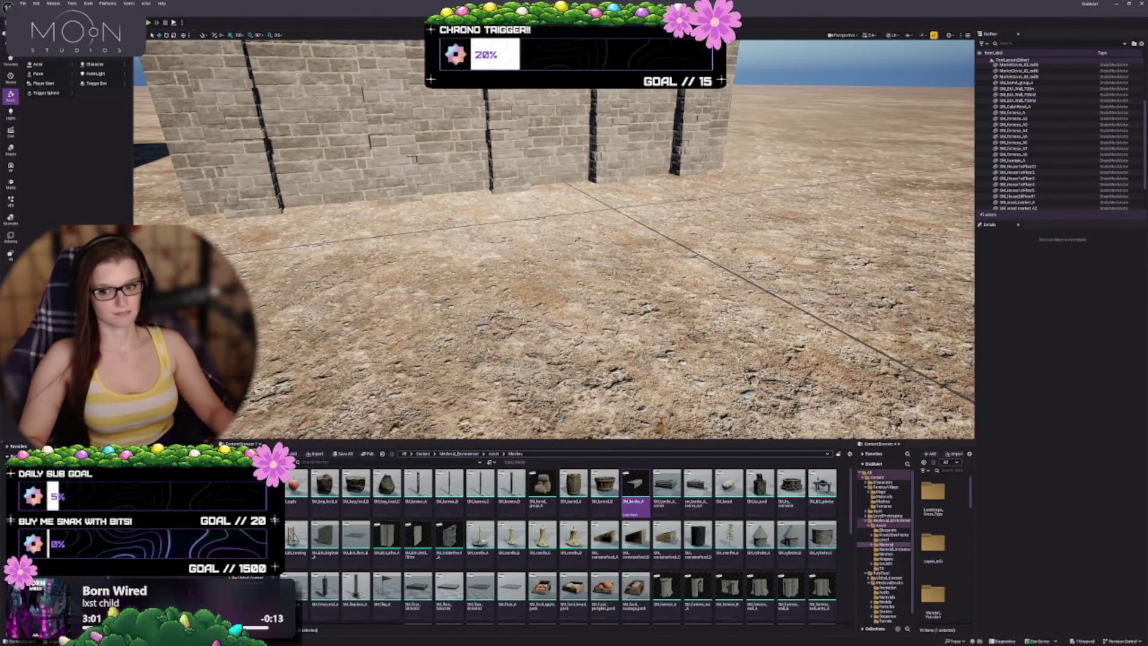
mouse_move(554, 240)
mouse_down()
mouse_move(526, 239)
mouse_move(541, 248)
mouse_move(529, 257)
mouse_move(609, 226)
mouse_up()
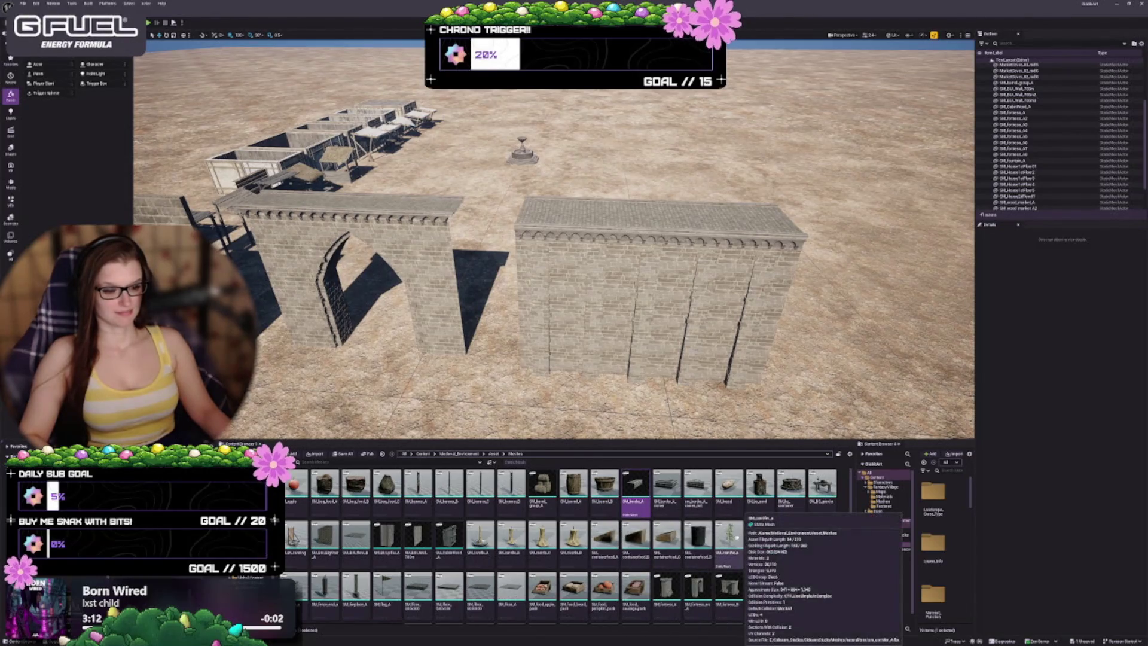
Delete the right-hand brick wall and the arch wall
scroll(740, 537, down, 3)
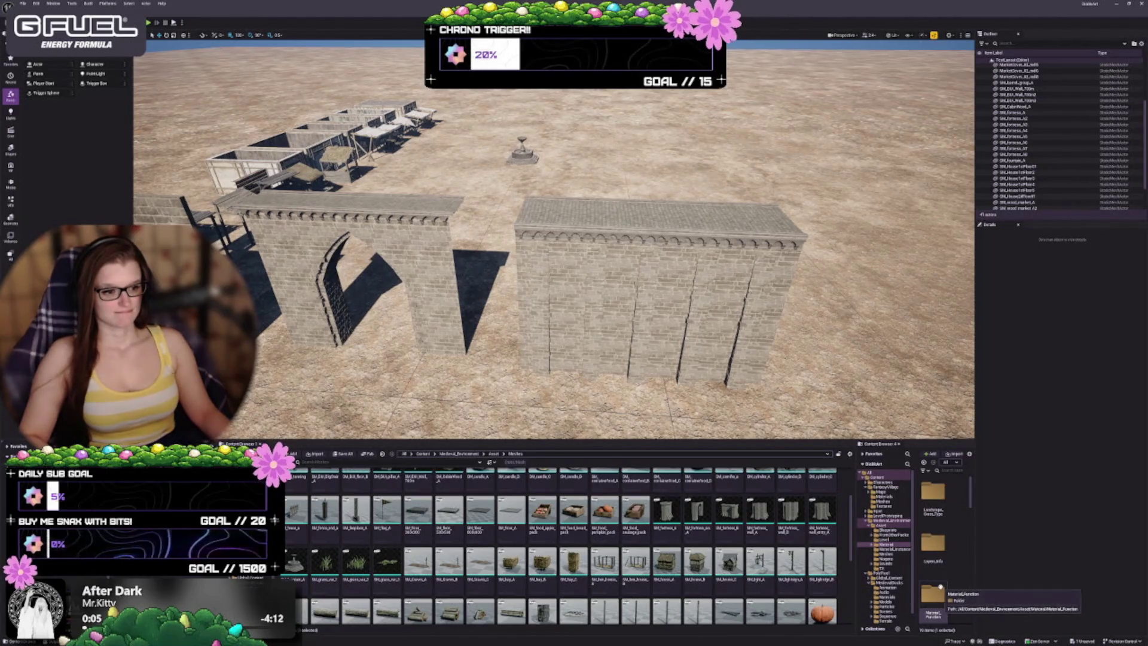
click(742, 325)
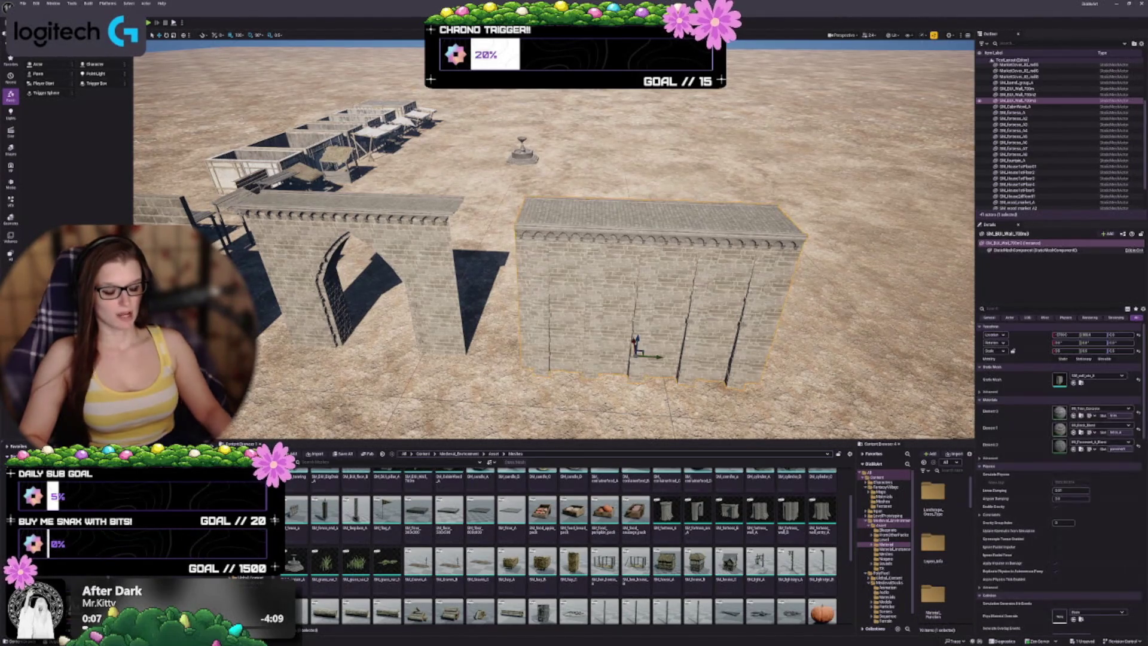
key(Delete)
drag(283, 233, 264, 224)
click(529, 214)
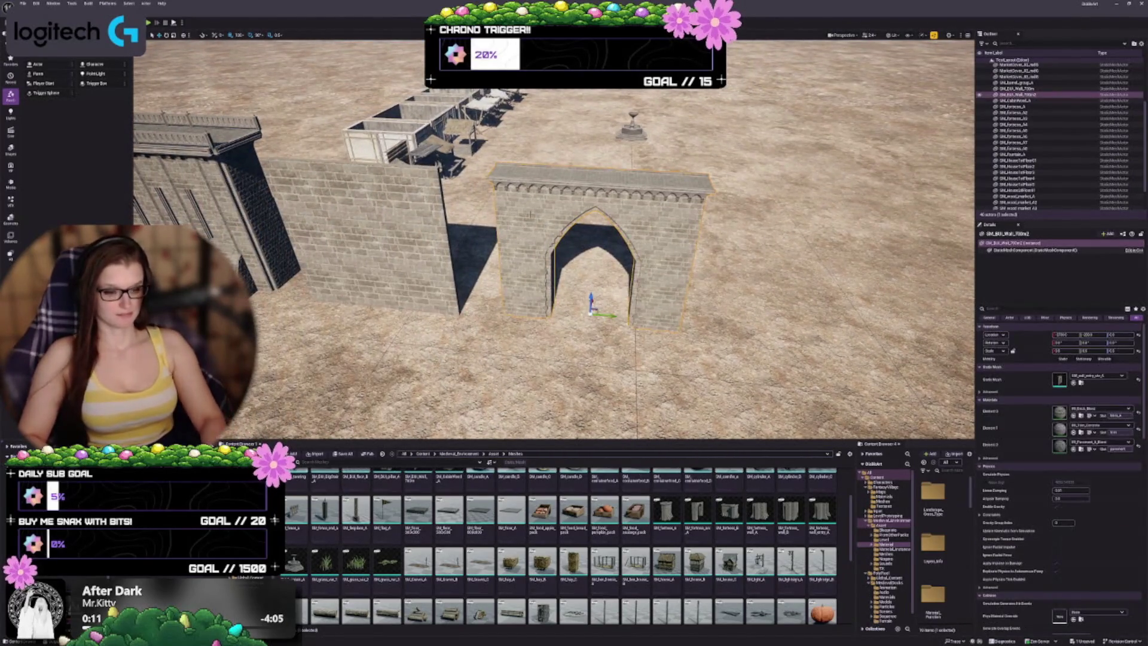
key(Delete)
Delete the left flat brick wall and select the fence piece atop the arch
click(358, 239)
drag(521, 247, 521, 246)
scroll(539, 499, up, 3)
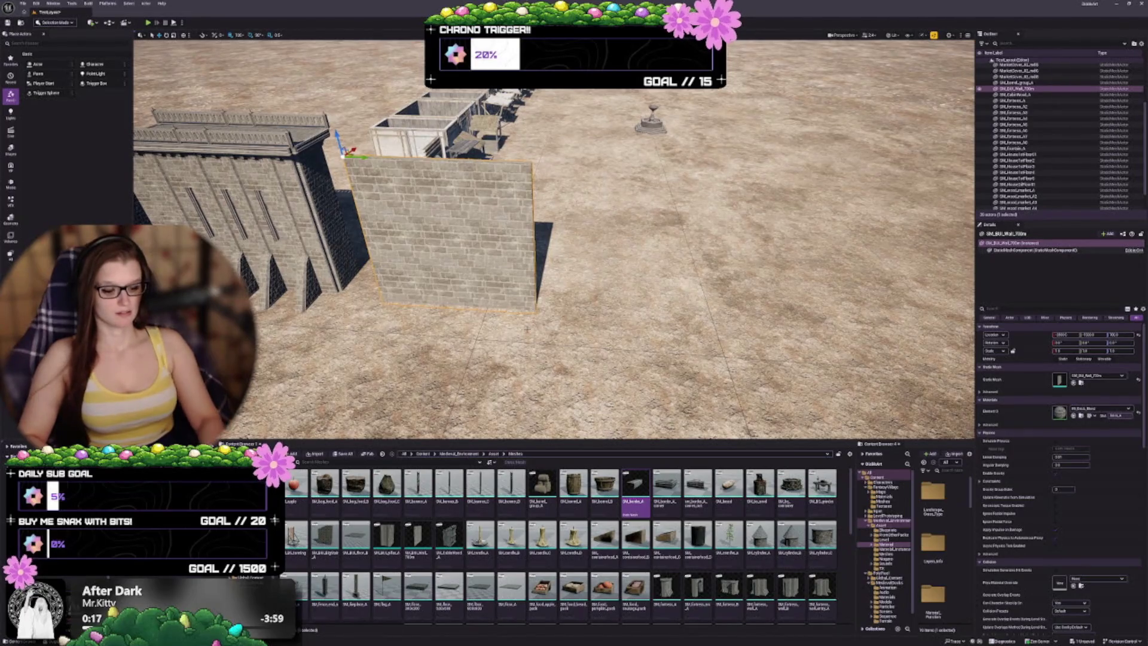
drag(613, 245, 565, 323)
key(Delete)
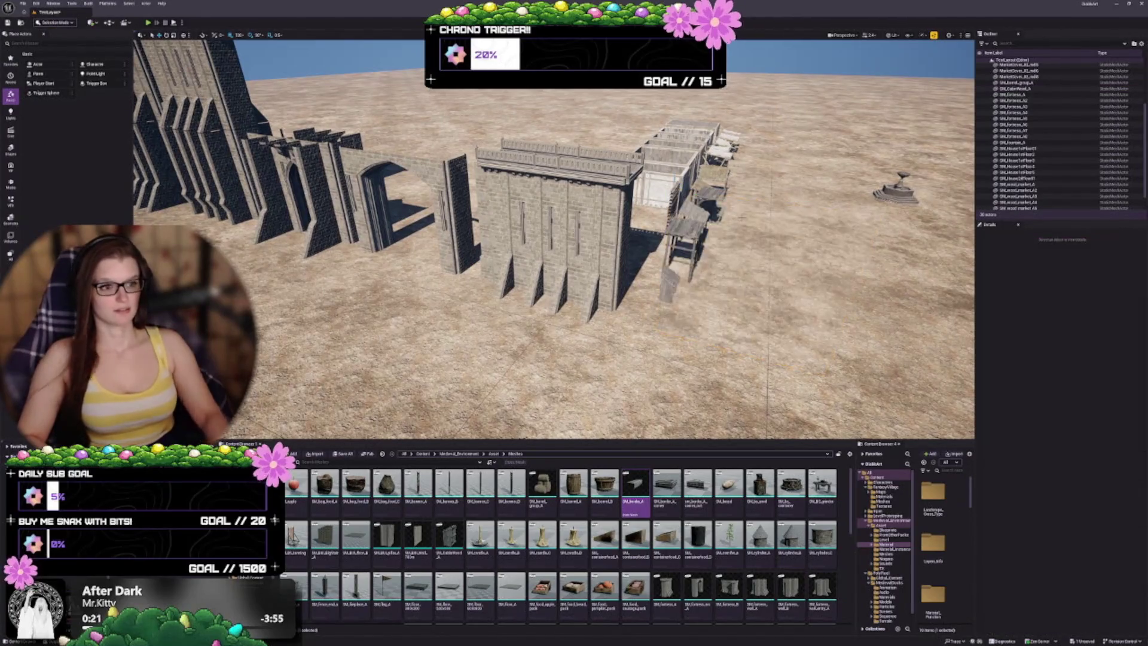
mouse_move(574, 239)
mouse_down()
mouse_move(574, 263)
mouse_move(559, 180)
mouse_up()
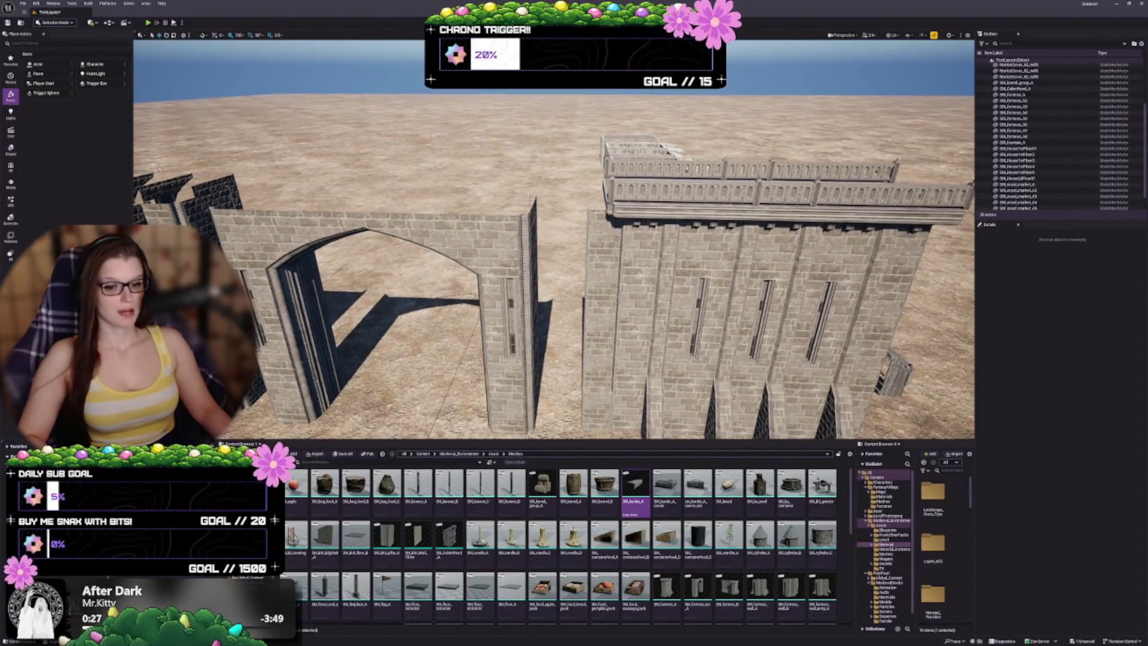
drag(559, 180, 553, 204)
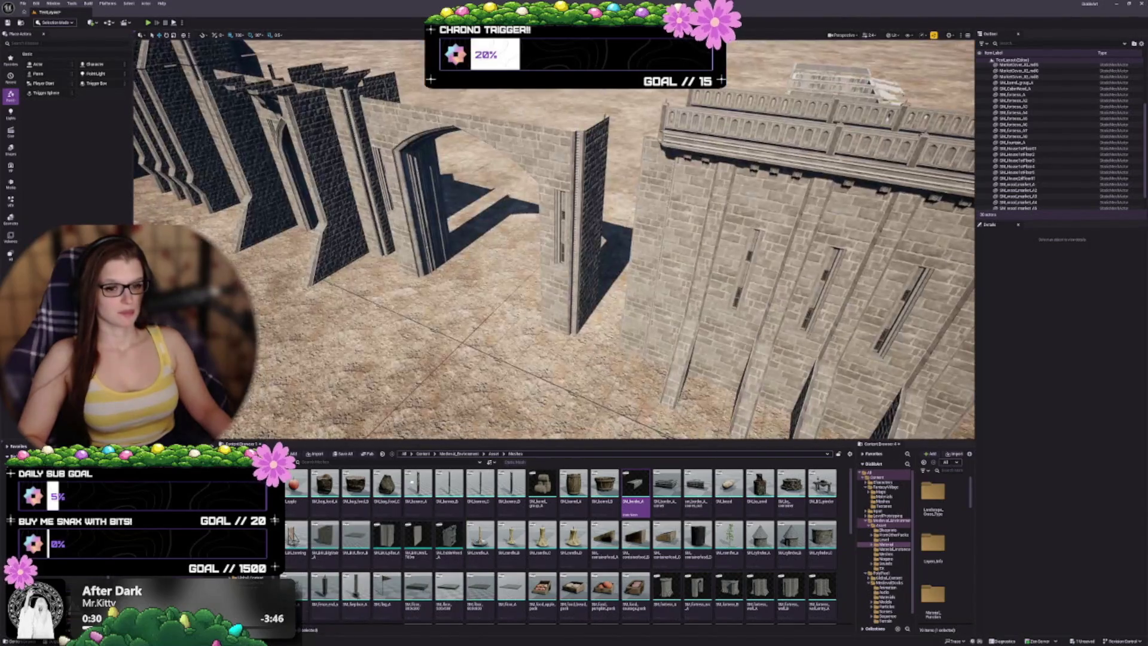
click(466, 273)
Move the SM_fence_a piece off the arch onto the sand and scale it down
drag(462, 107, 425, 74)
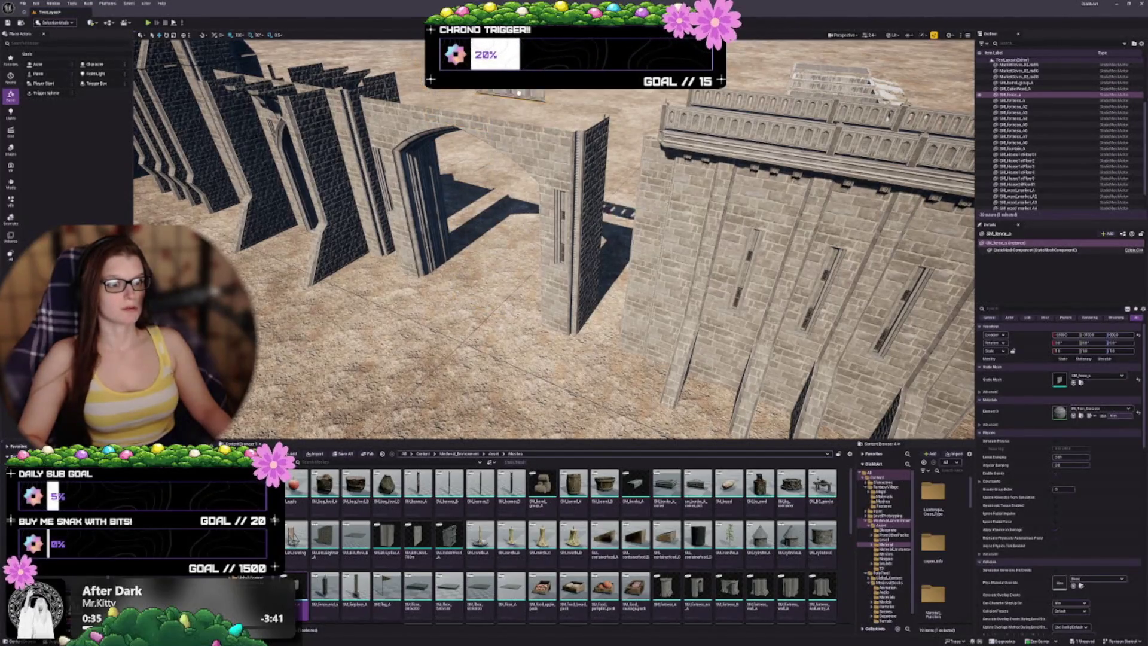
key(f)
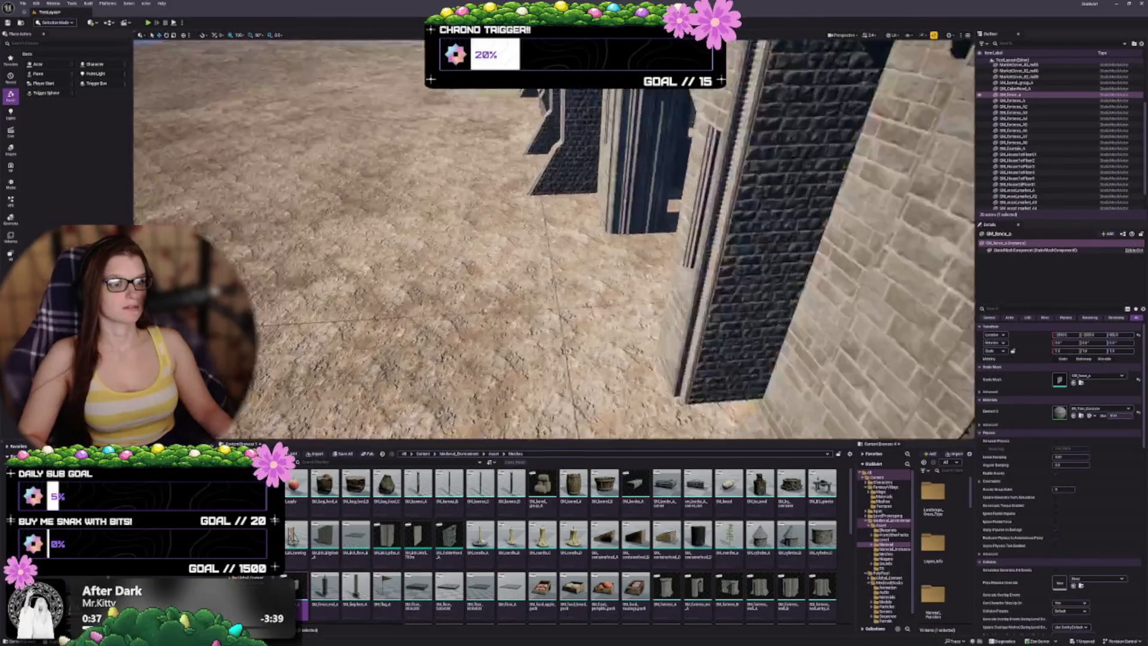
scroll(553, 239, down, 5)
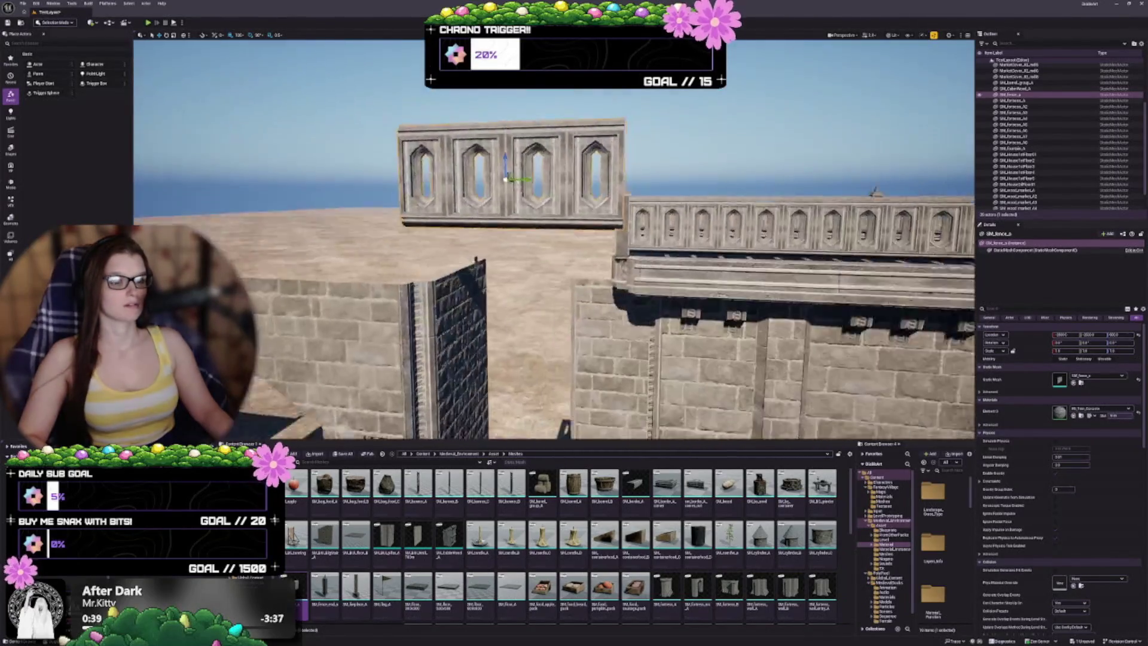
key(d)
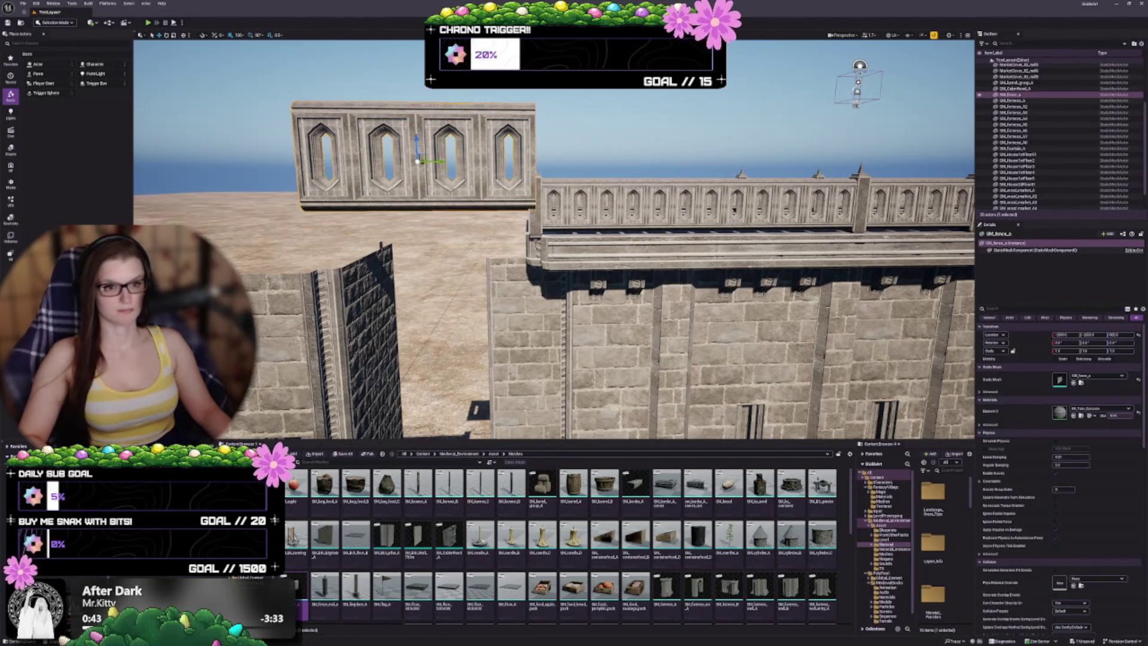
key(Return)
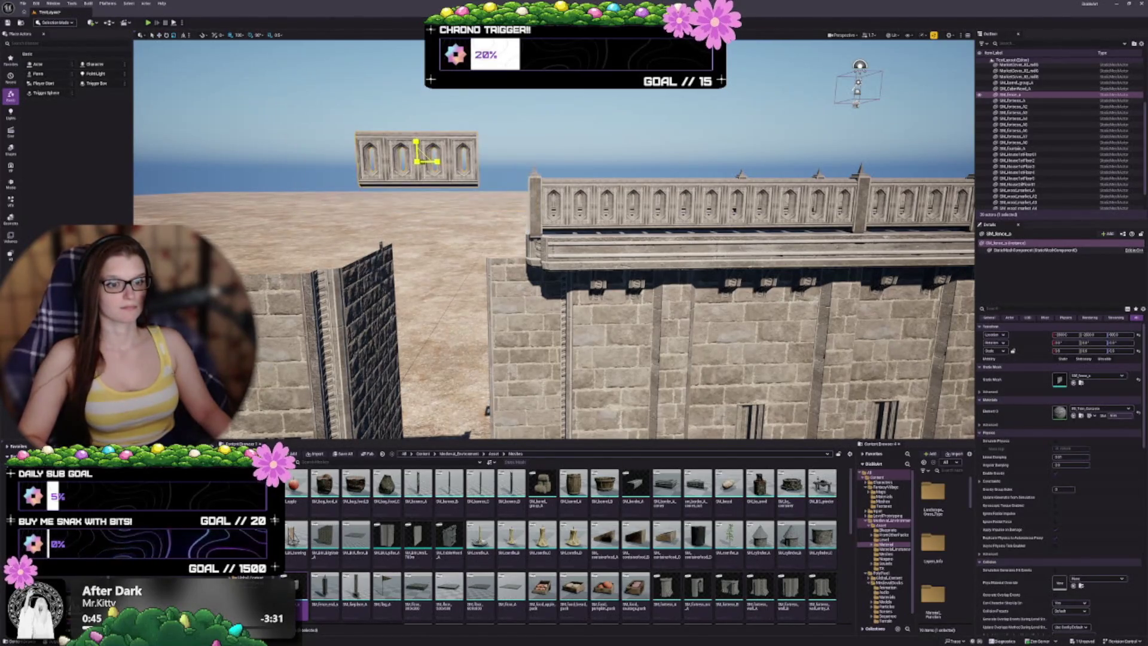
Alt-drag a fence copy one segment left and change its Static Mesh to SM_border_A
key(w)
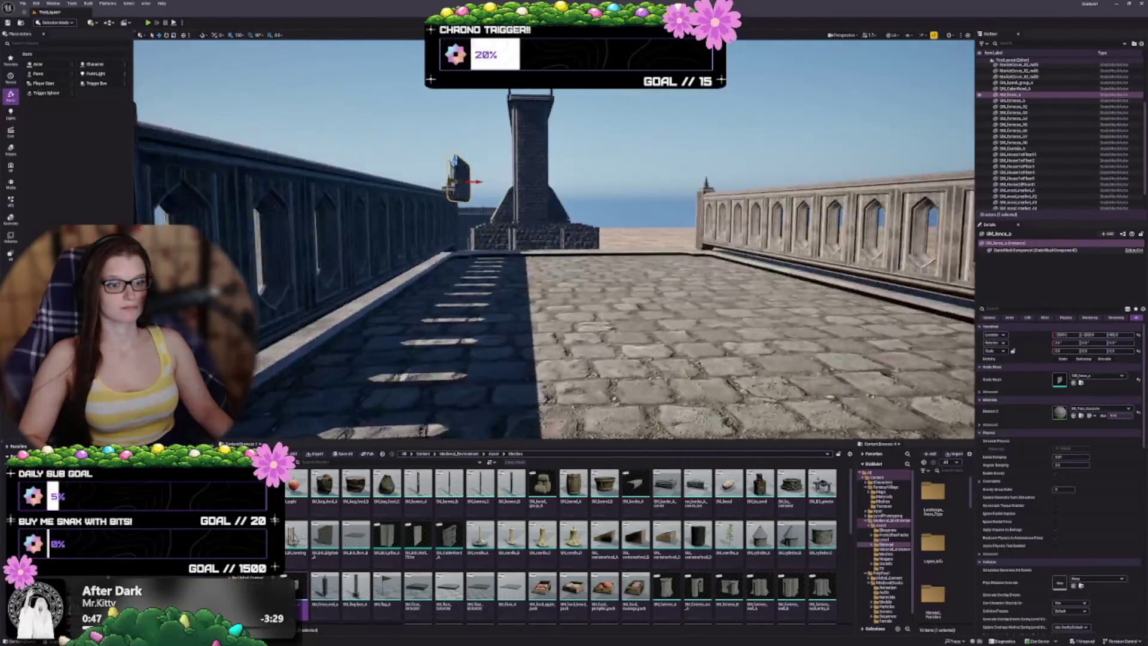
key(d)
key(a)
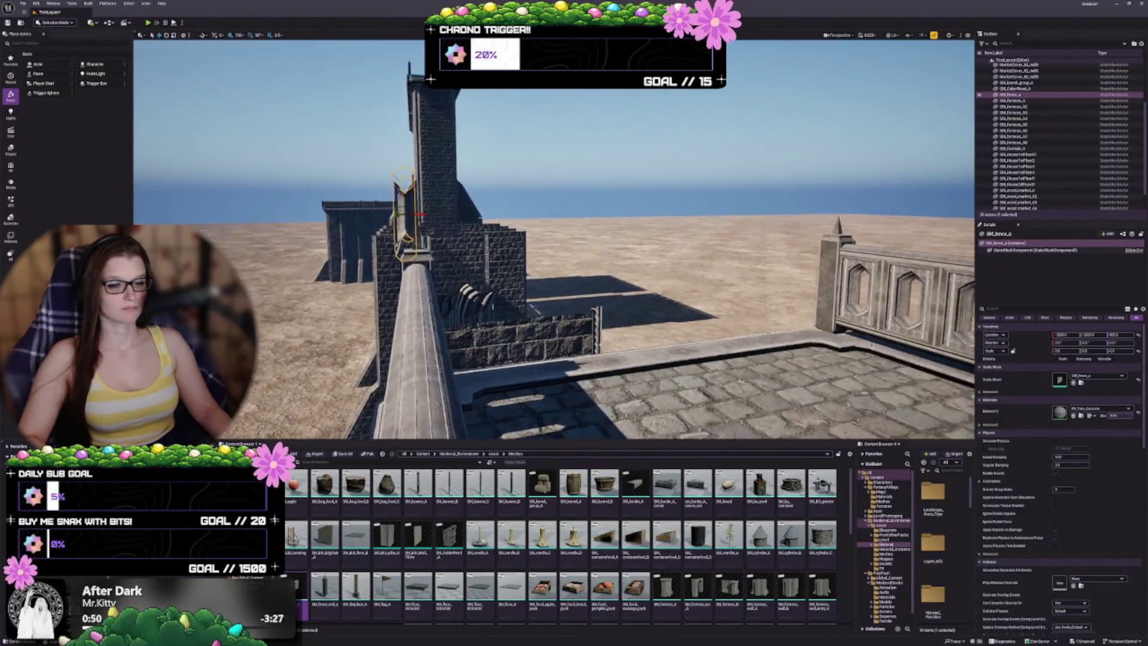
key(s)
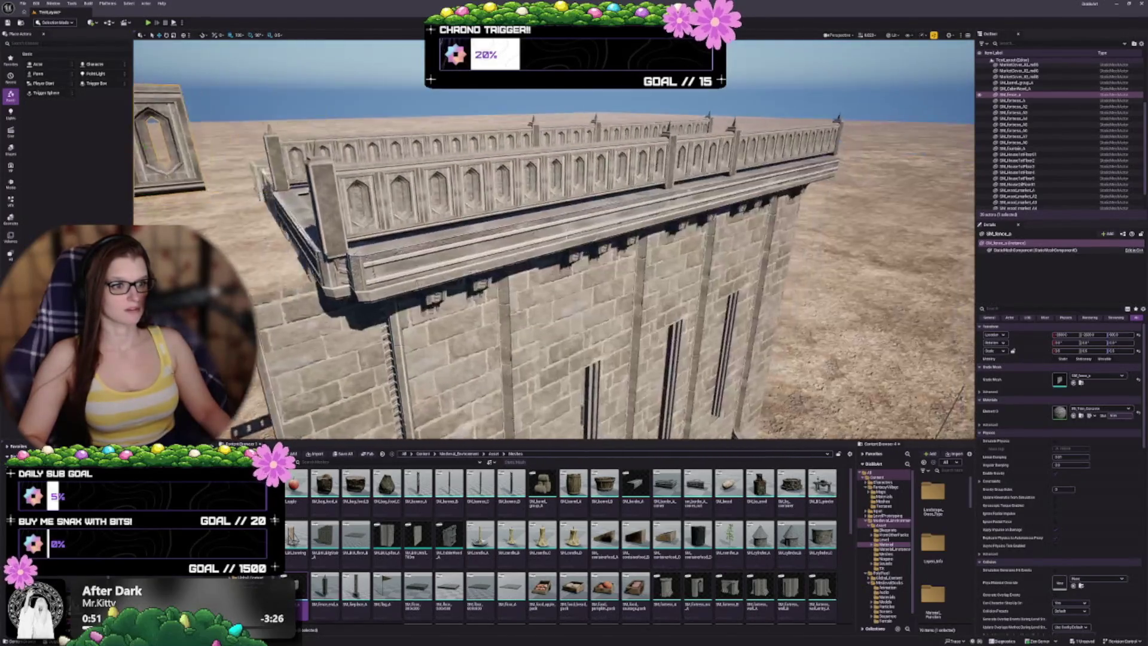
key(w)
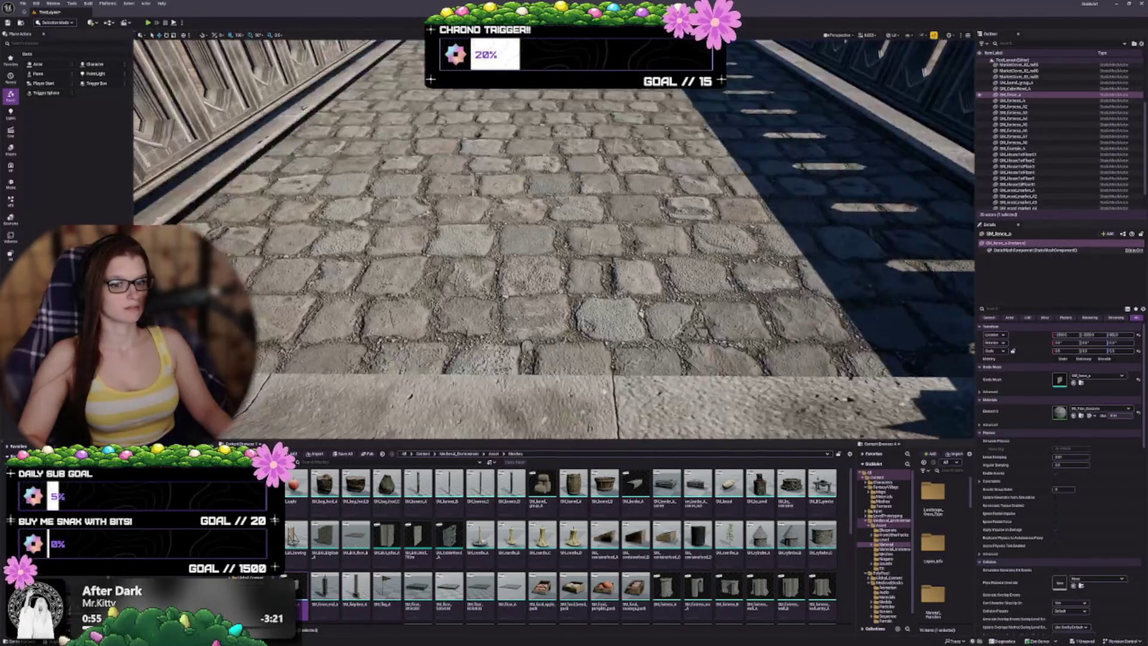
key(s)
key(w)
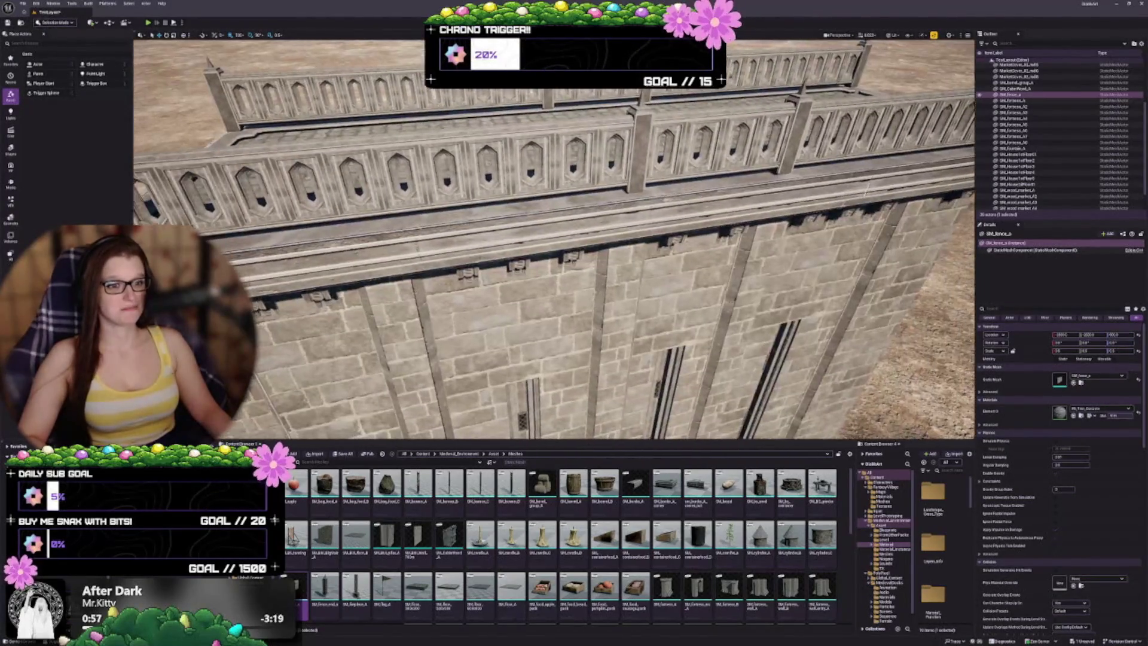
key(s)
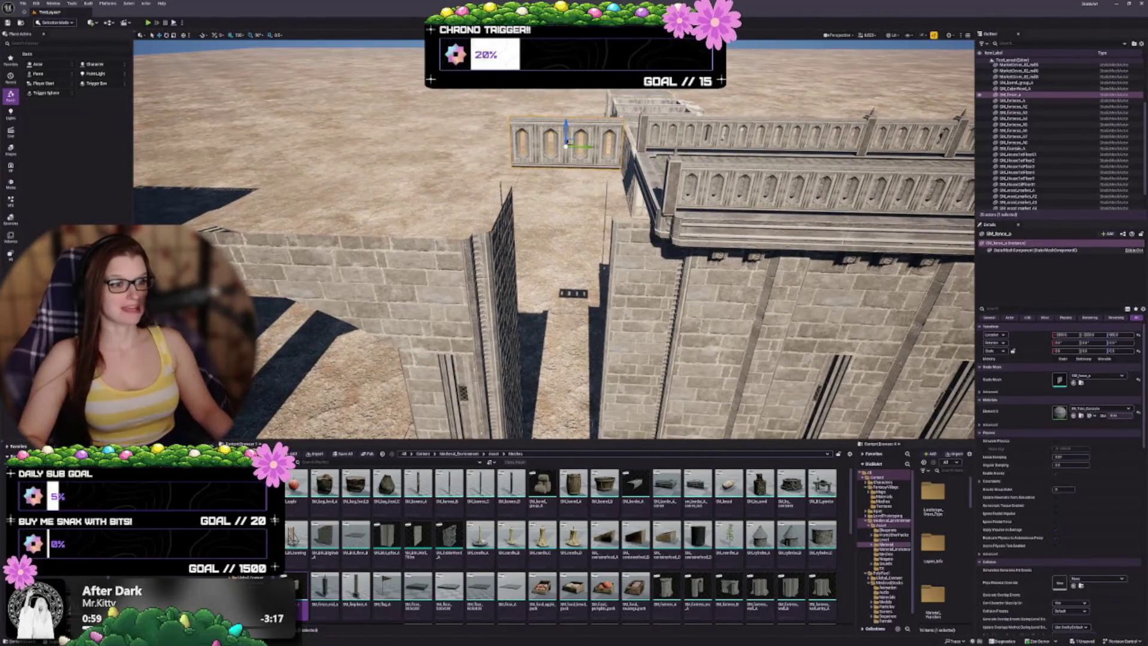
key(w)
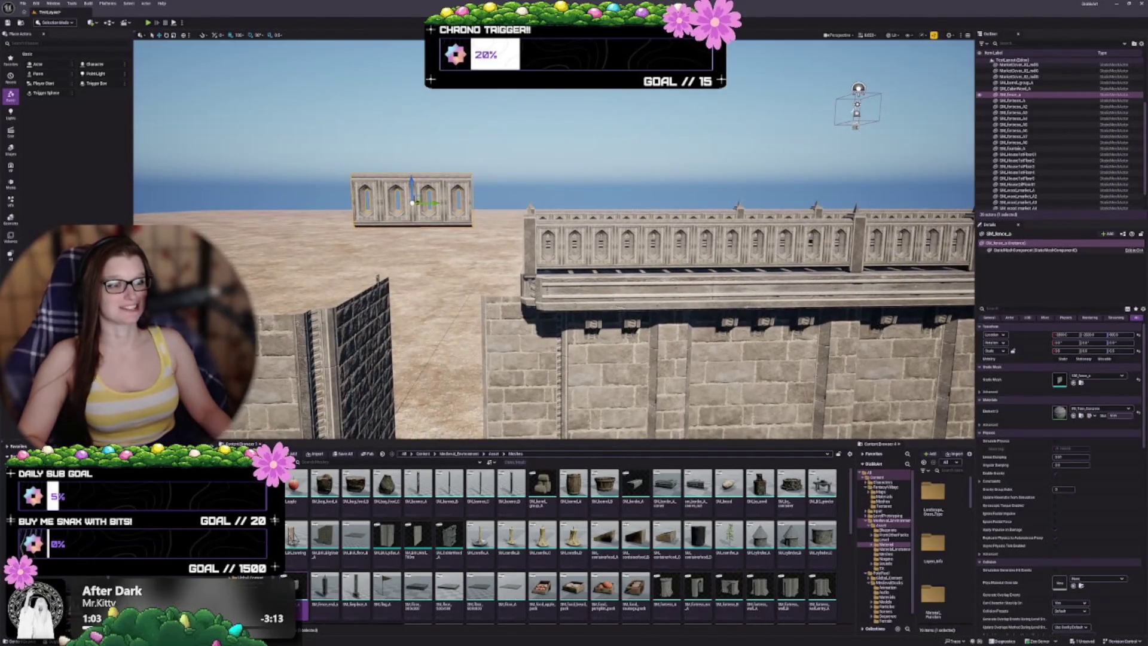
key(a)
drag(547, 184, 335, 196)
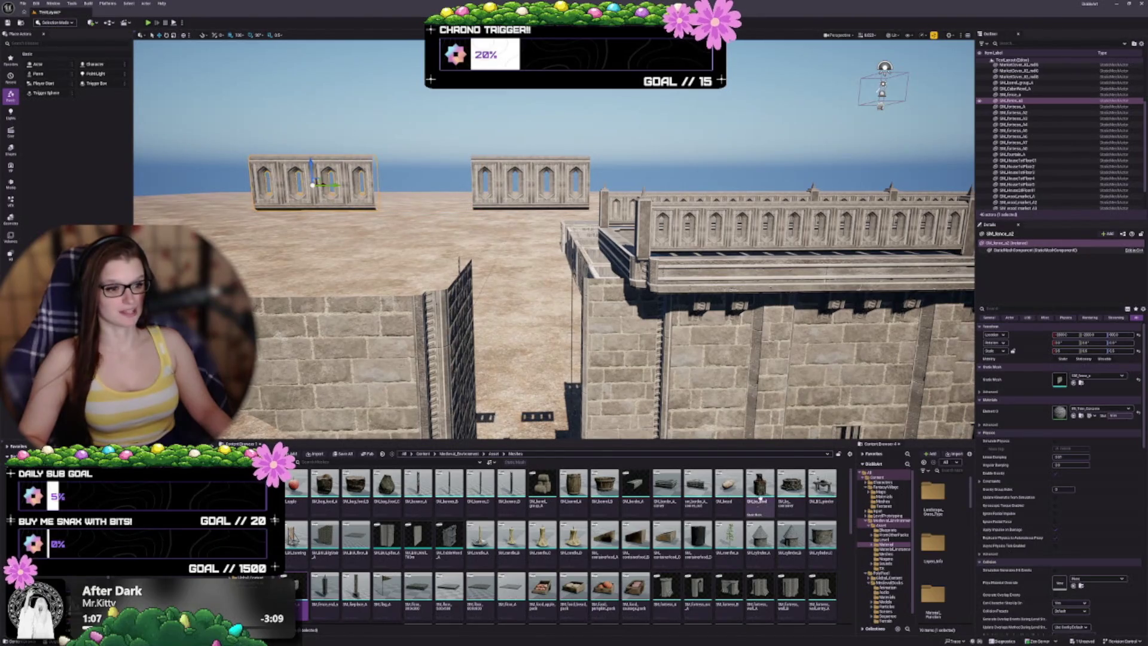
click(635, 485)
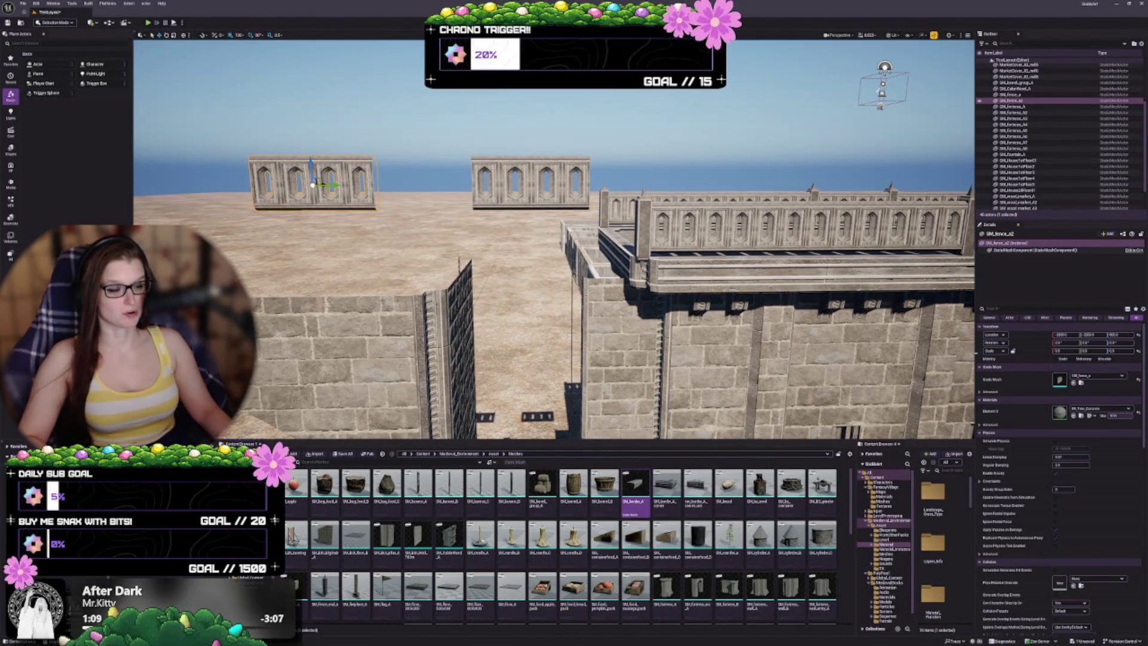
click(1073, 382)
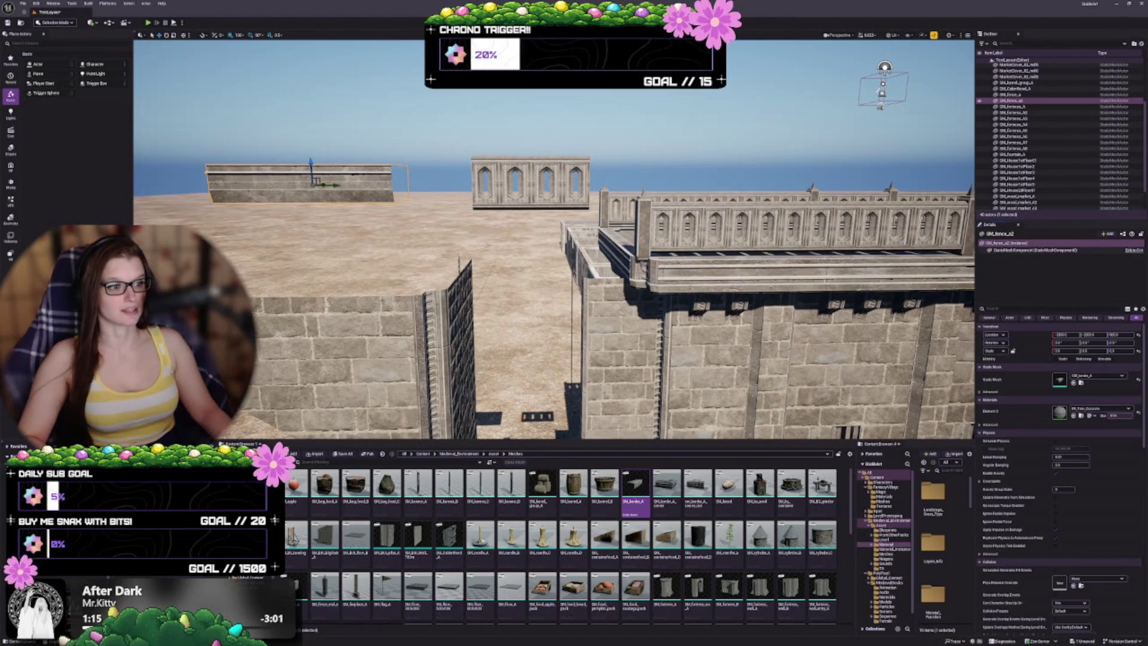
key(f)
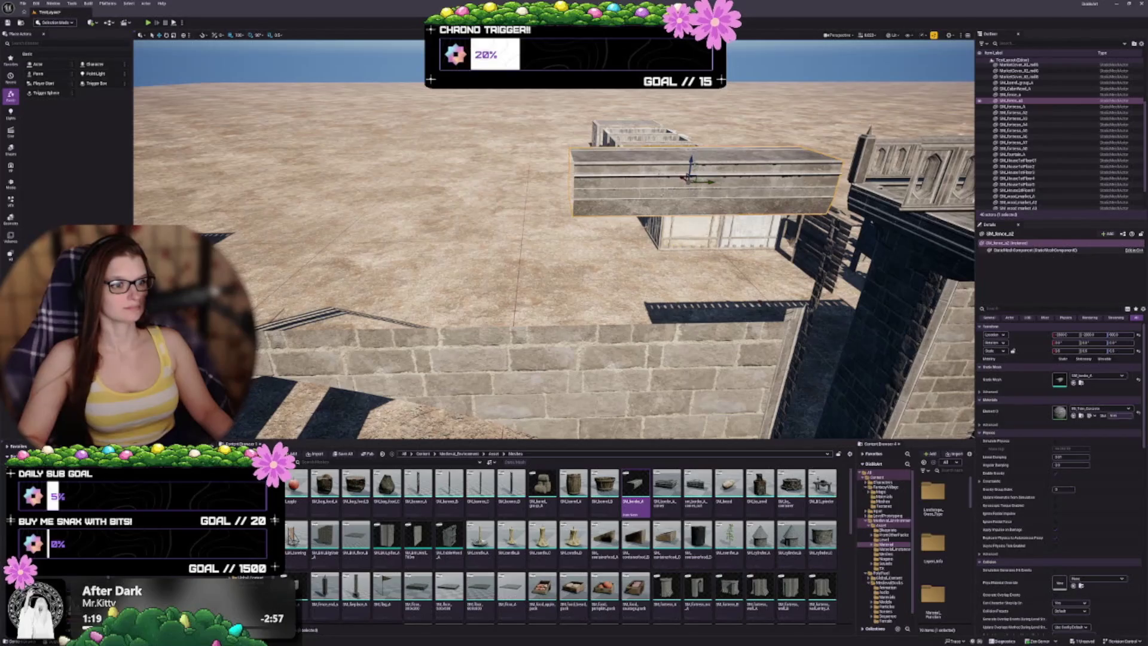
Move the SM_border_A piece in front of the tower and swap its mesh to the SM_floor cobblestone slab
drag(676, 223, 660, 318)
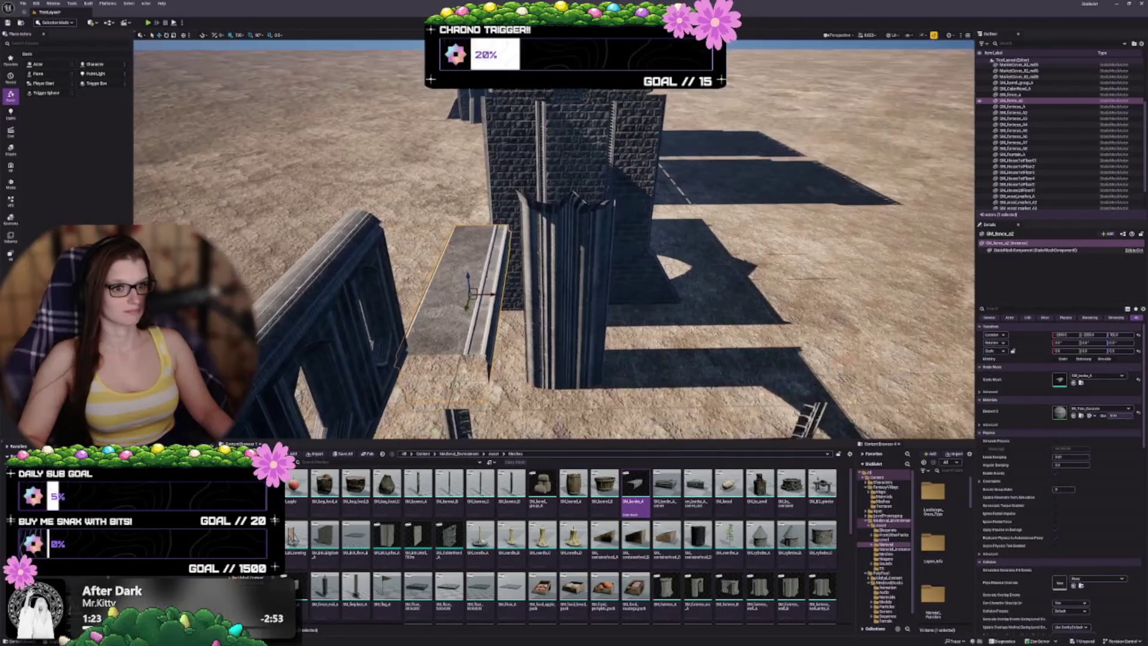
drag(466, 294, 612, 295)
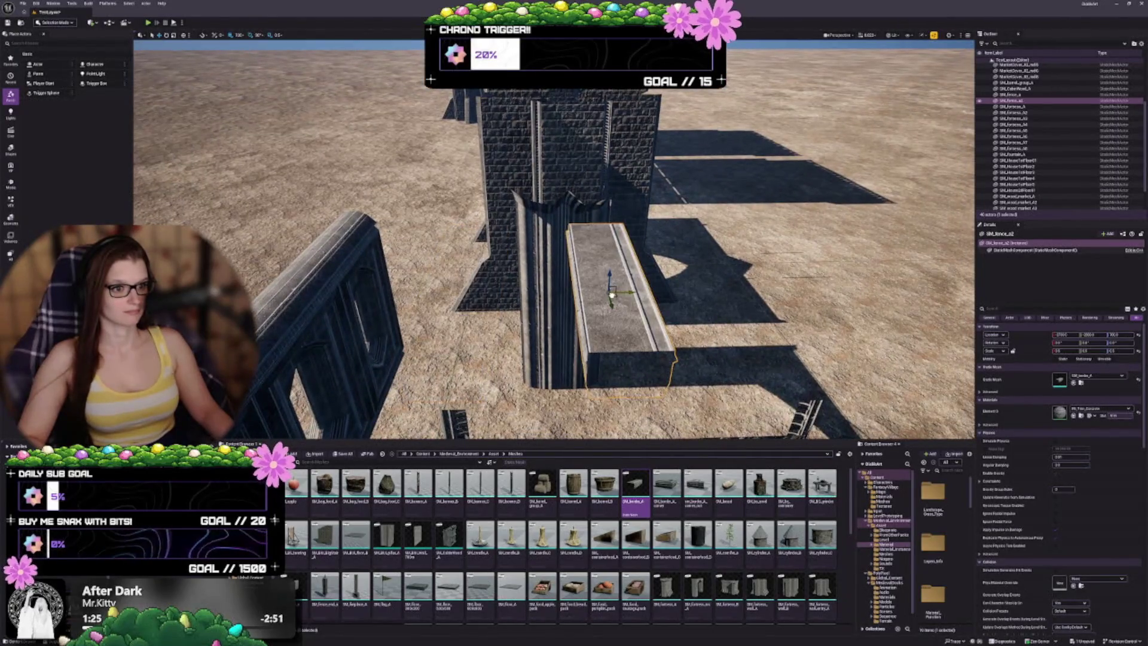
key(ctrl+z)
key(ctrl+y)
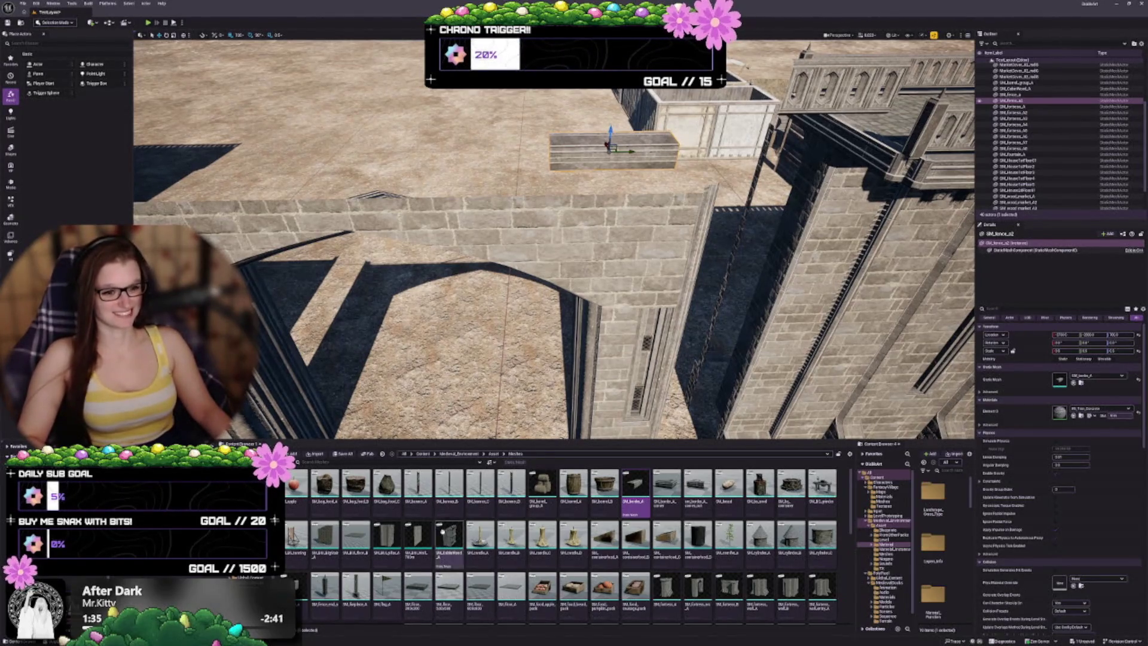
click(427, 616)
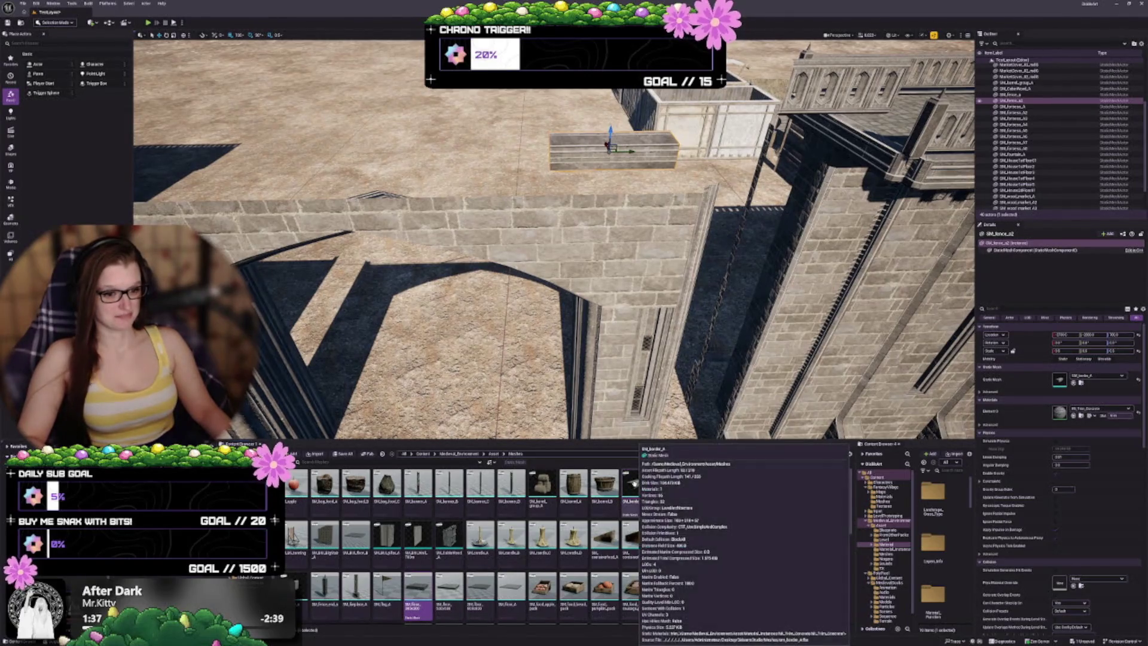
click(1074, 383)
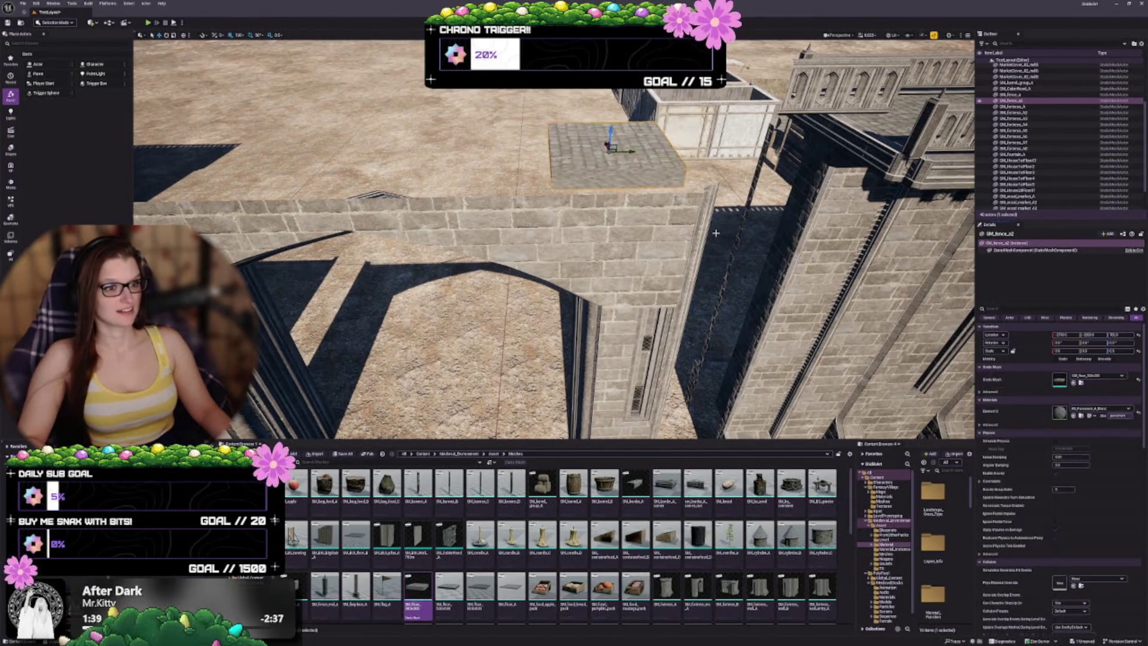
scroll(555, 239, down, 3)
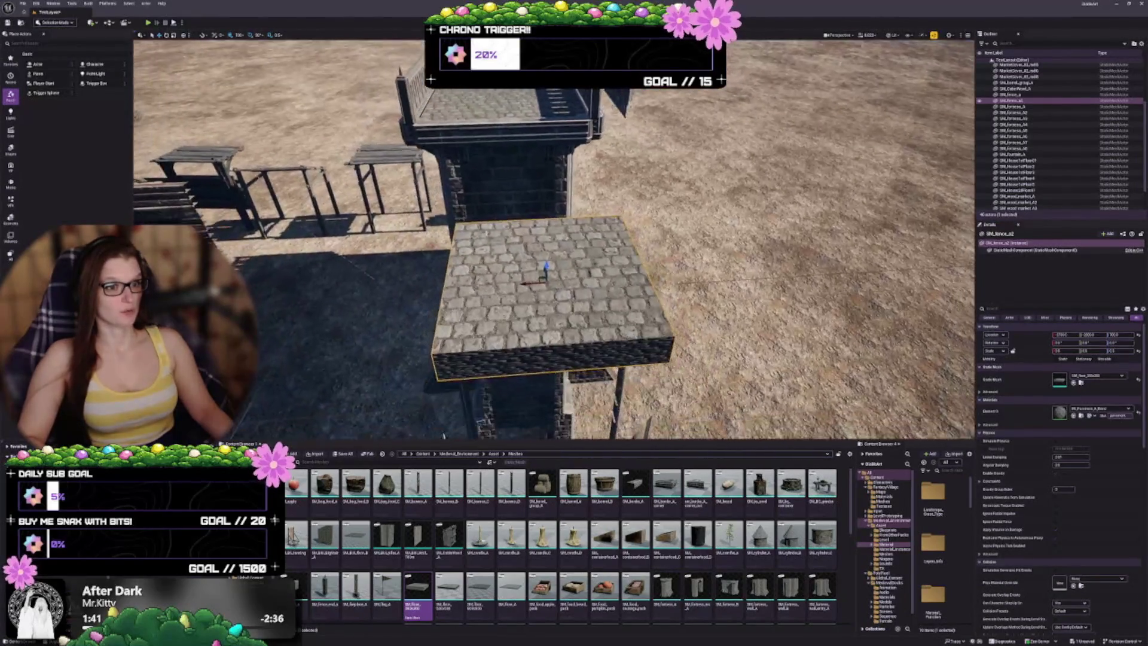
scroll(555, 240, down, 5)
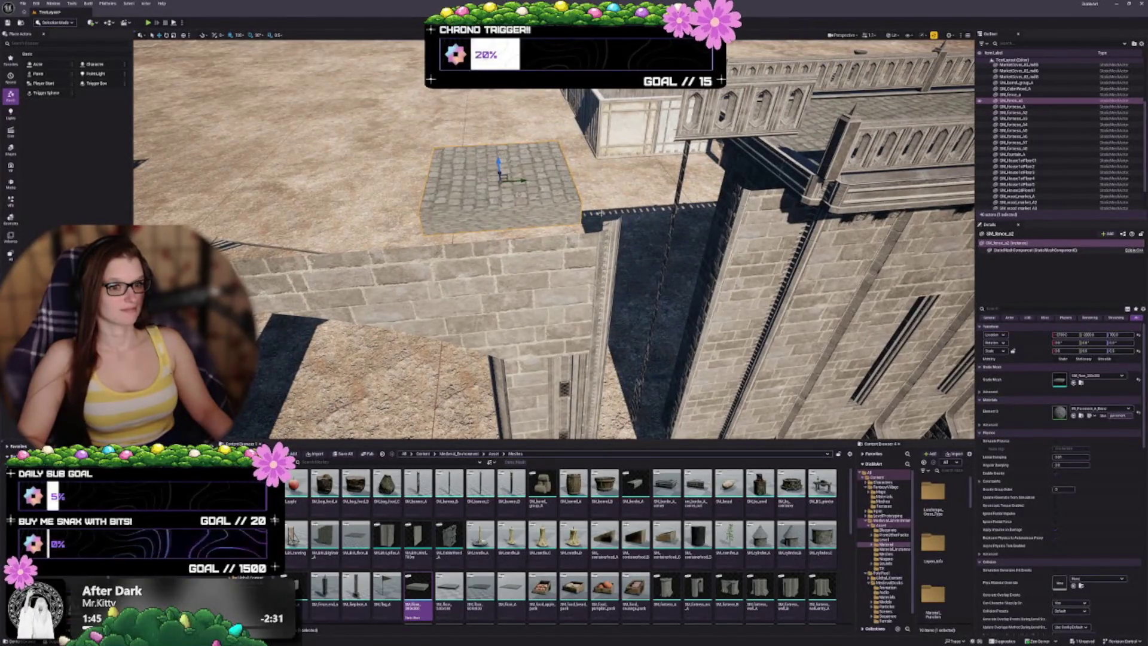
mouse_move(555, 239)
mouse_down()
mouse_move(378, 248)
mouse_move(378, 227)
mouse_move(357, 218)
mouse_move(396, 219)
mouse_up()
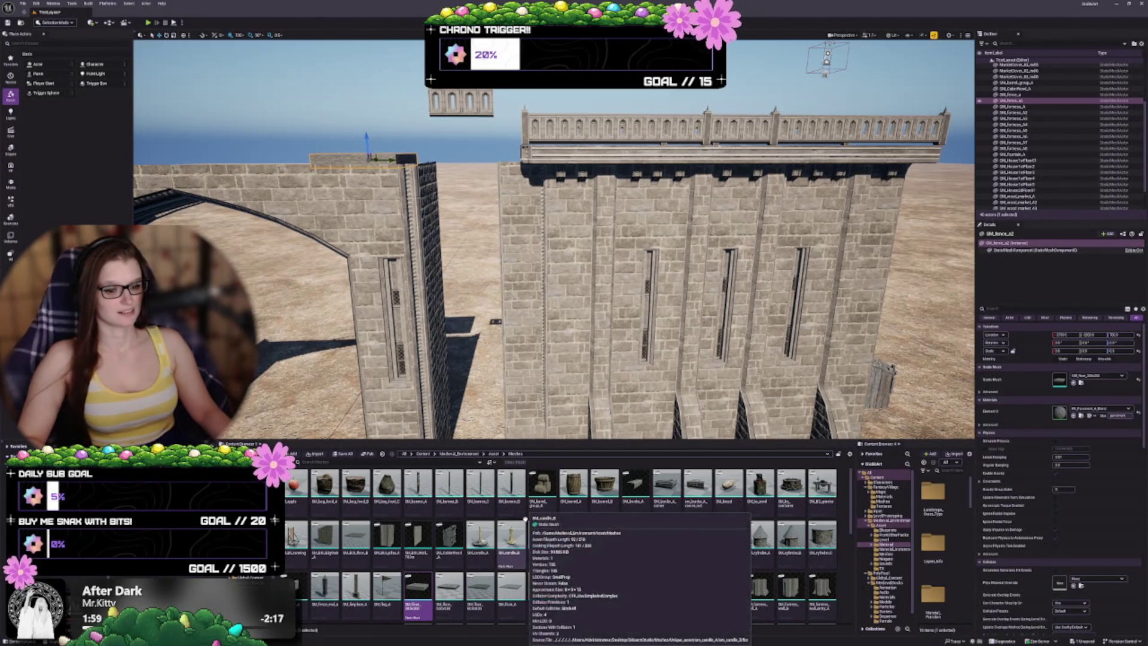
click(449, 589)
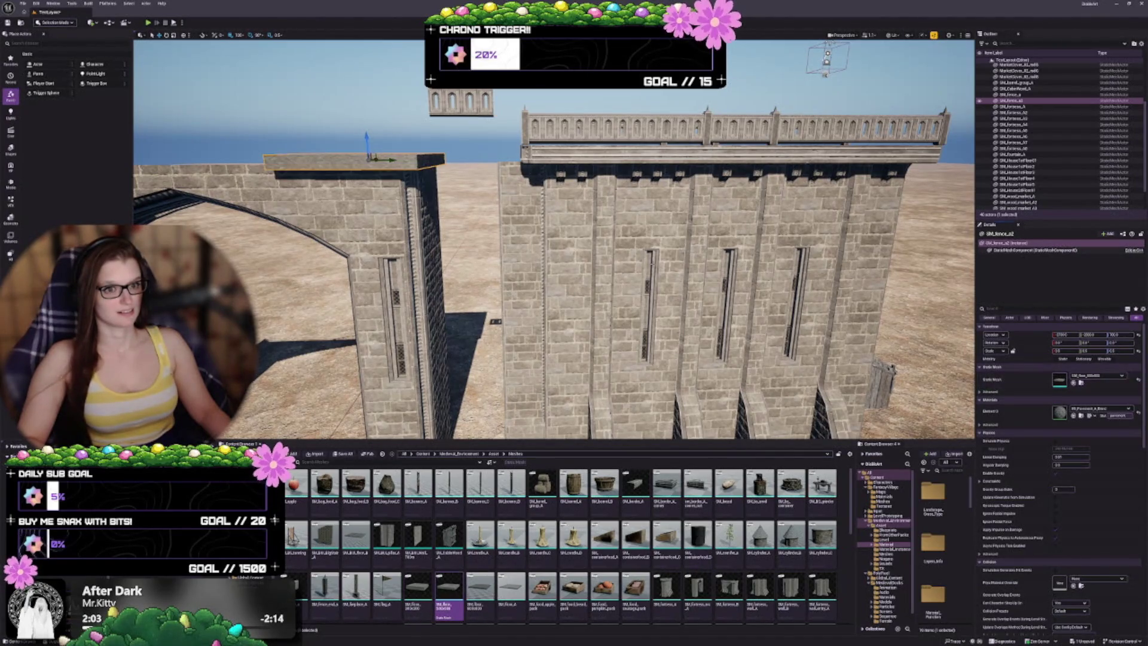
scroll(553, 240, down, 6)
key(f)
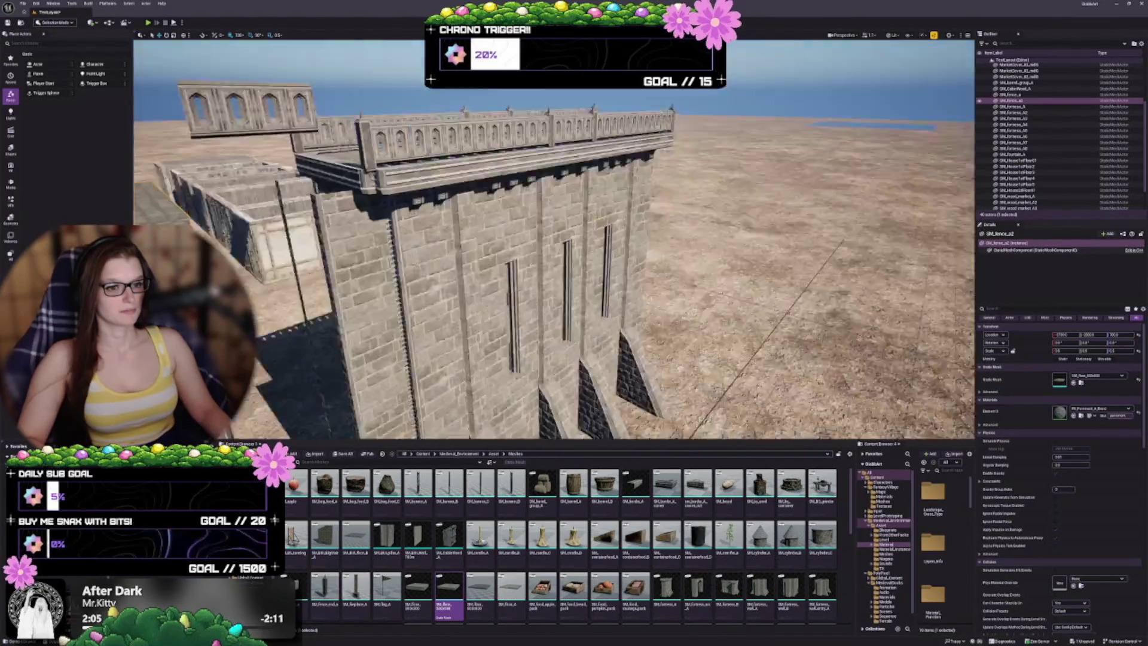
scroll(554, 239, down, 4)
drag(553, 239, 537, 74)
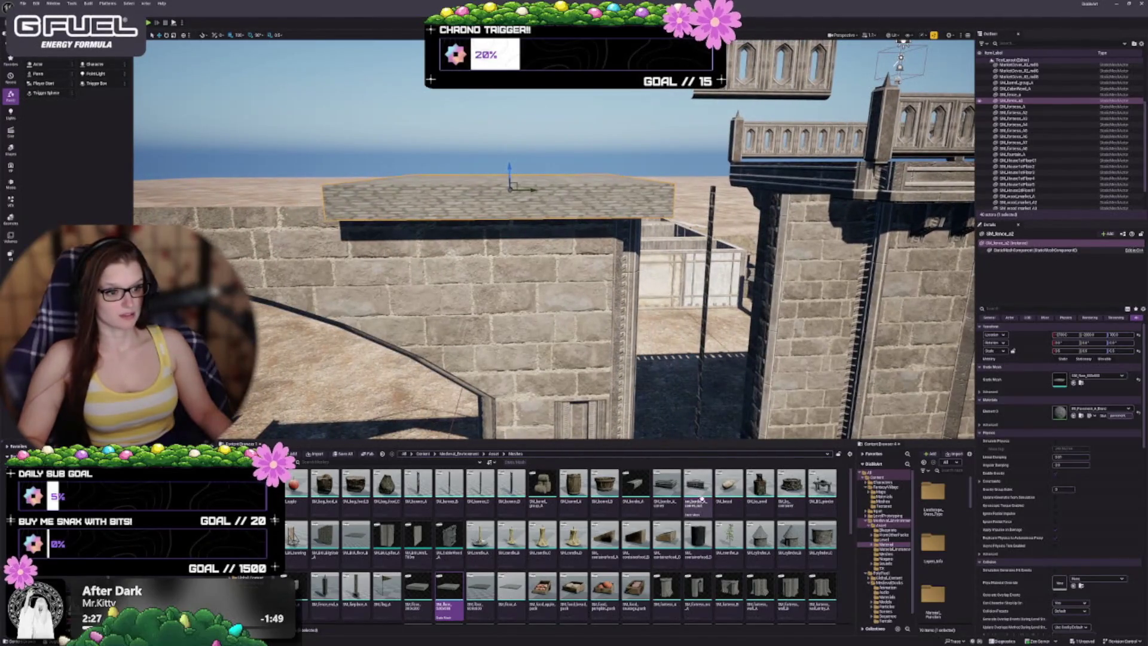
mouse_move(660, 497)
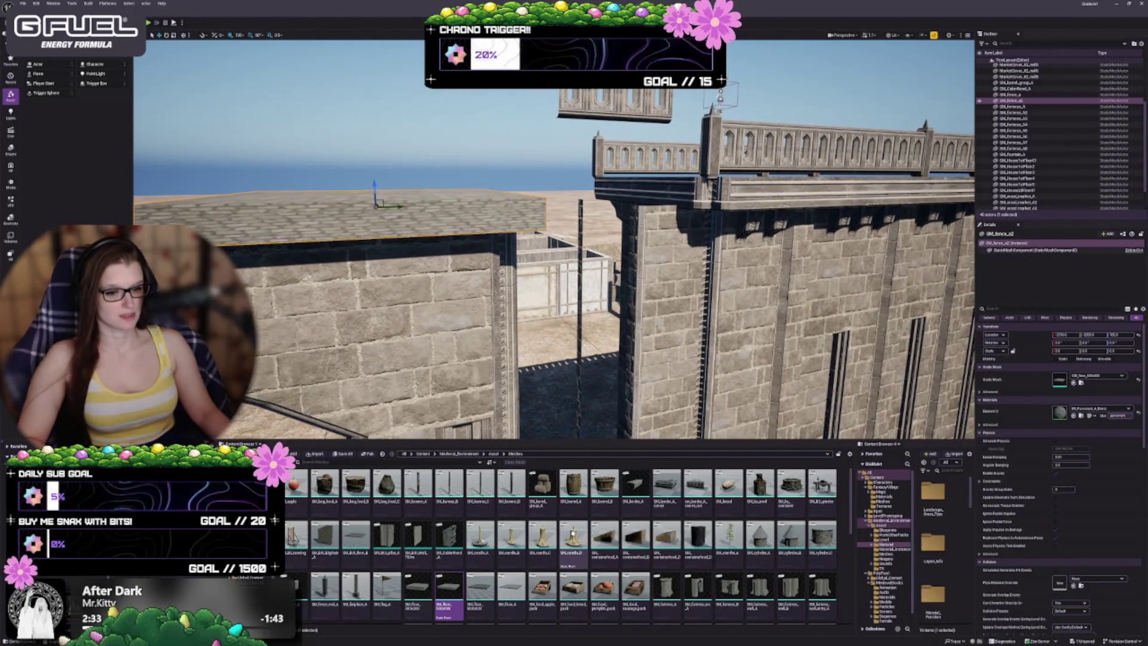
mouse_move(607, 537)
scroll(607, 537, down, 1)
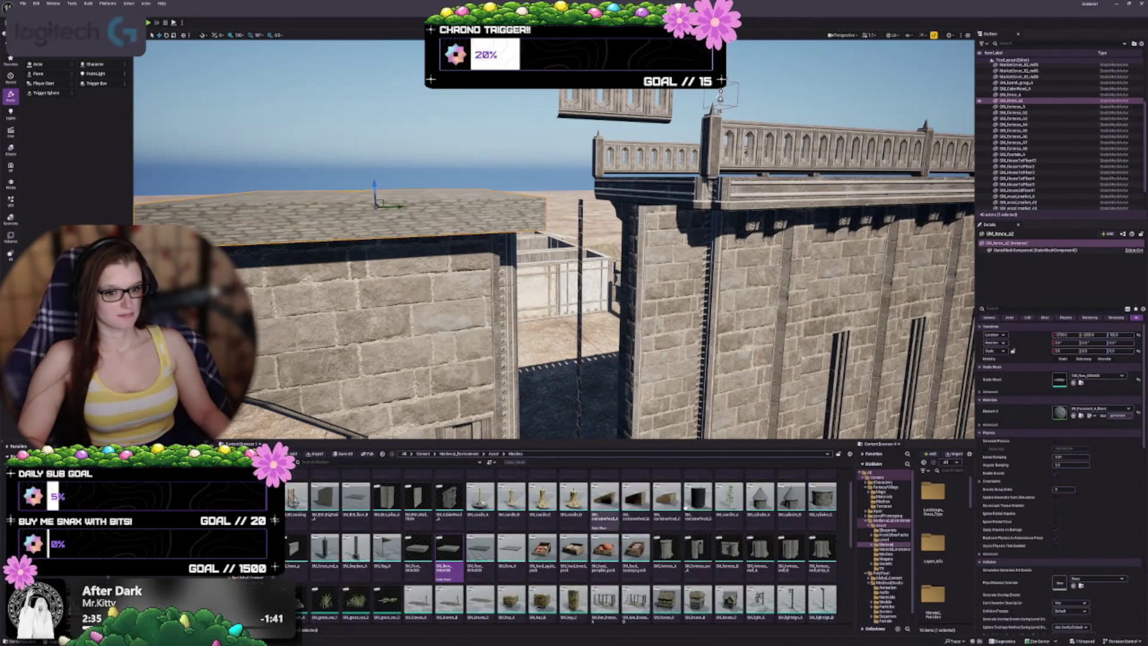
mouse_move(758, 524)
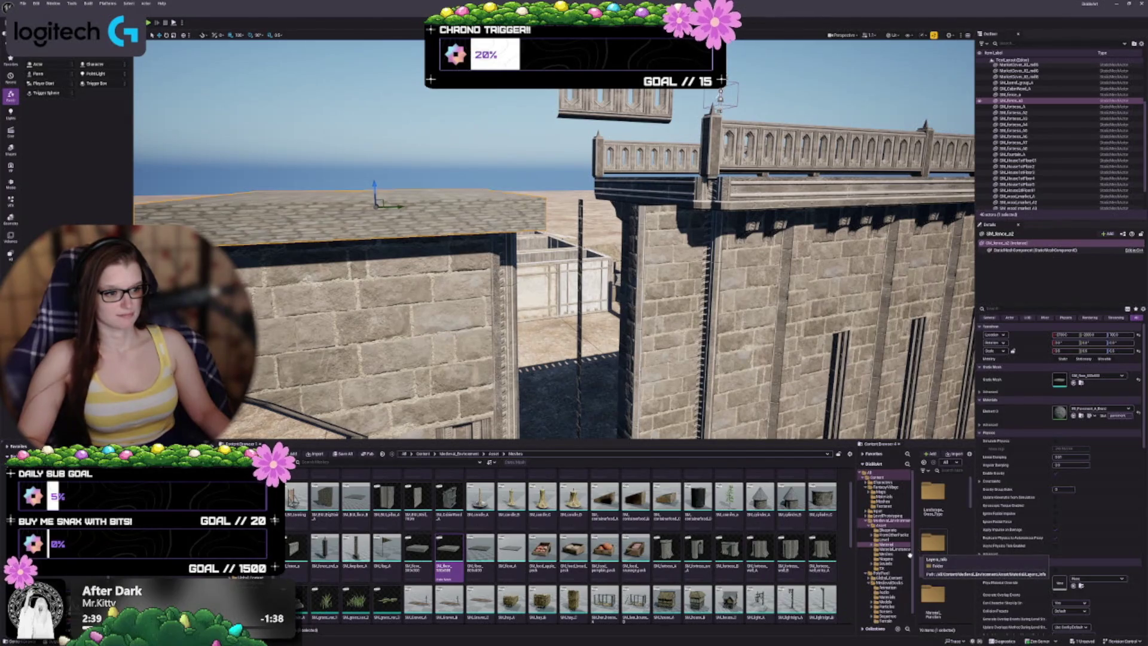
scroll(681, 550, down, 2)
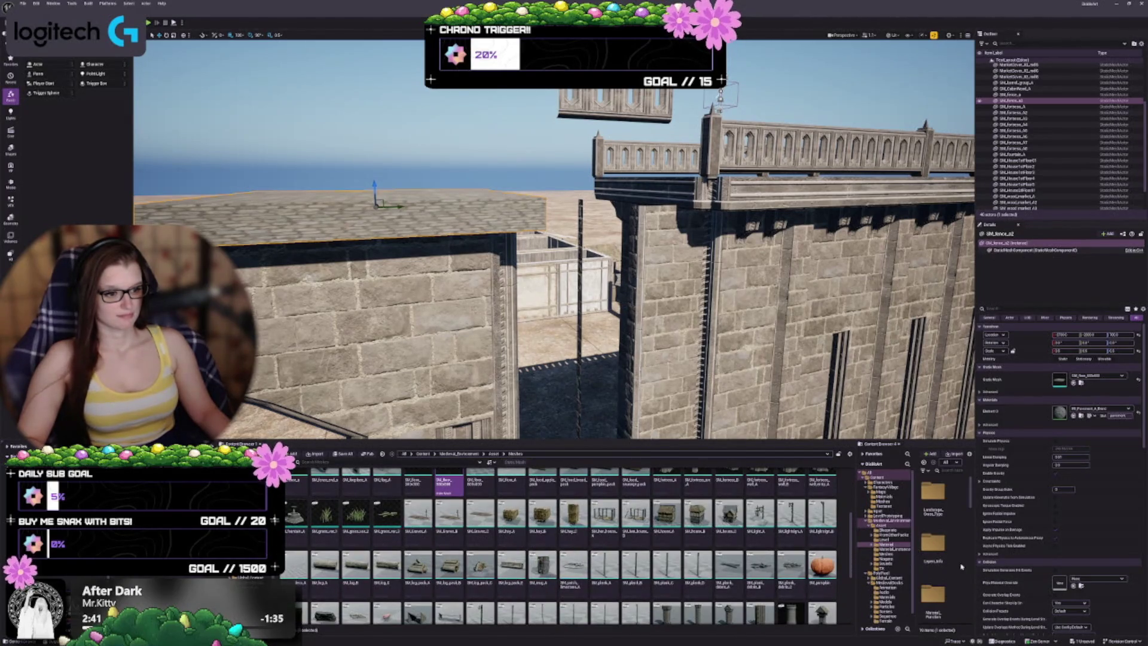
scroll(598, 538, down, 1)
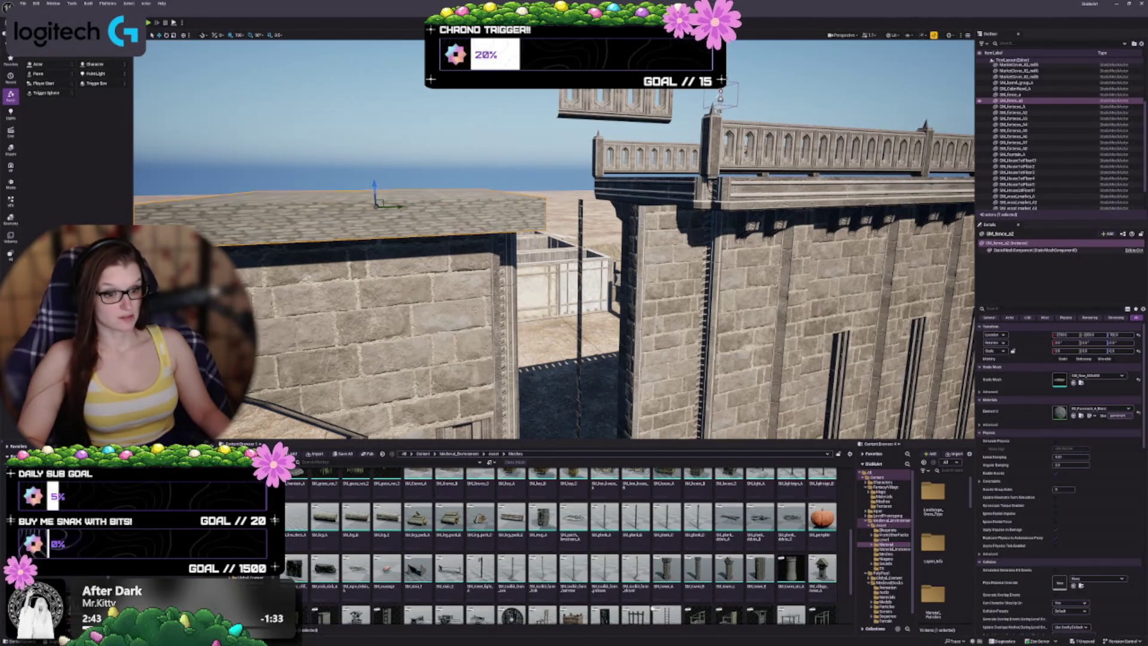
scroll(572, 574, down, 1)
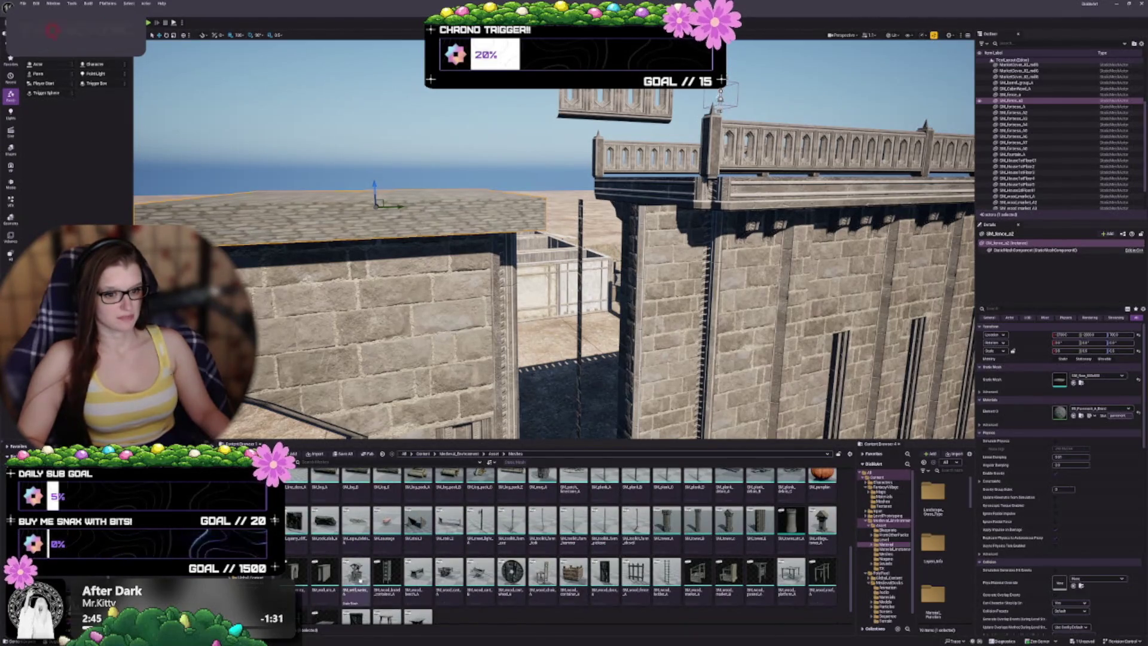
scroll(518, 589, down, 1)
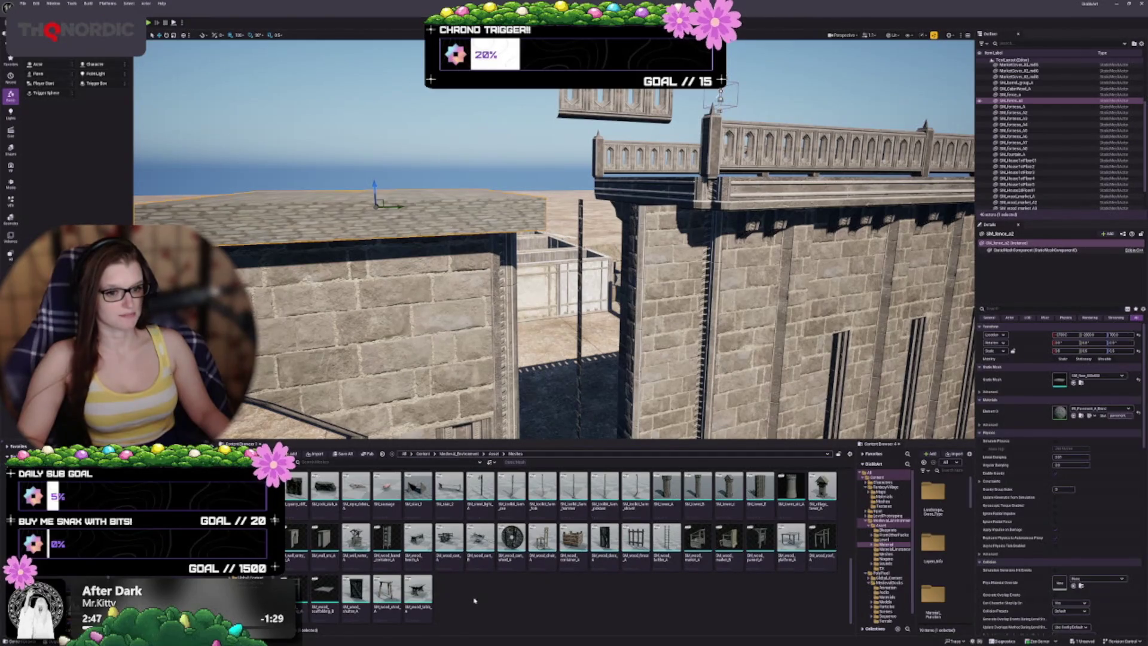
scroll(474, 600, up, 1)
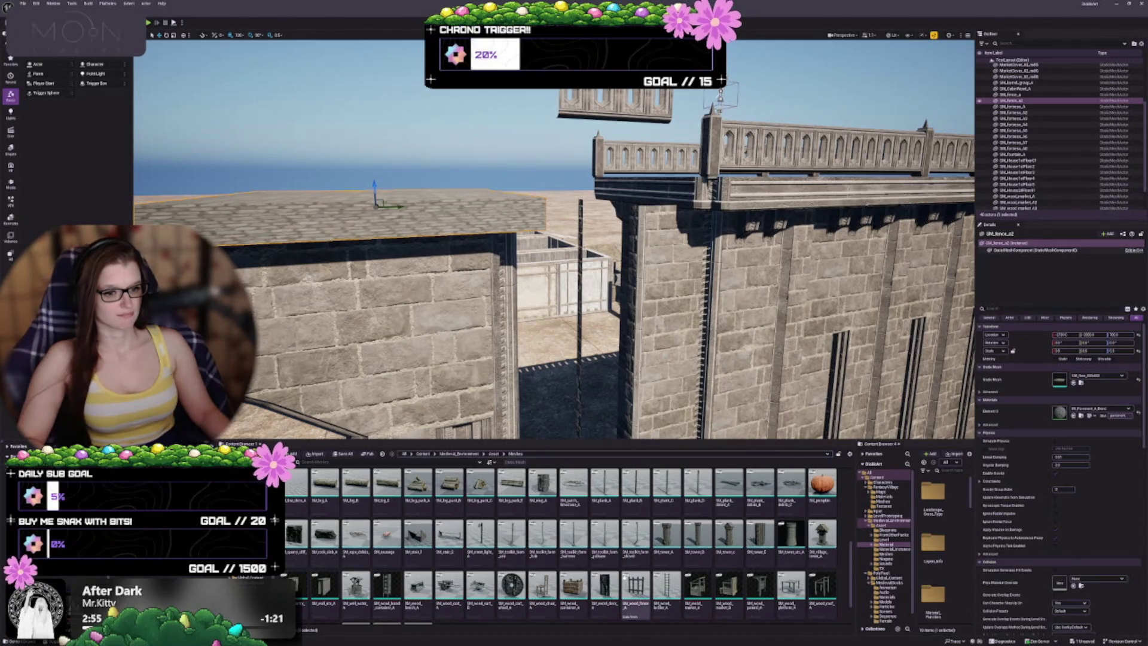
scroll(387, 545, up, 2)
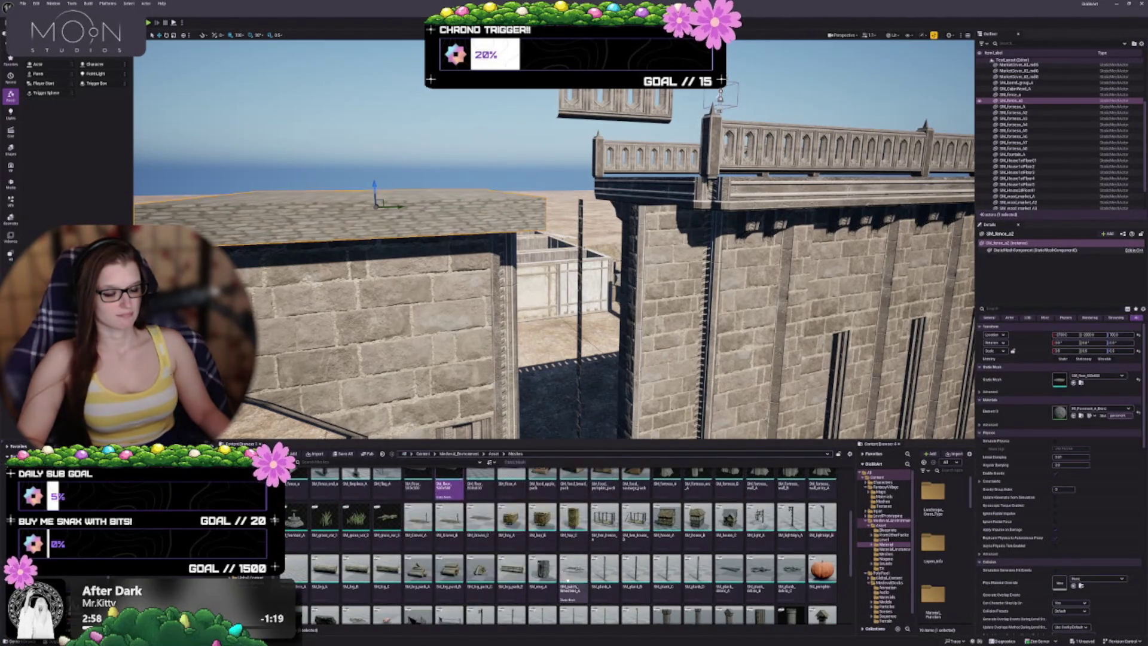
scroll(562, 571, up, 3)
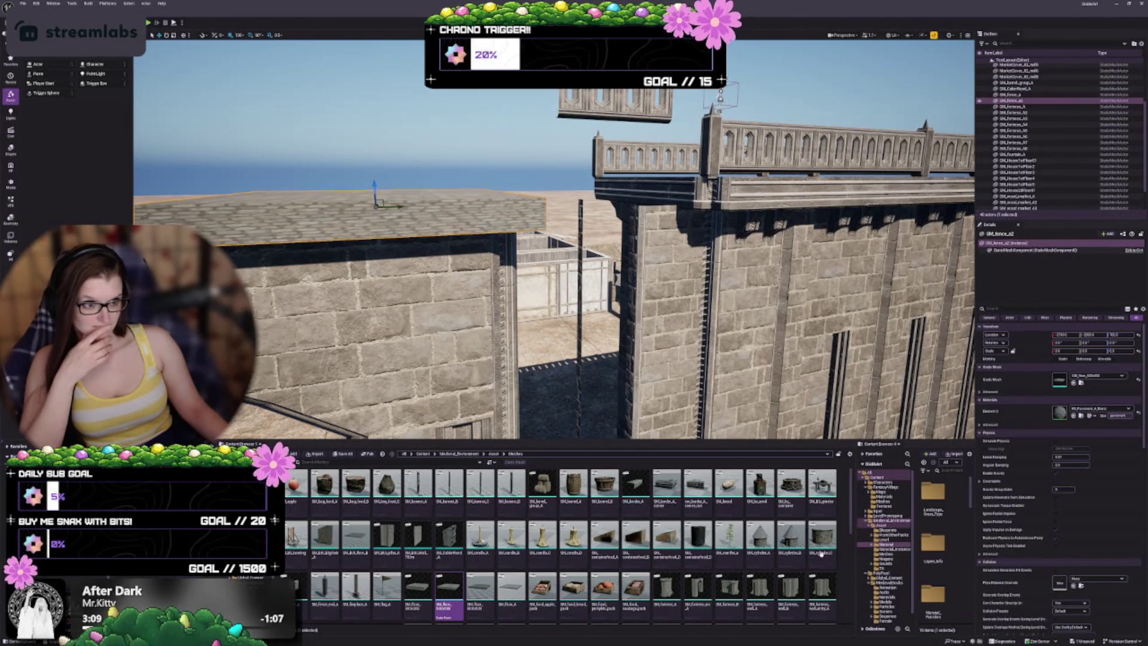
drag(531, 301, 411, 147)
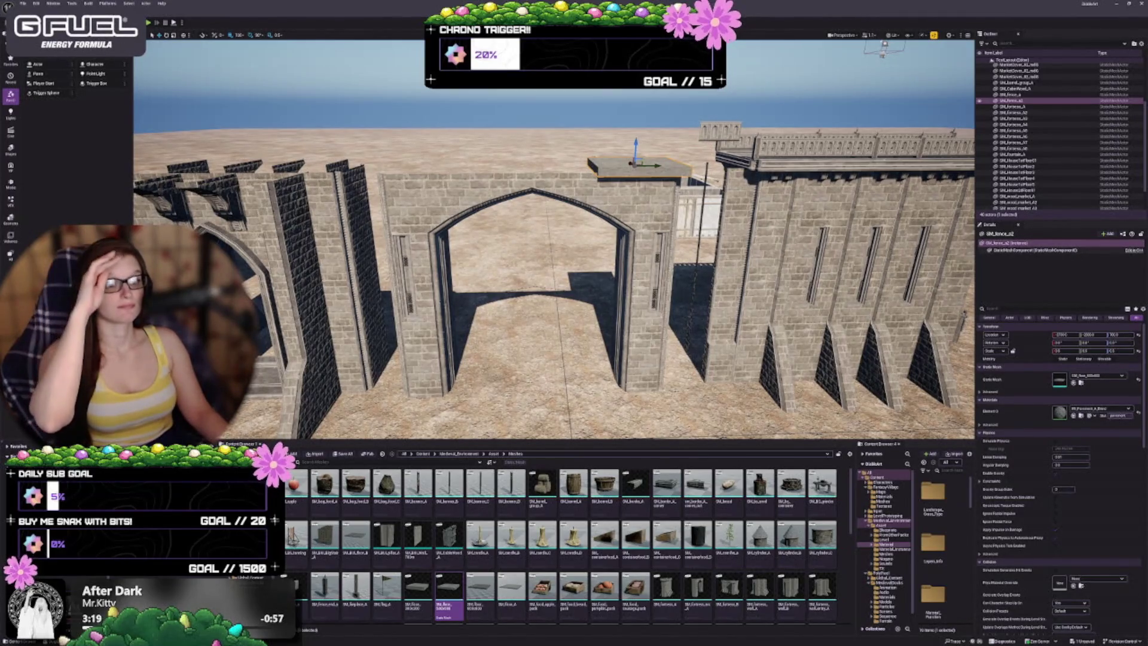
Delete the SM_fence_a2 slab resting on the wall beside the archway
click(419, 269)
click(643, 165)
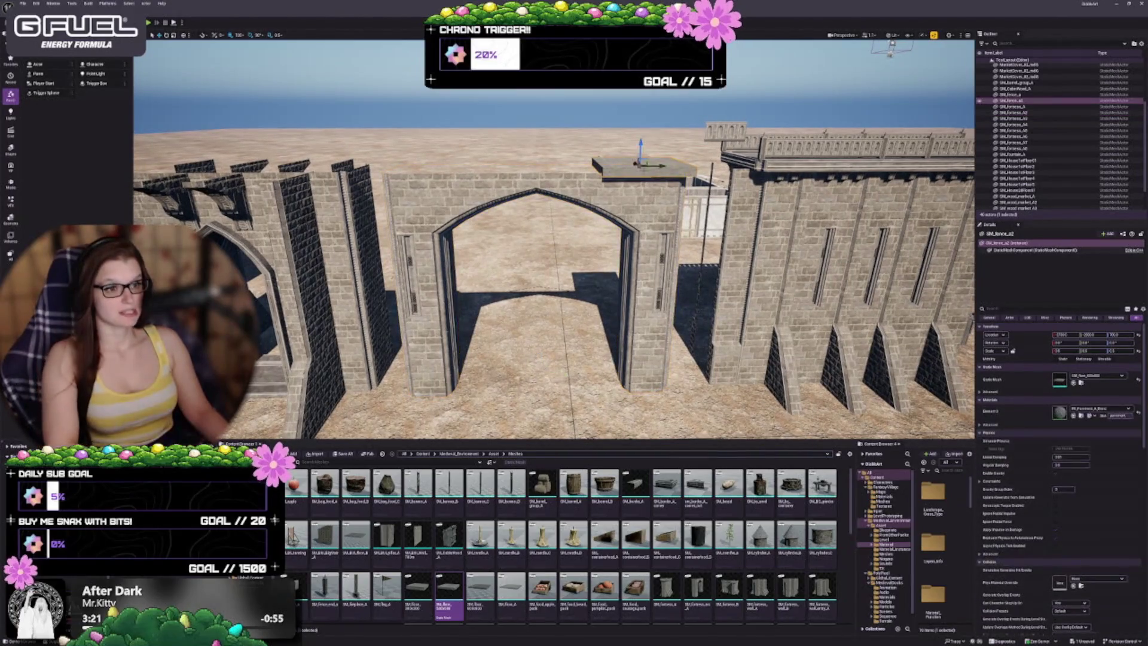
key(Delete)
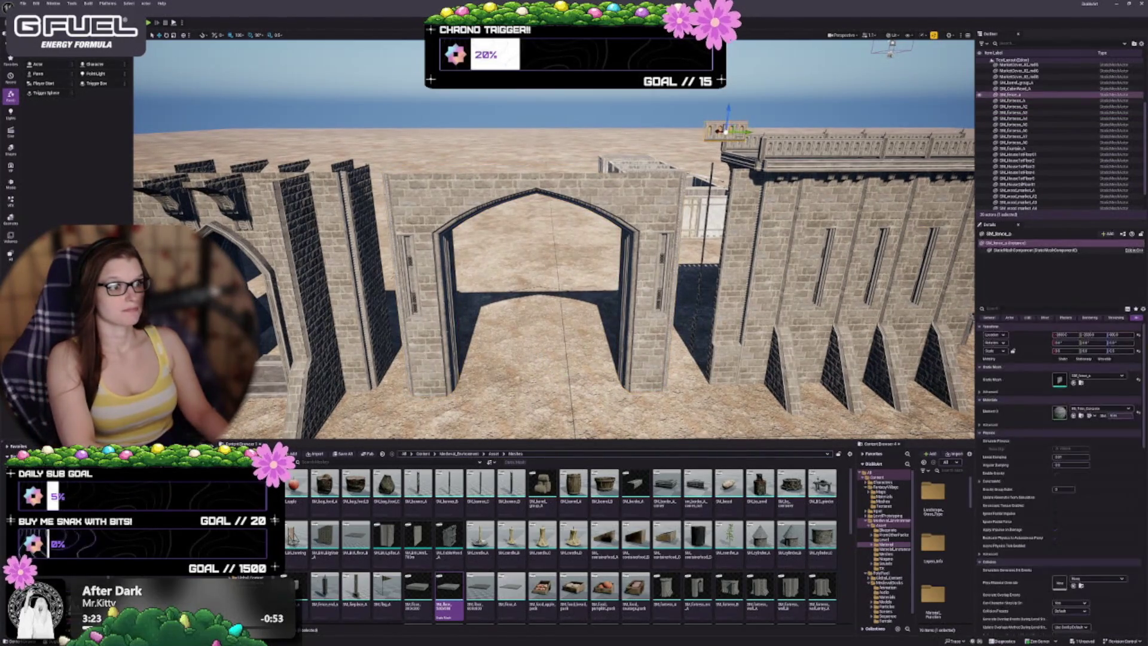
mouse_move(538, 269)
mouse_down()
mouse_move(657, 267)
mouse_move(520, 269)
mouse_move(580, 269)
mouse_move(538, 269)
mouse_up()
click(538, 269)
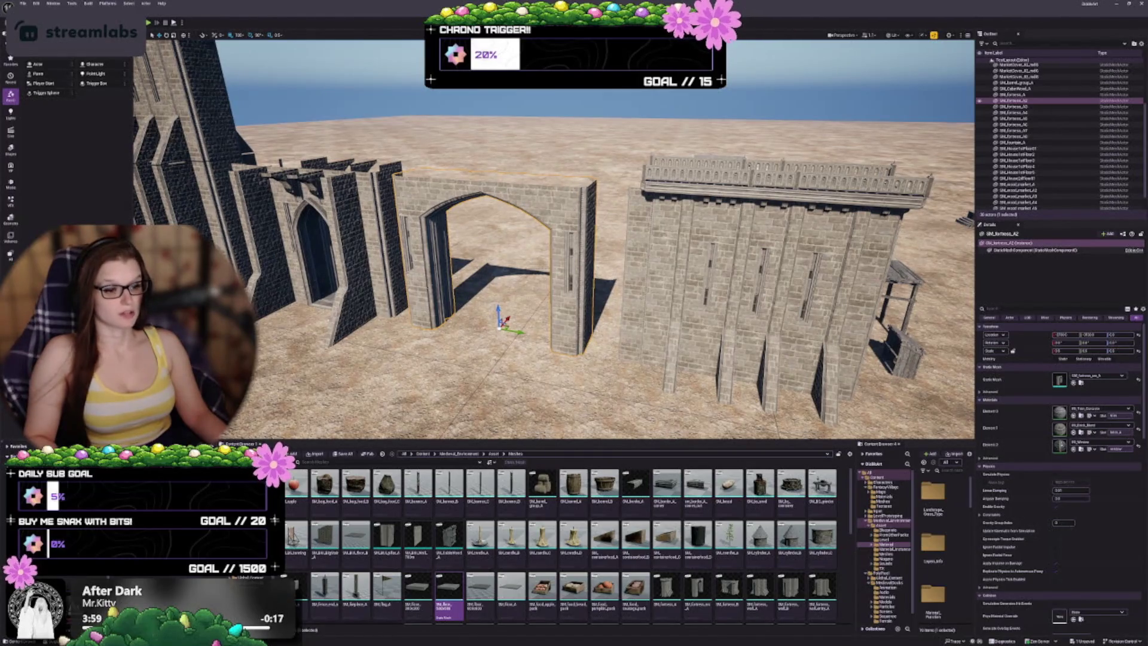
Bring the Medieval Mega Environment reference video window forward and move it toward screen centre
scroll(541, 523, down, 1)
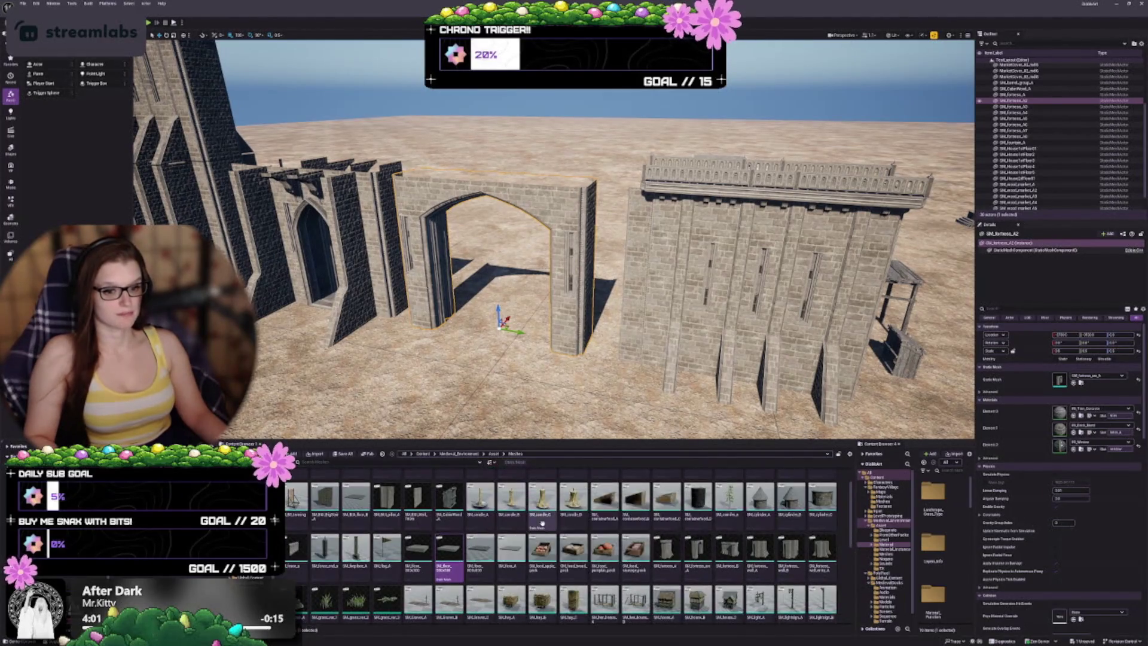
scroll(542, 523, up, 1)
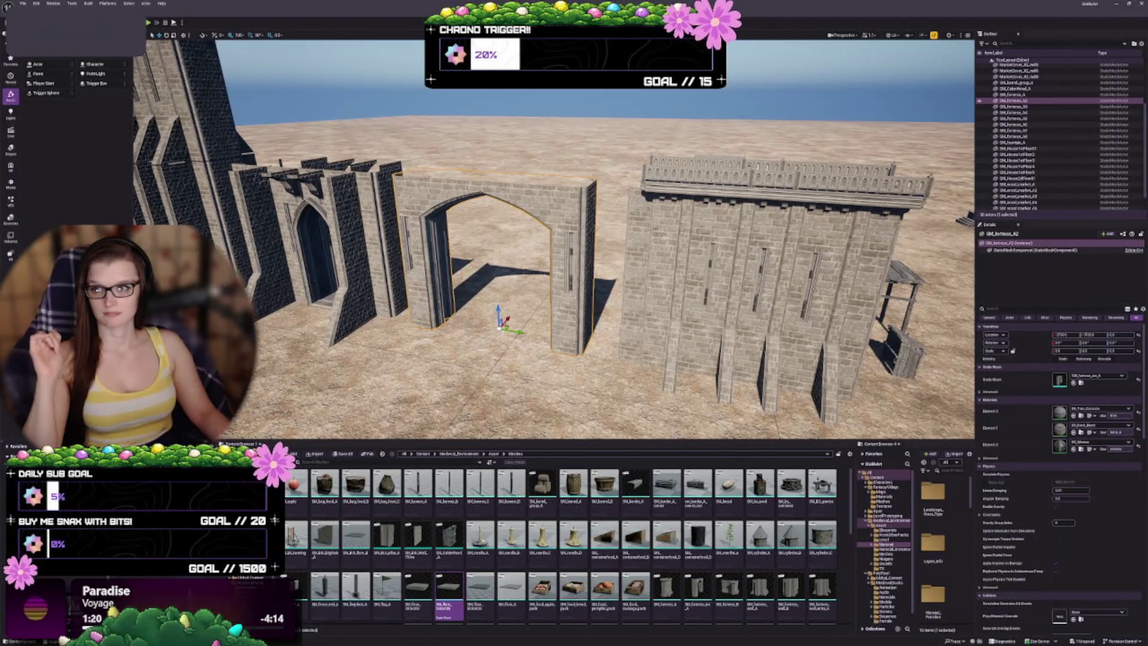
key(alt+Tab)
mouse_move(264, 97)
mouse_down()
mouse_move(616, 106)
mouse_move(643, 155)
mouse_up()
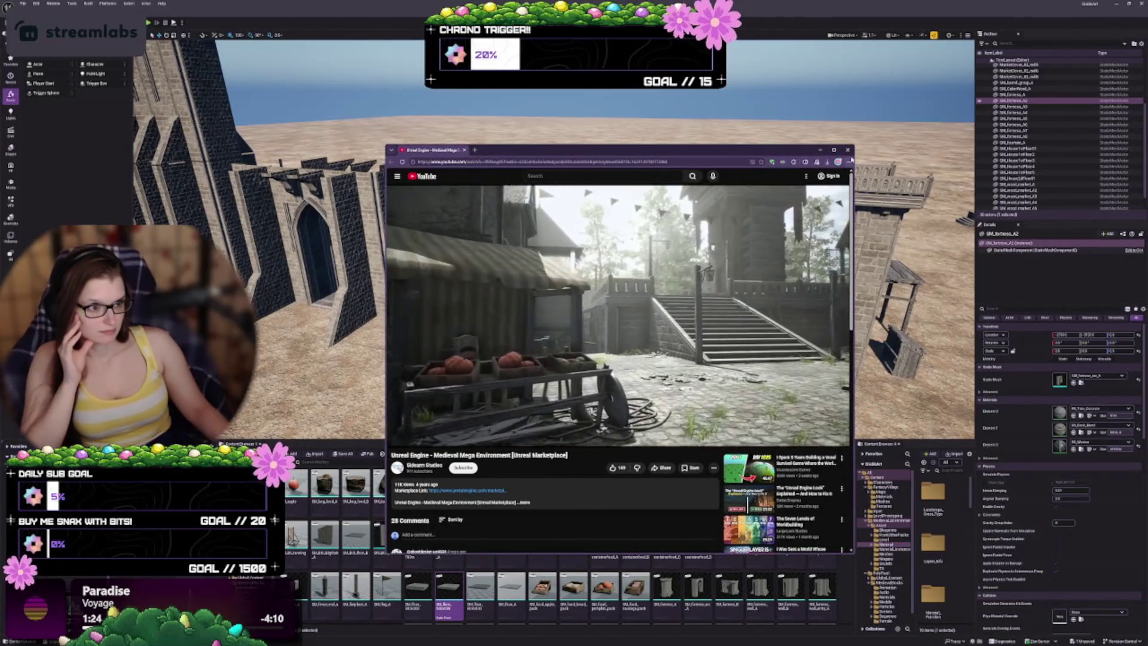
Enlarge the video window and skip ahead through the castle and village street shots
drag(851, 148, 994, 48)
drag(916, 54, 829, 87)
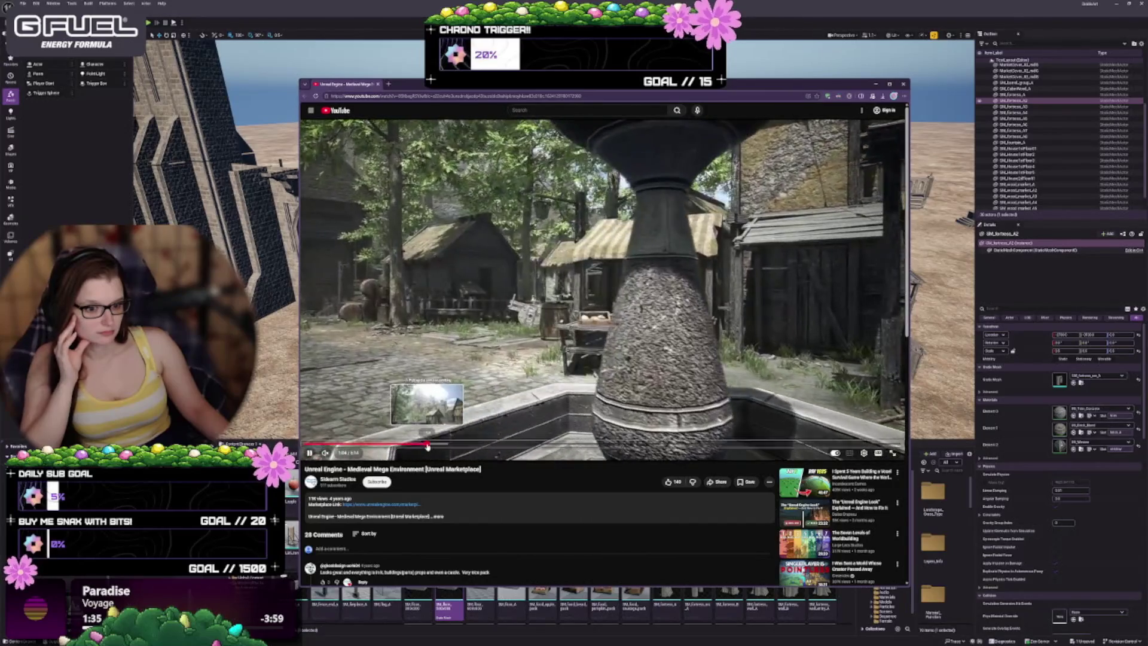
click(427, 445)
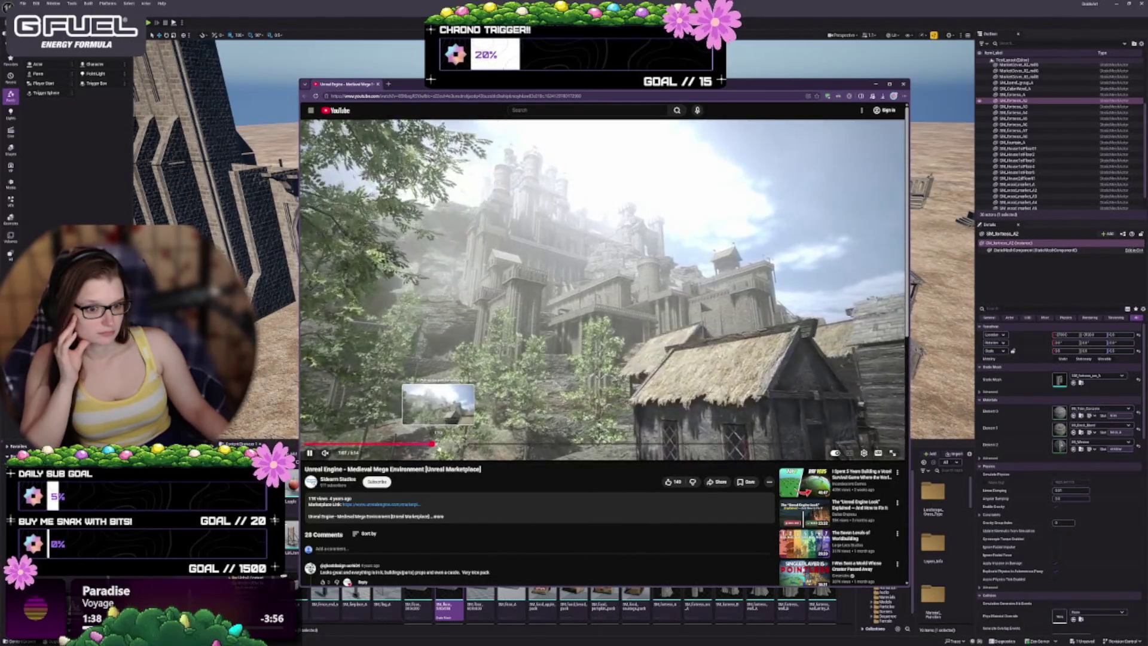
click(452, 444)
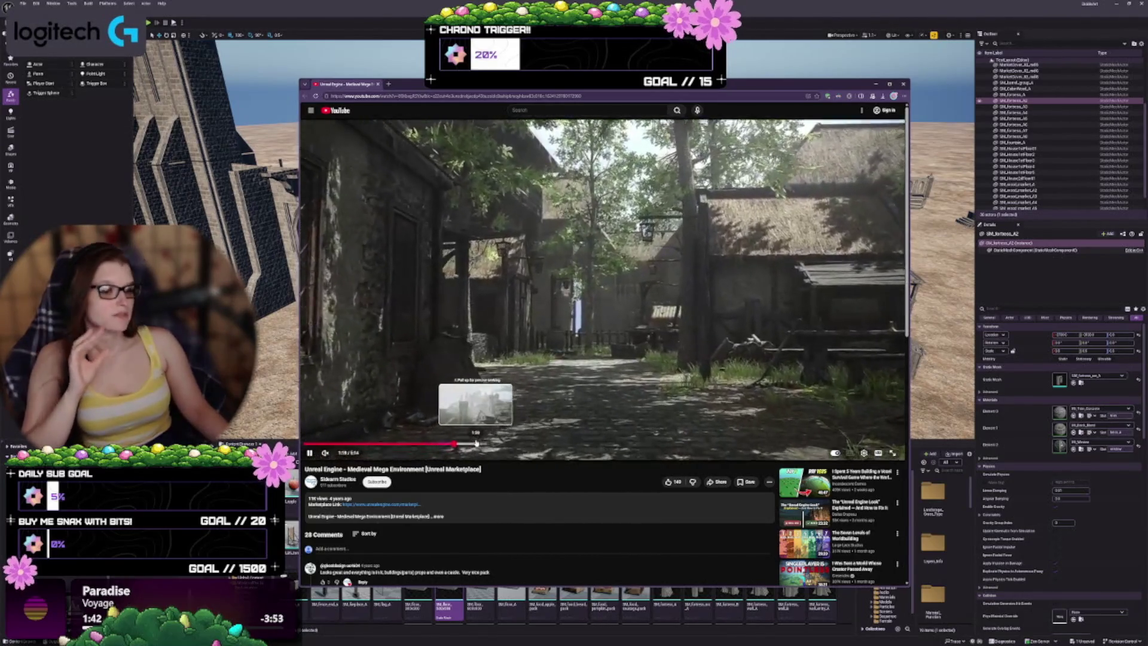
click(473, 445)
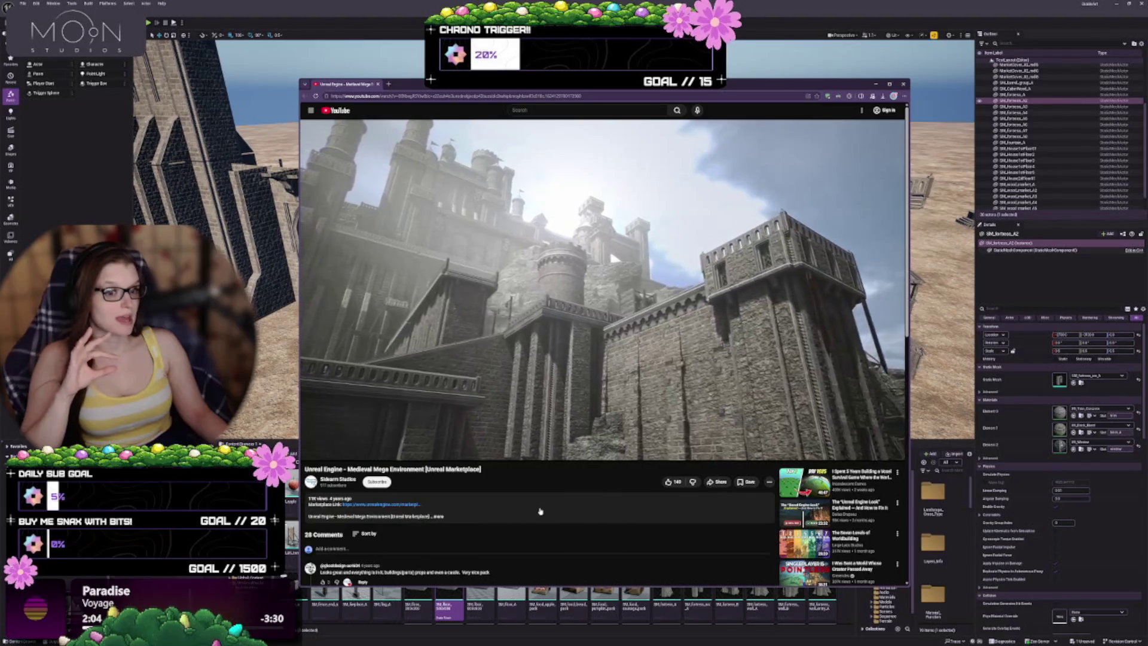
Pause and resume the video to study the castle gateway, shifting the window lower-left
mouse_move(619, 254)
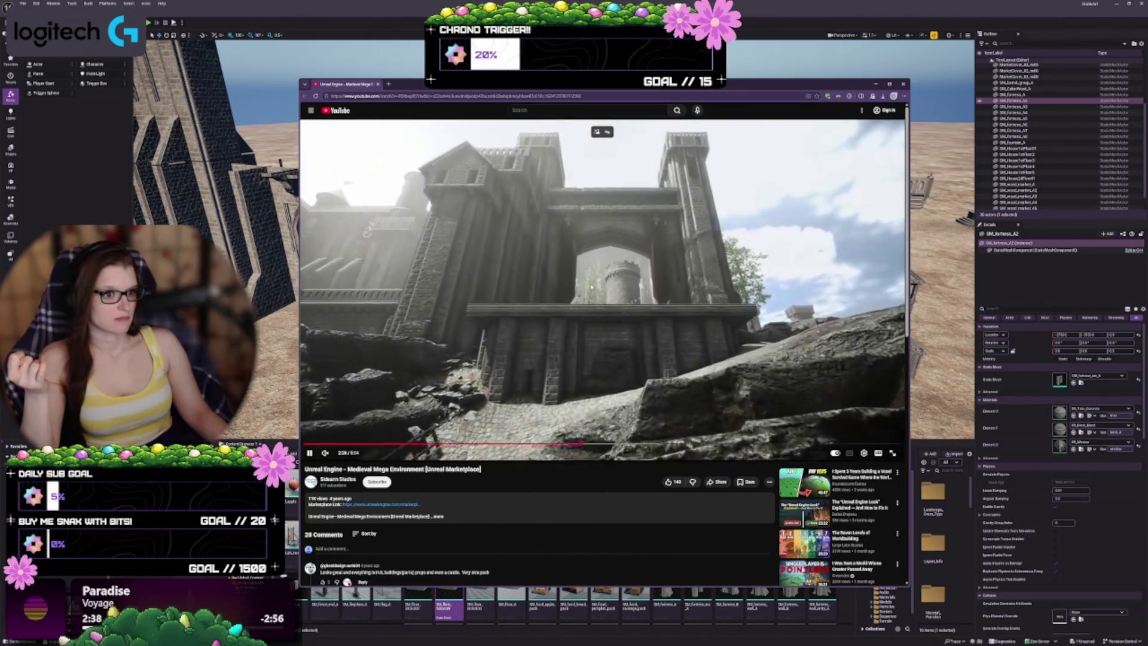
click(606, 276)
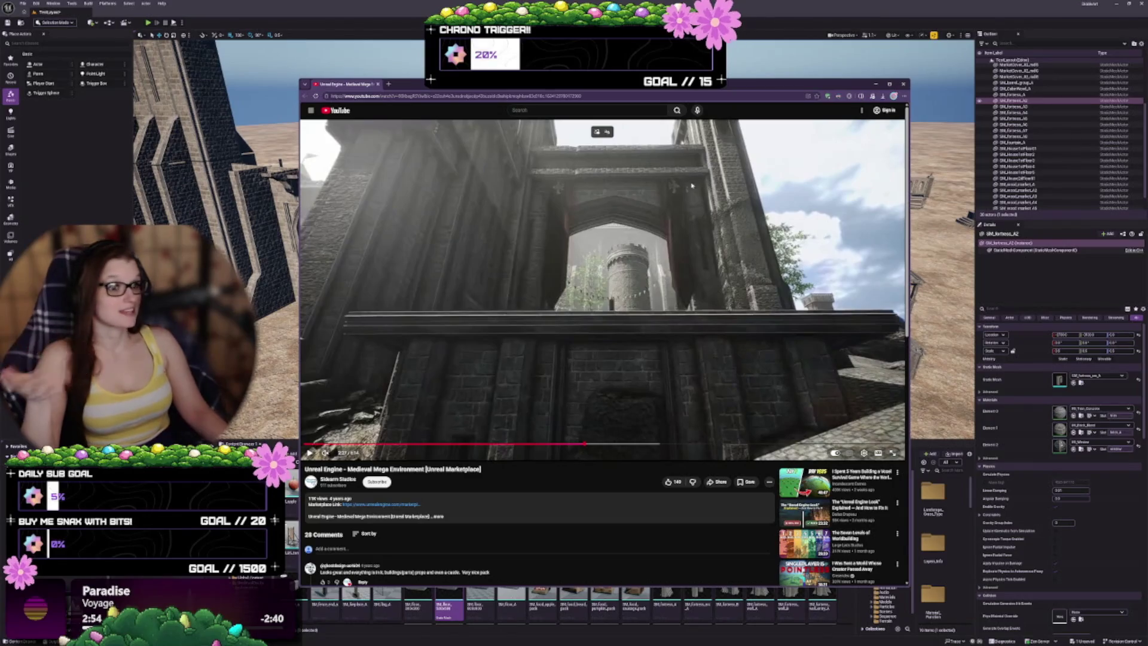
click(634, 271)
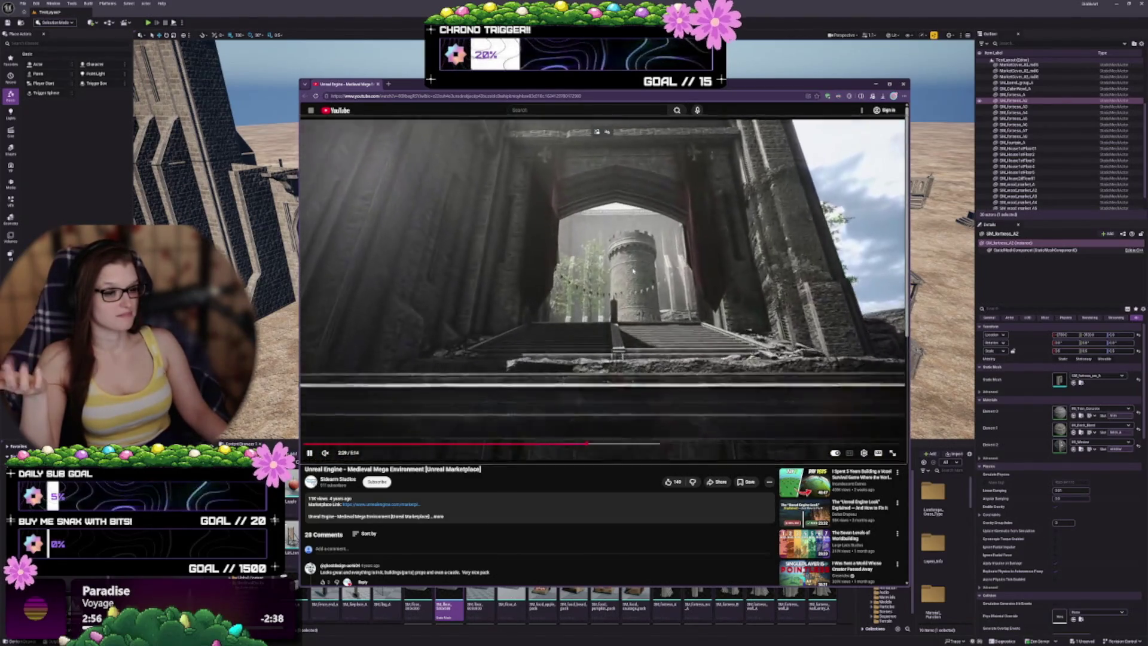
click(632, 275)
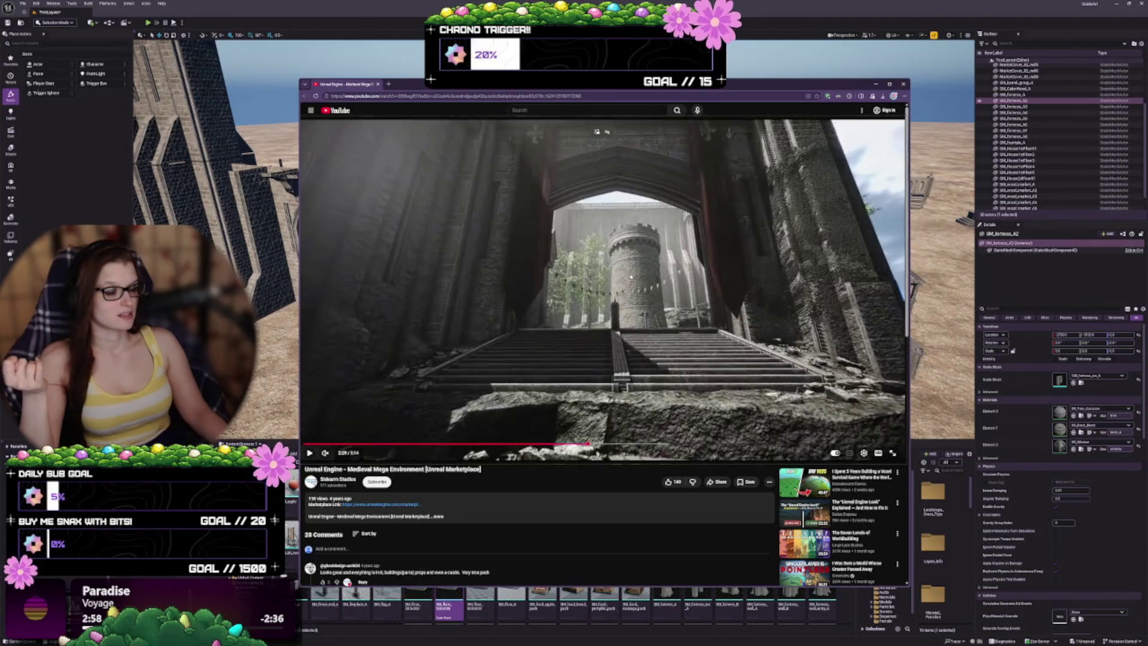
mouse_move(630, 86)
mouse_down()
mouse_move(646, 409)
mouse_move(607, 162)
mouse_move(609, 99)
mouse_up()
click(621, 231)
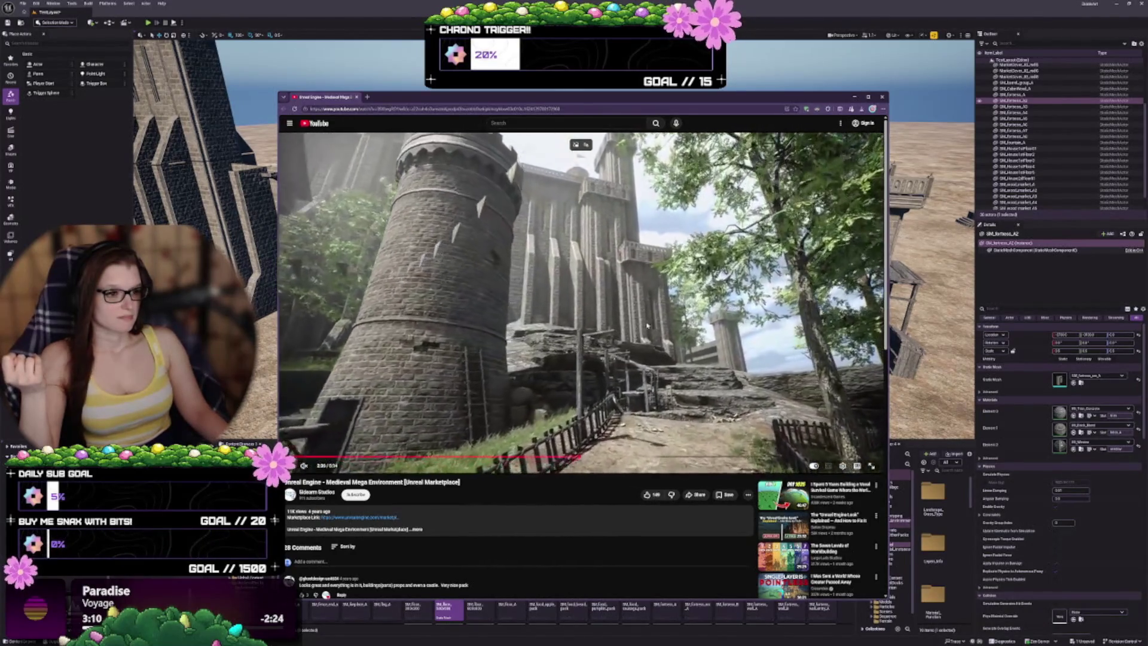
key(space)
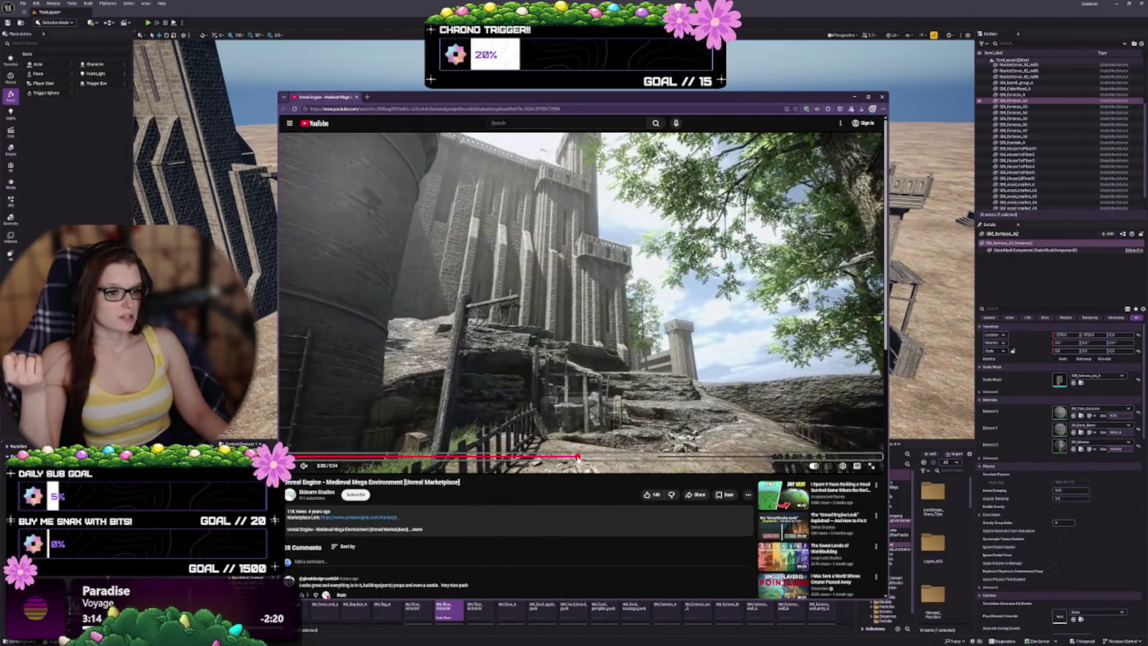
Scrub the castle video ahead to the courtyard scene, pausing to review it
click(573, 457)
click(538, 351)
key(space)
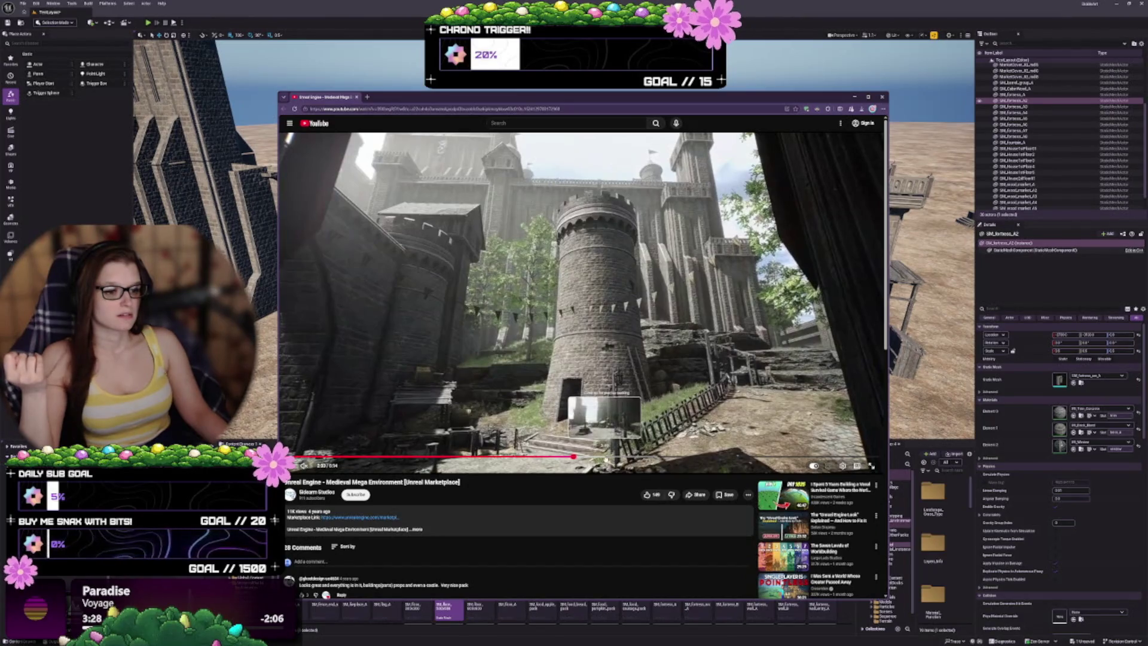
click(605, 457)
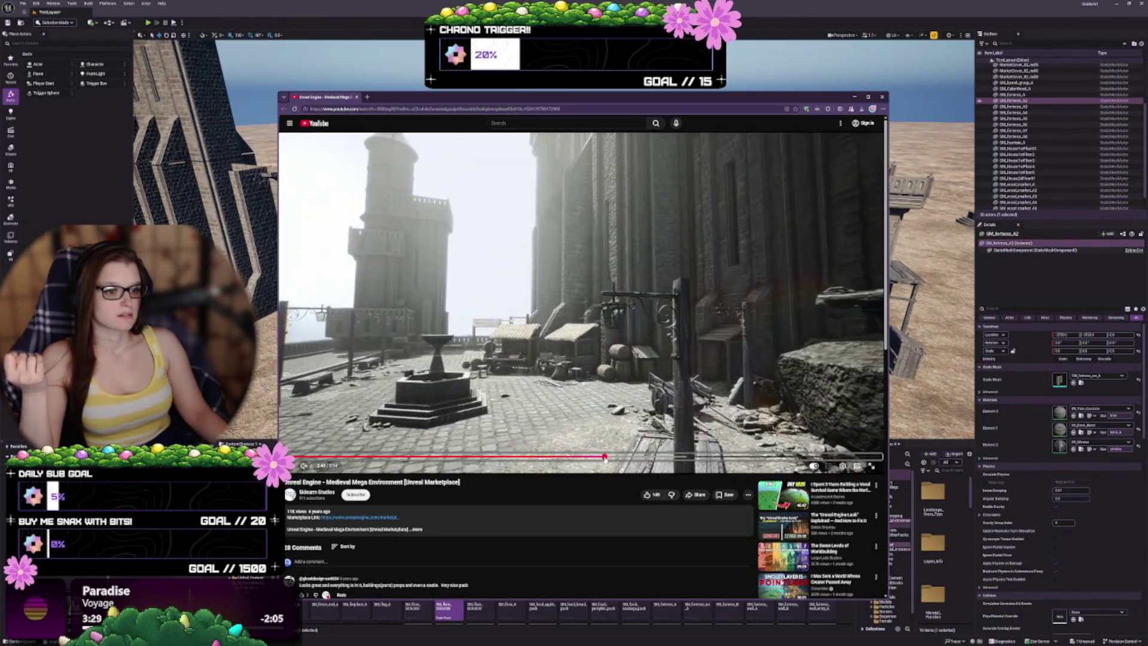
click(559, 312)
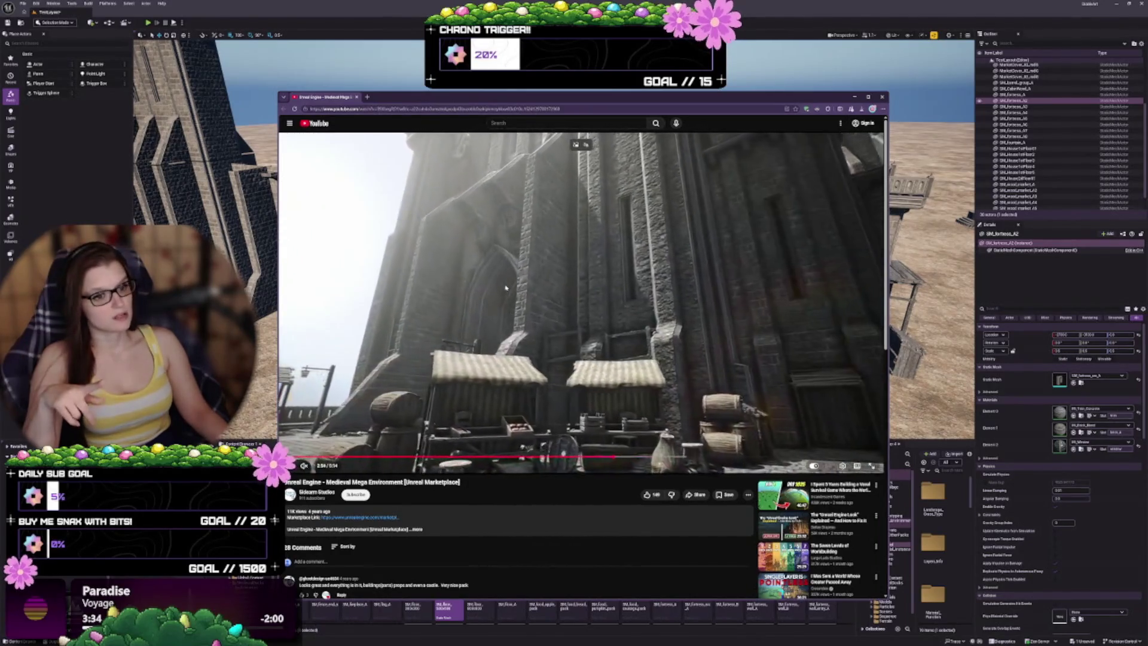
click(505, 302)
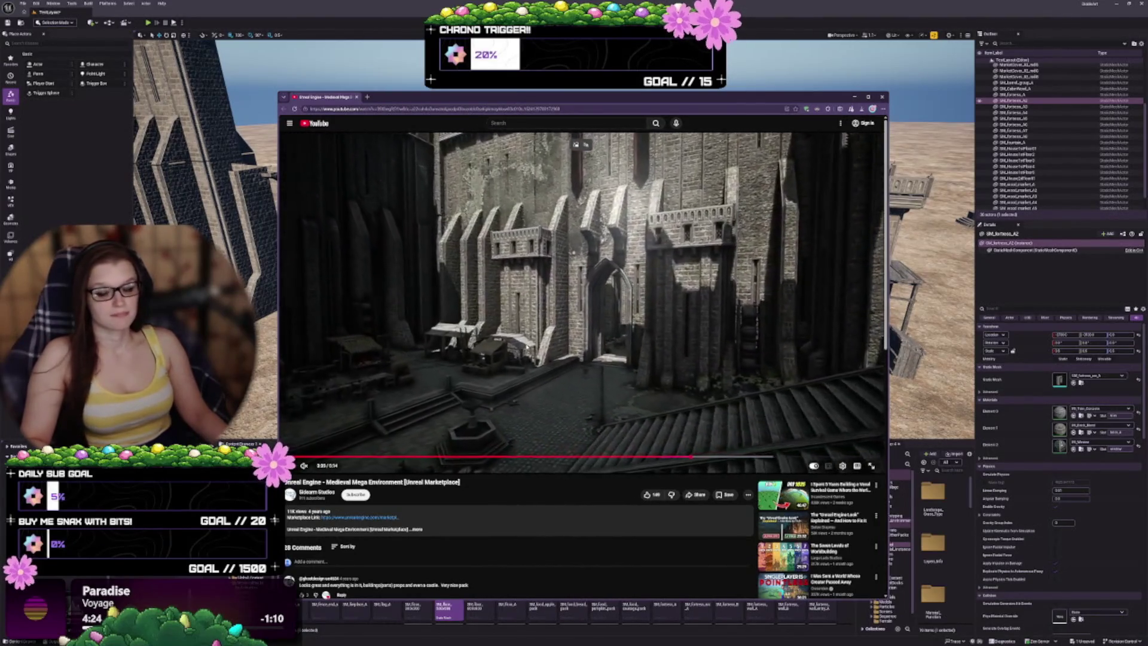
Jump back to an earlier part of the video, then hide the browser to return to Unreal
click(558, 375)
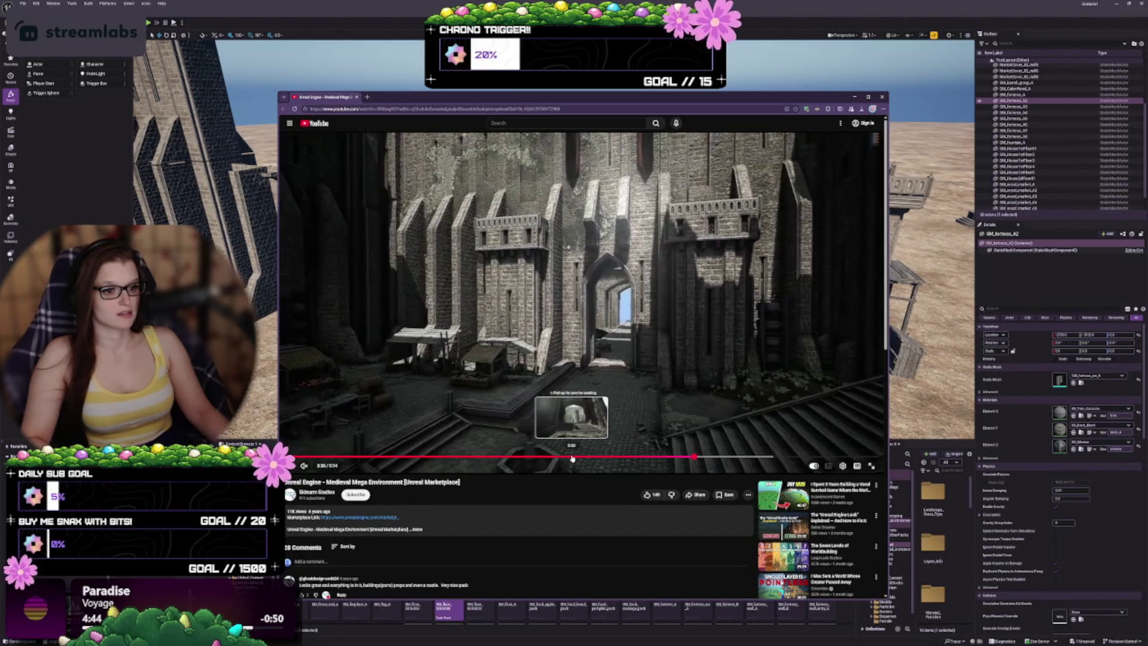
click(561, 458)
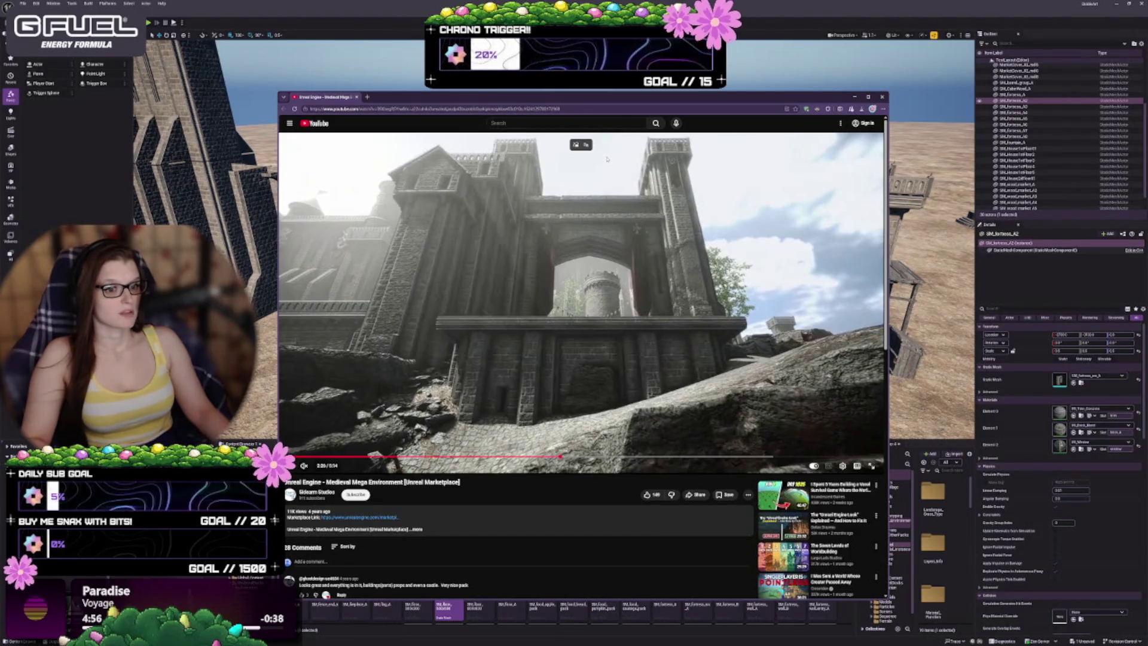
drag(591, 99, 542, 112)
key(alt+Tab)
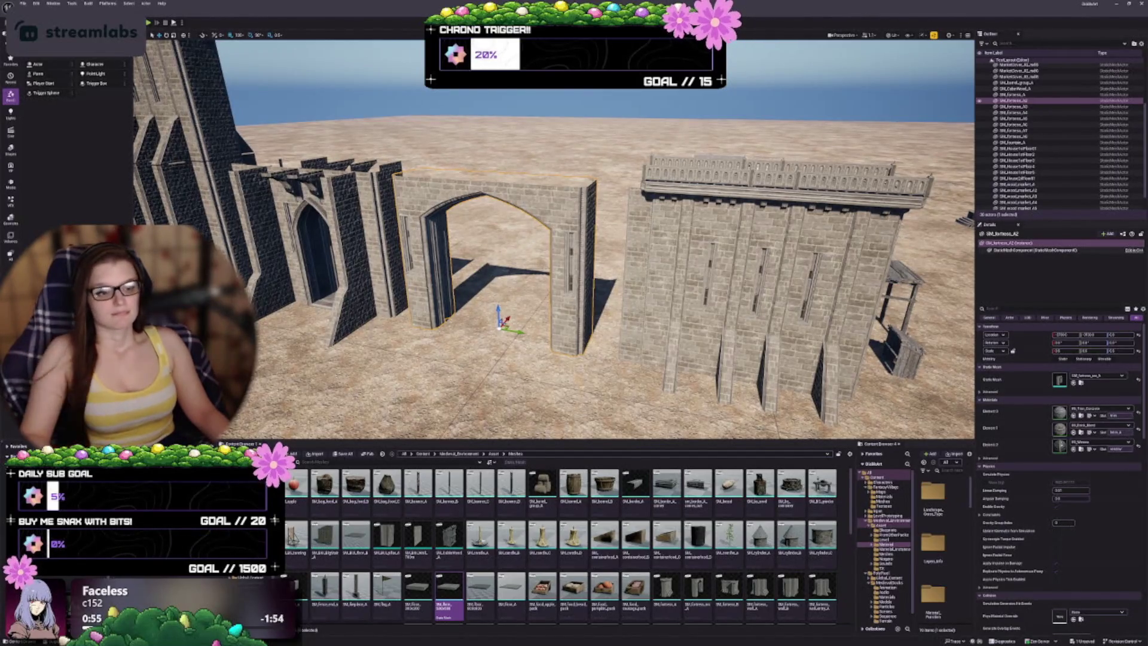
Fly past the gatehouse walls and select SM_fountain_A in the Outliner
drag(589, 311, 595, 342)
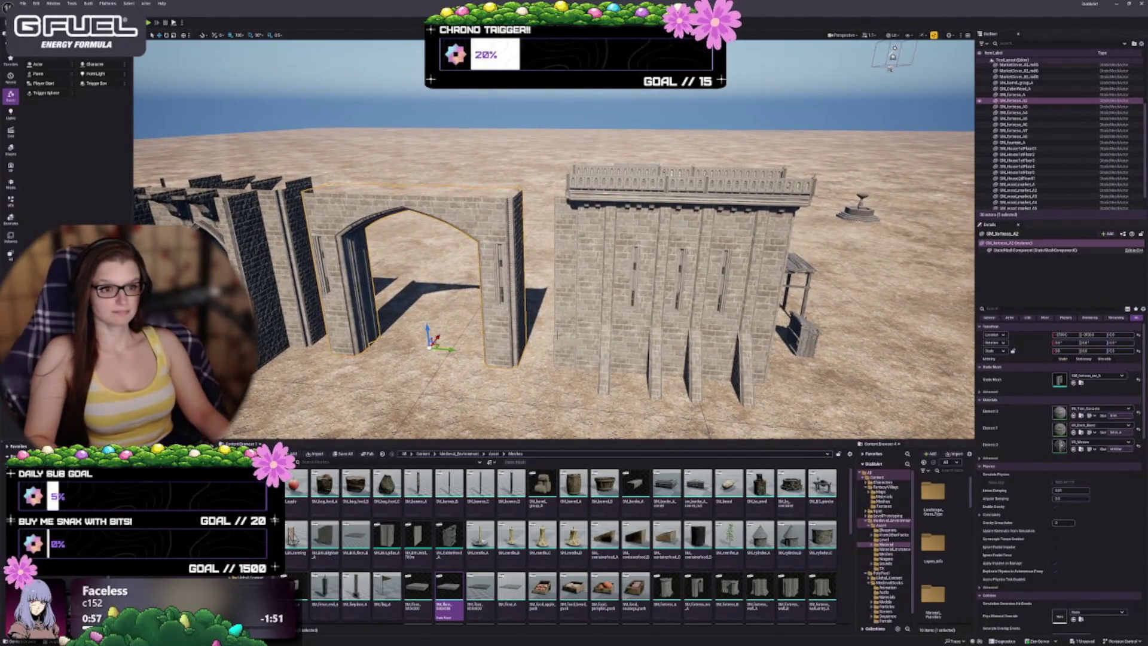
mouse_move(564, 291)
mouse_down()
mouse_move(559, 272)
mouse_move(564, 291)
mouse_up()
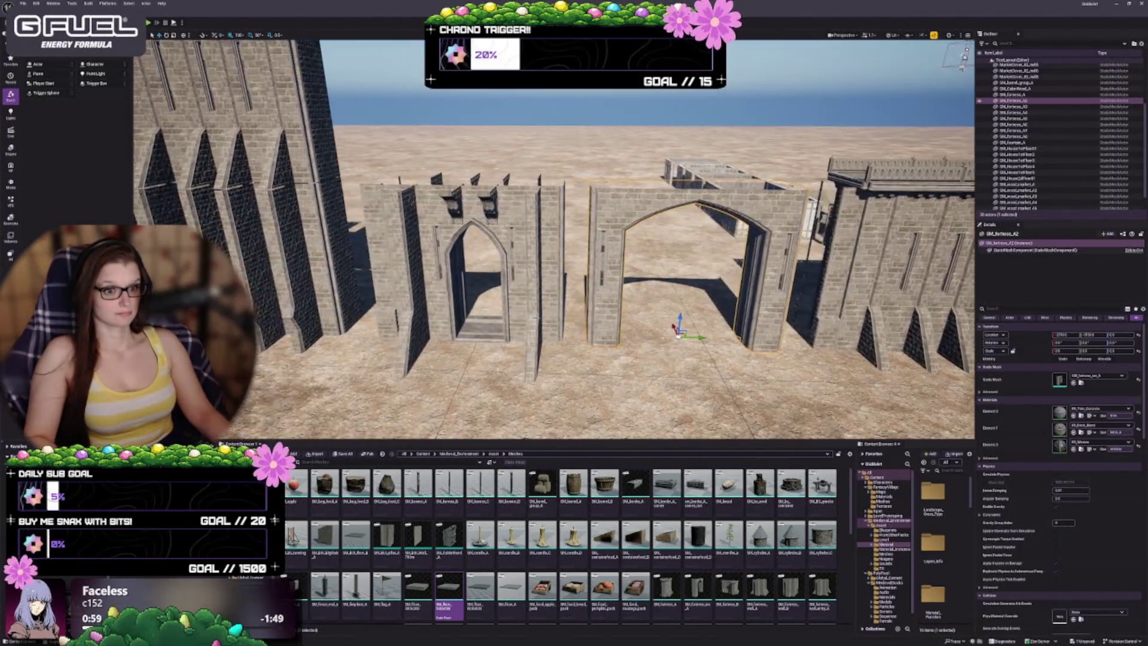
click(563, 291)
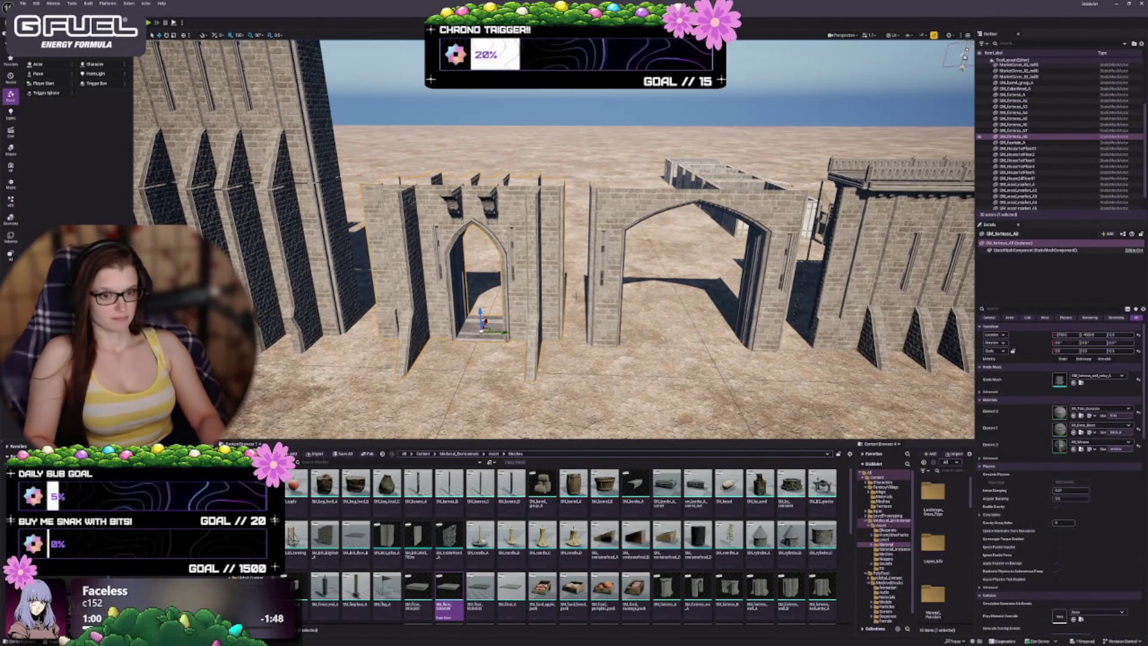
mouse_move(576, 296)
mouse_down()
mouse_move(610, 296)
mouse_move(678, 347)
mouse_up()
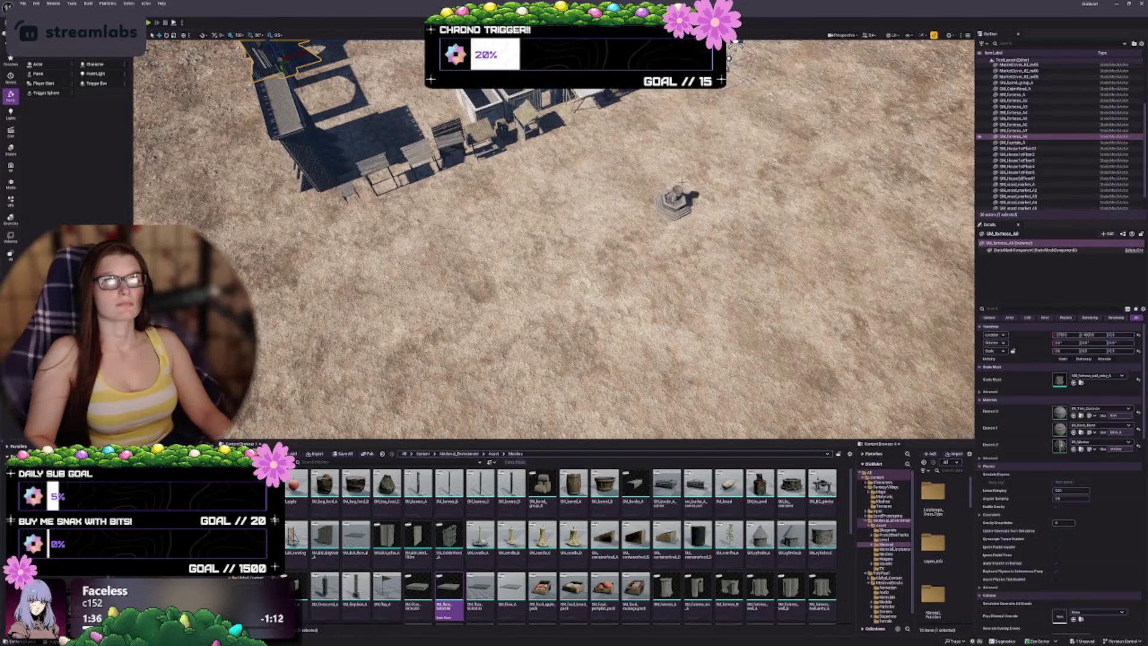
click(1010, 143)
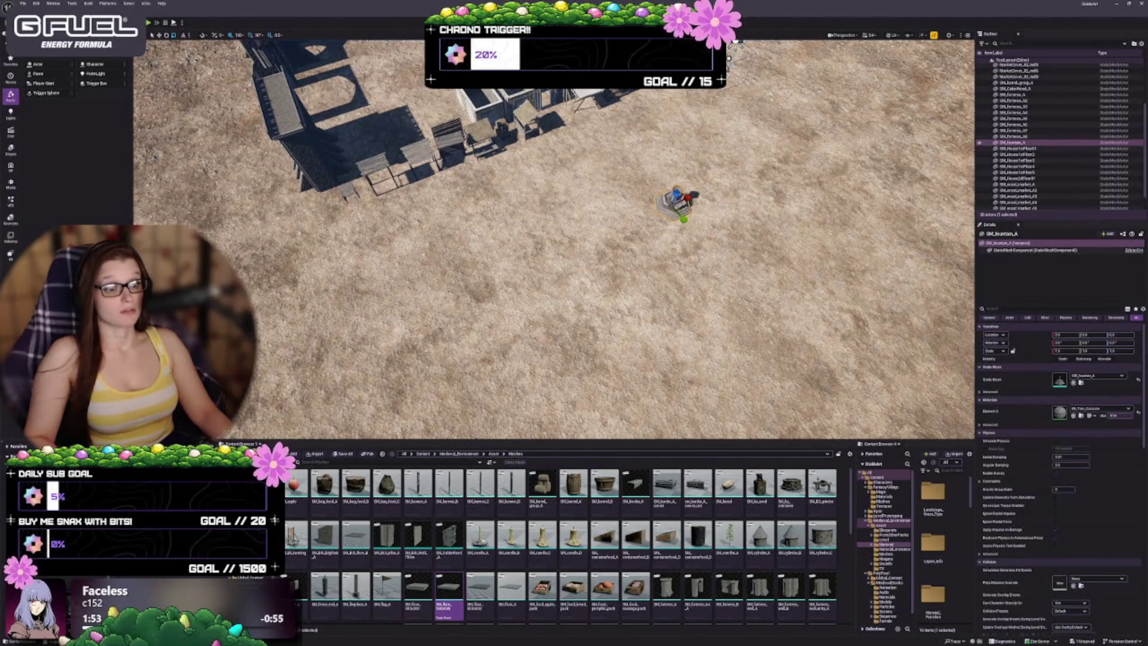
Focus on the fountain, scale its height down along Z, and deselect it
drag(687, 254, 692, 220)
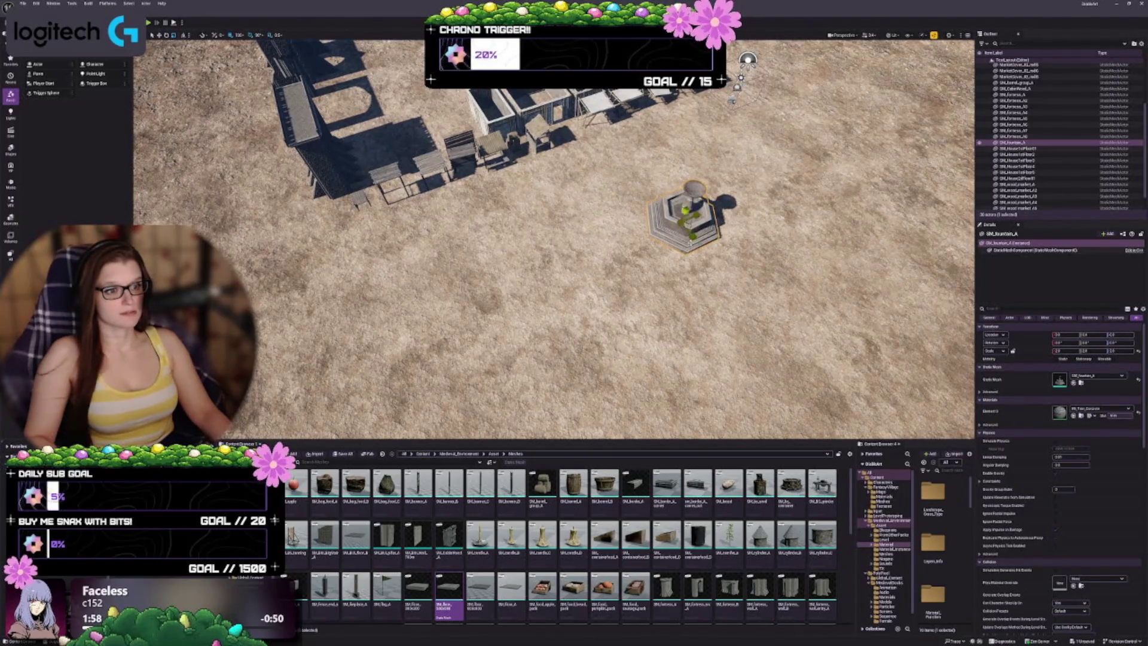
key(f)
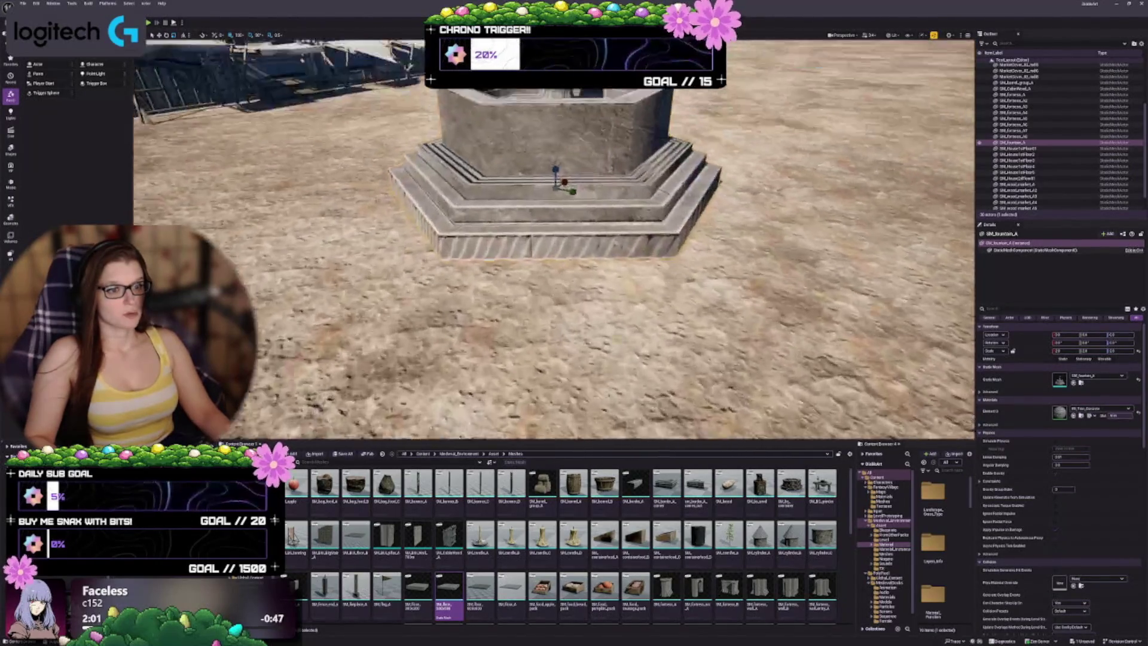
scroll(709, 303, up, 3)
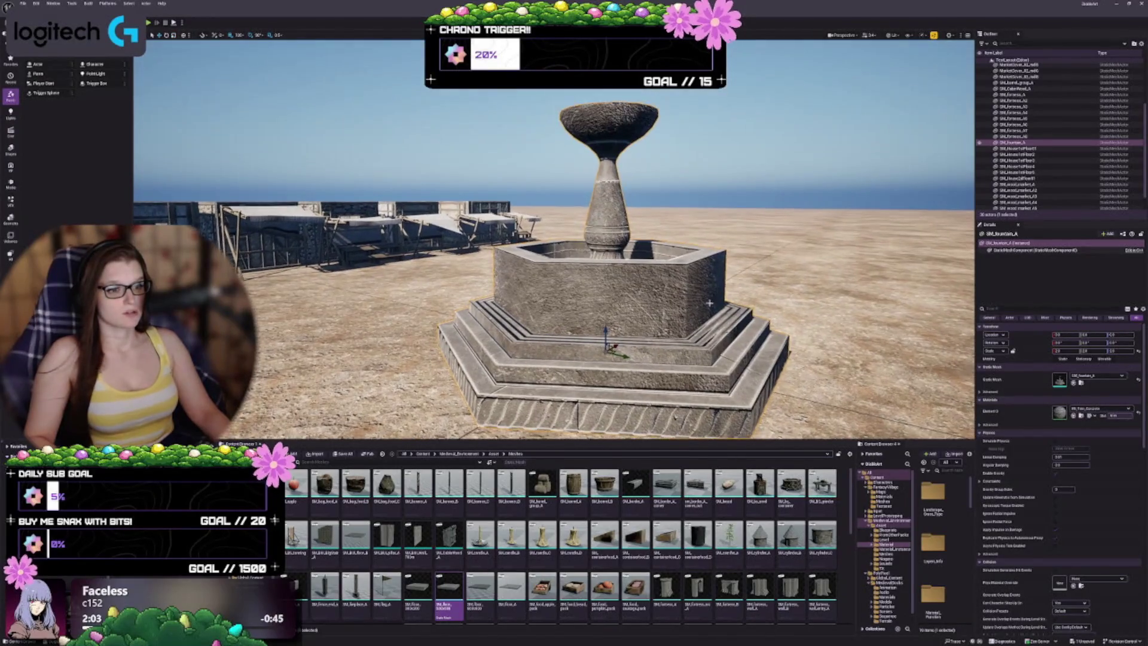
drag(606, 333, 605, 328)
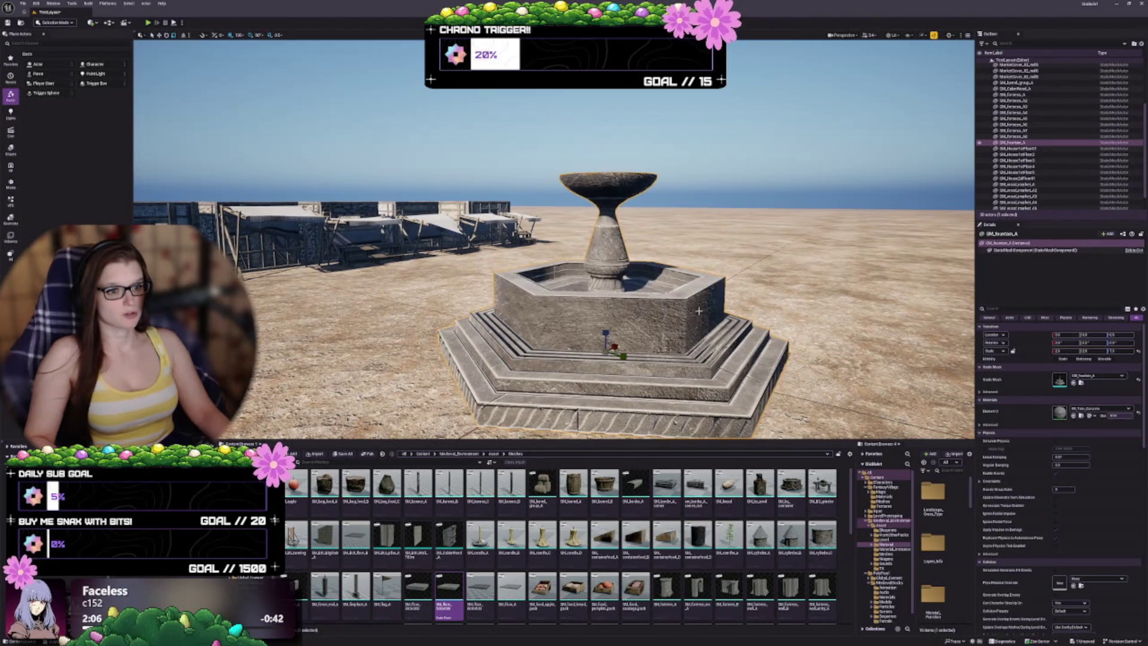
scroll(698, 311, down, 5)
key(Escape)
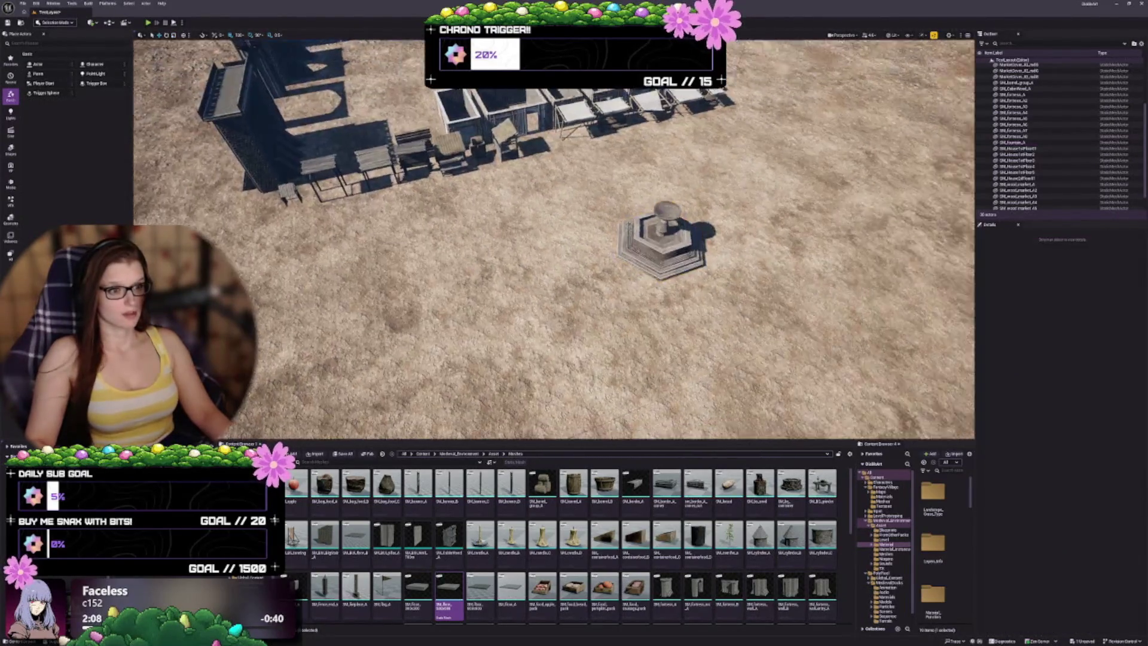
Enlarge the level viewport and show the Cube, Sphere, Cylinder, Cone and Plane shapes
drag(698, 311, 664, 314)
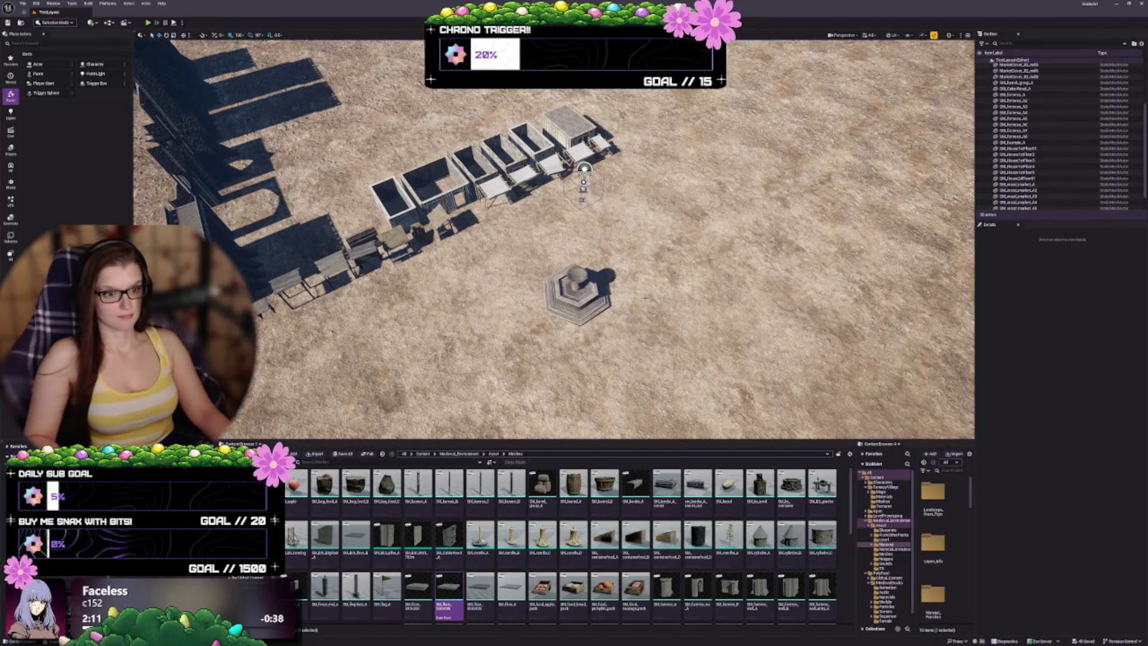
drag(747, 322, 598, 305)
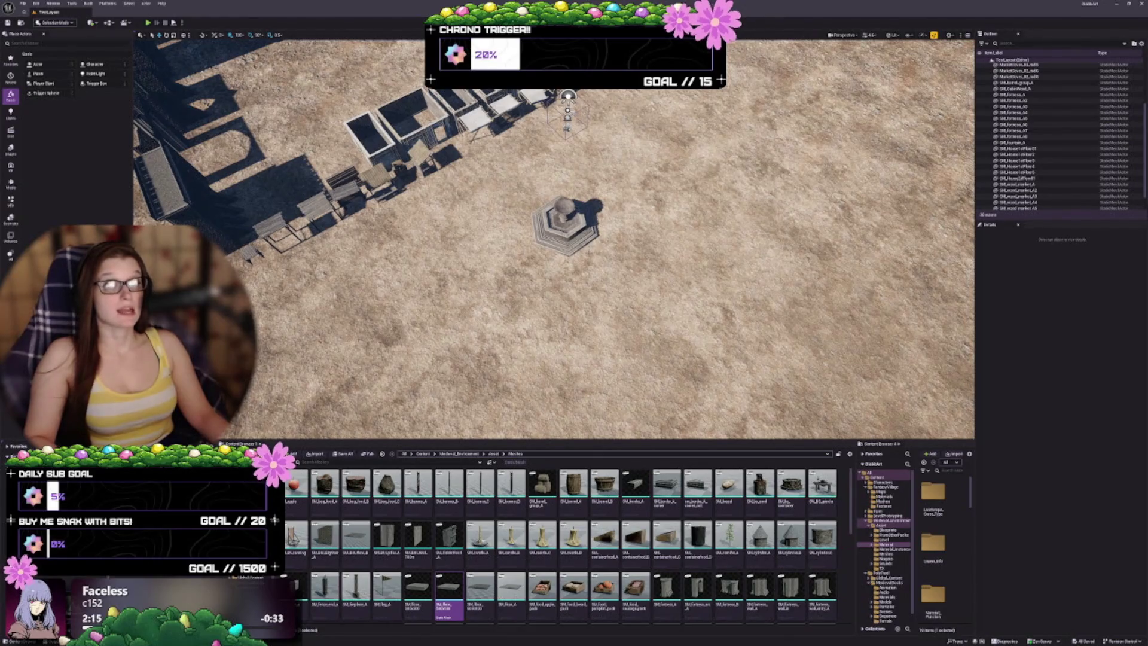
drag(574, 211, 588, 211)
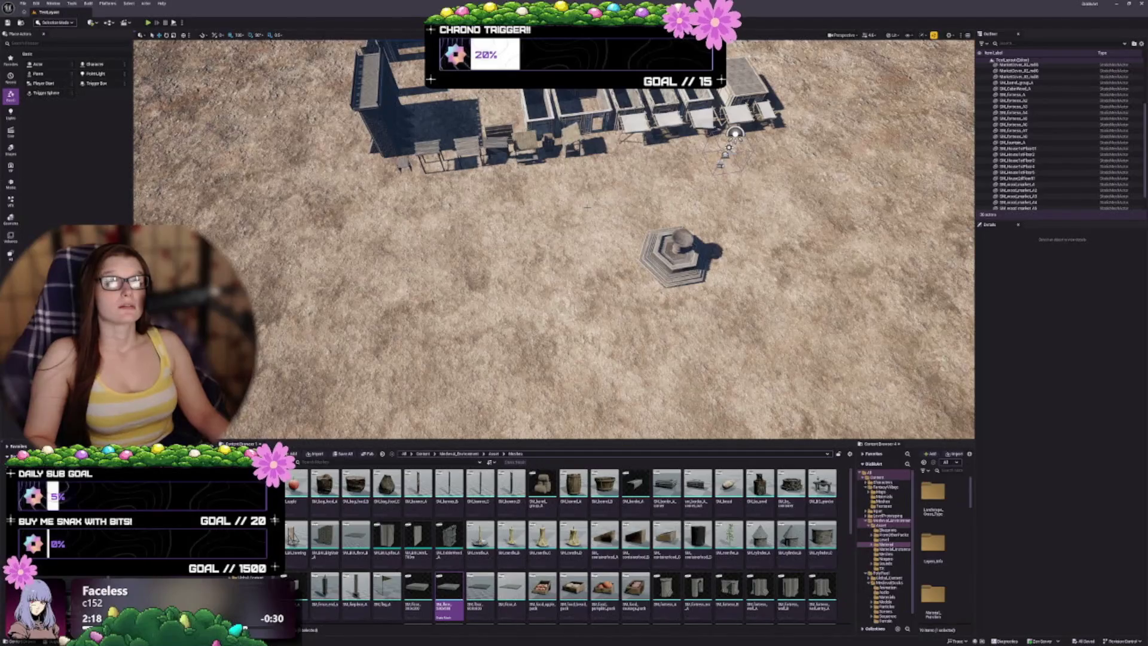
drag(588, 207, 588, 225)
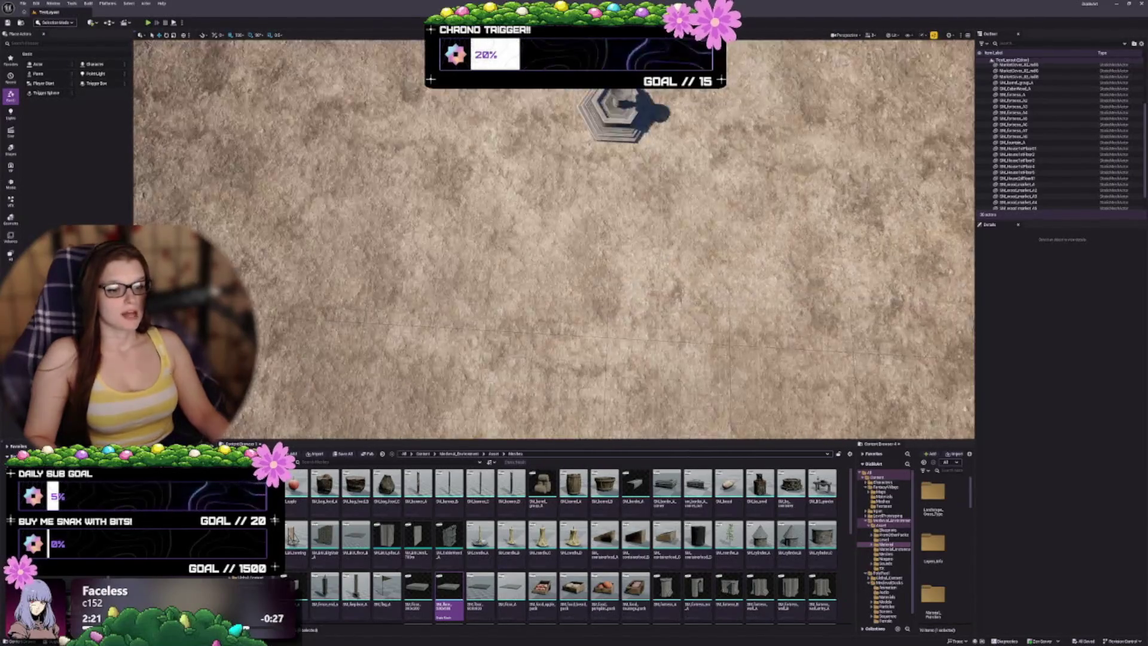
drag(660, 328, 660, 299)
drag(625, 441, 624, 527)
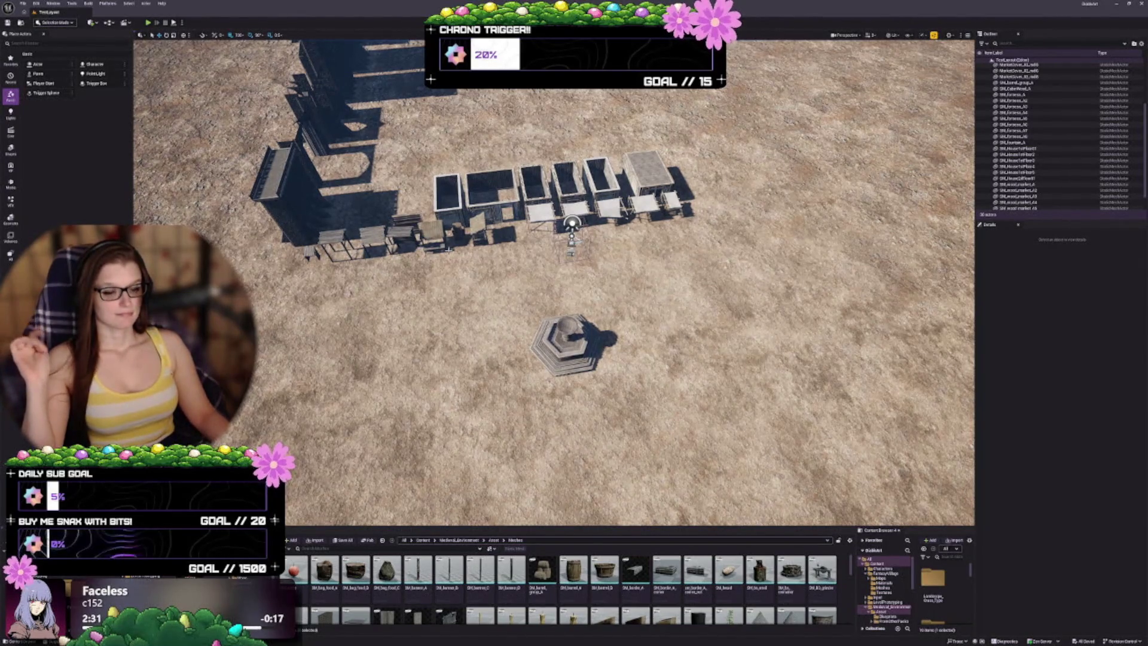
click(10, 150)
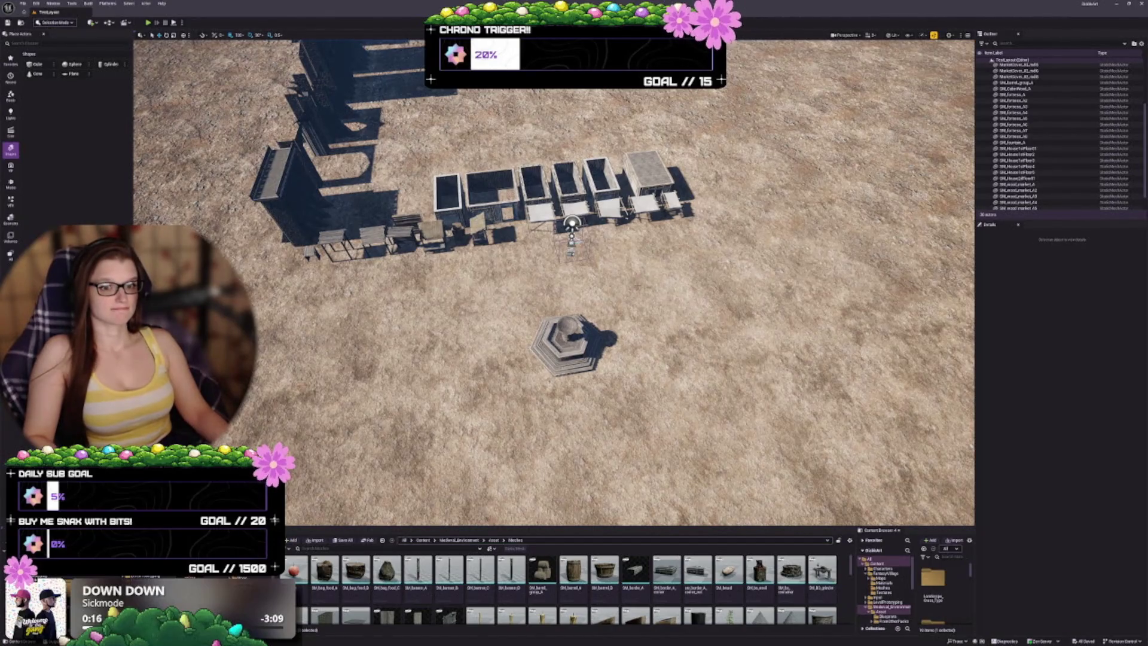
Select all market and wall pieces in the Outliner, starting from the first MarketCover
scroll(371, 103, down, 1)
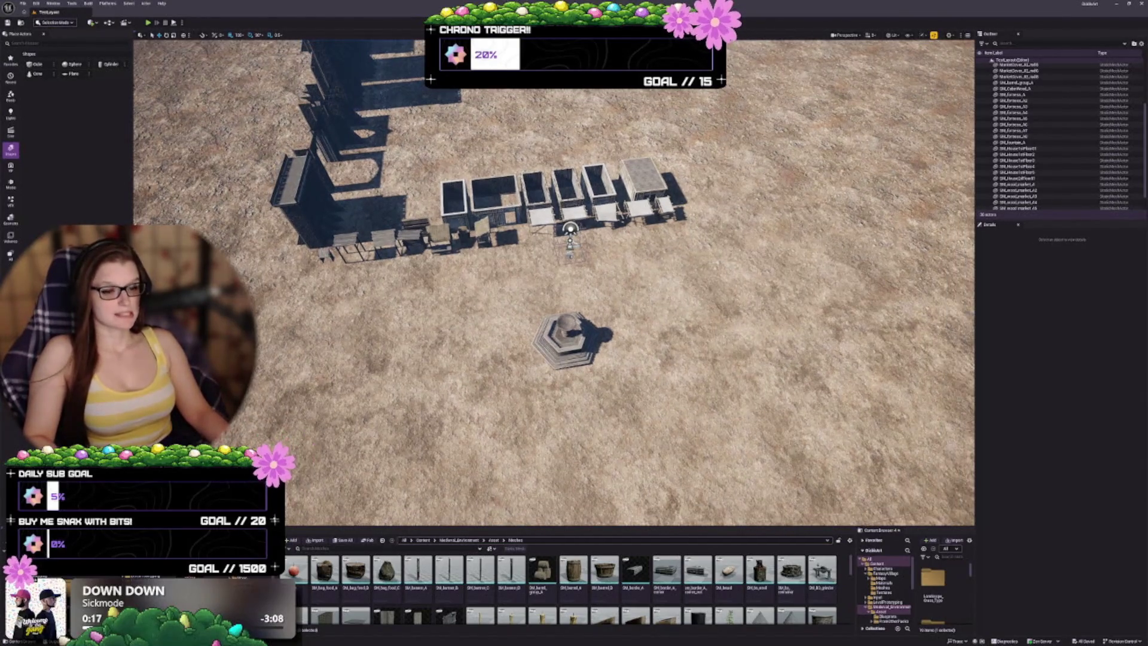
scroll(554, 282, up, 2)
scroll(1044, 115, up, 5)
click(1044, 115)
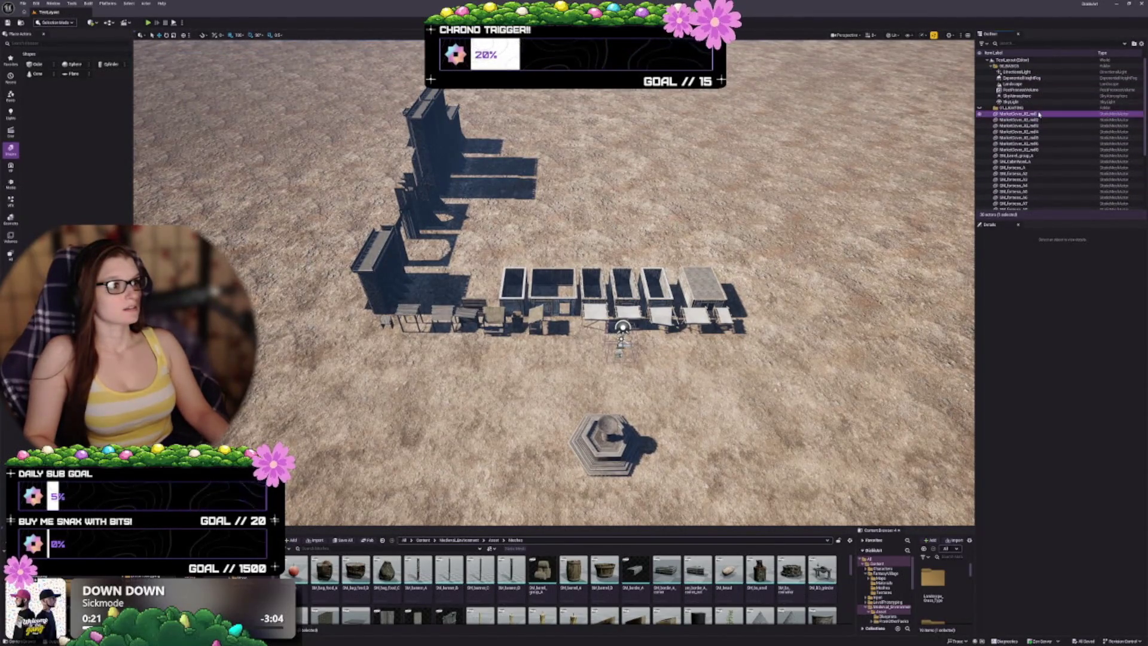
scroll(1040, 169, down, 3)
shift+click(1034, 207)
Move the whole market and fortress group toward the terrain's far corner
scroll(1034, 179, up, 5)
scroll(553, 281, down, 10)
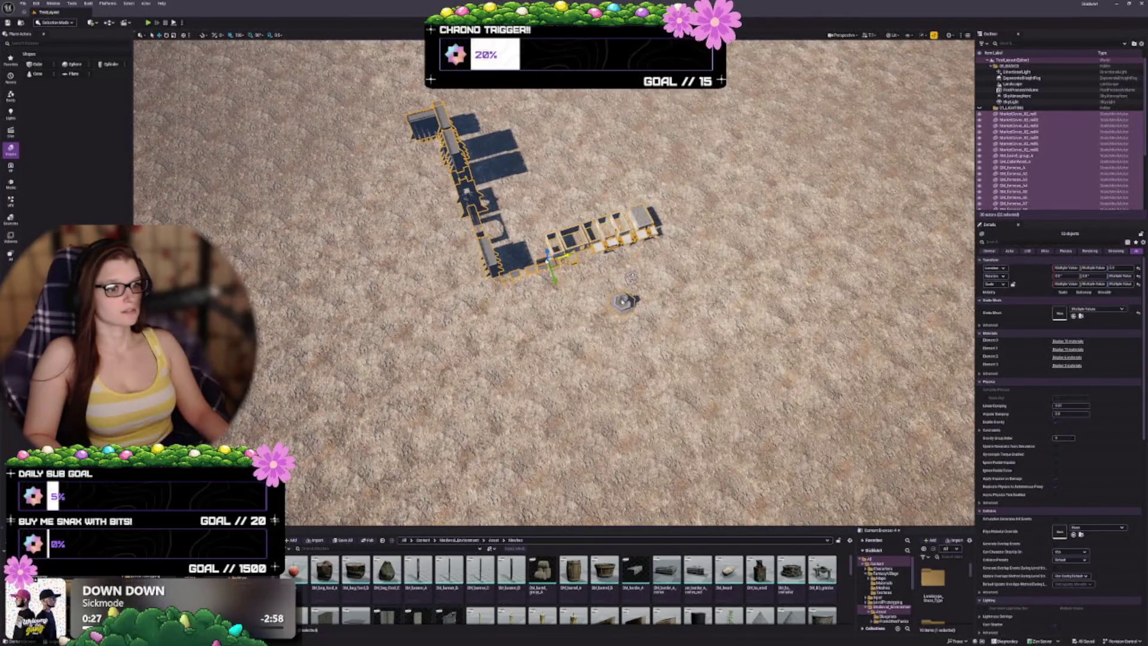
scroll(1059, 134, down, 3)
drag(553, 281, 548, 240)
mouse_move(595, 389)
mouse_down()
mouse_move(475, 288)
mouse_move(341, 223)
mouse_move(358, 223)
mouse_move(280, 219)
mouse_up()
scroll(486, 287, down, 5)
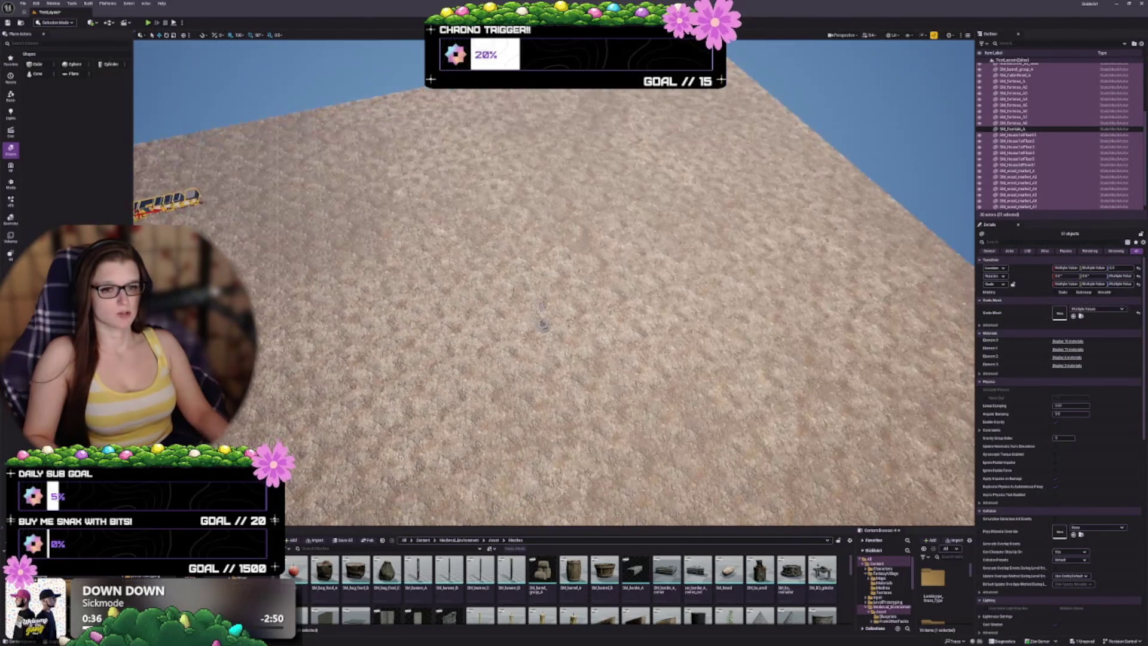
key(Escape)
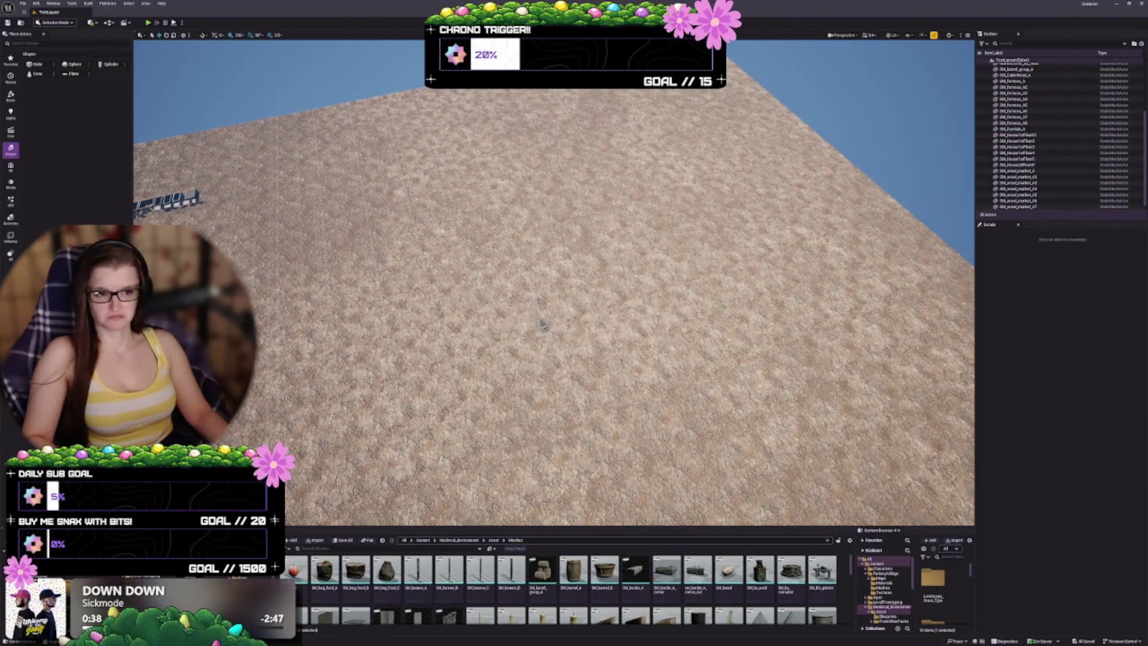
scroll(486, 287, up, 5)
scroll(586, 277, up, 5)
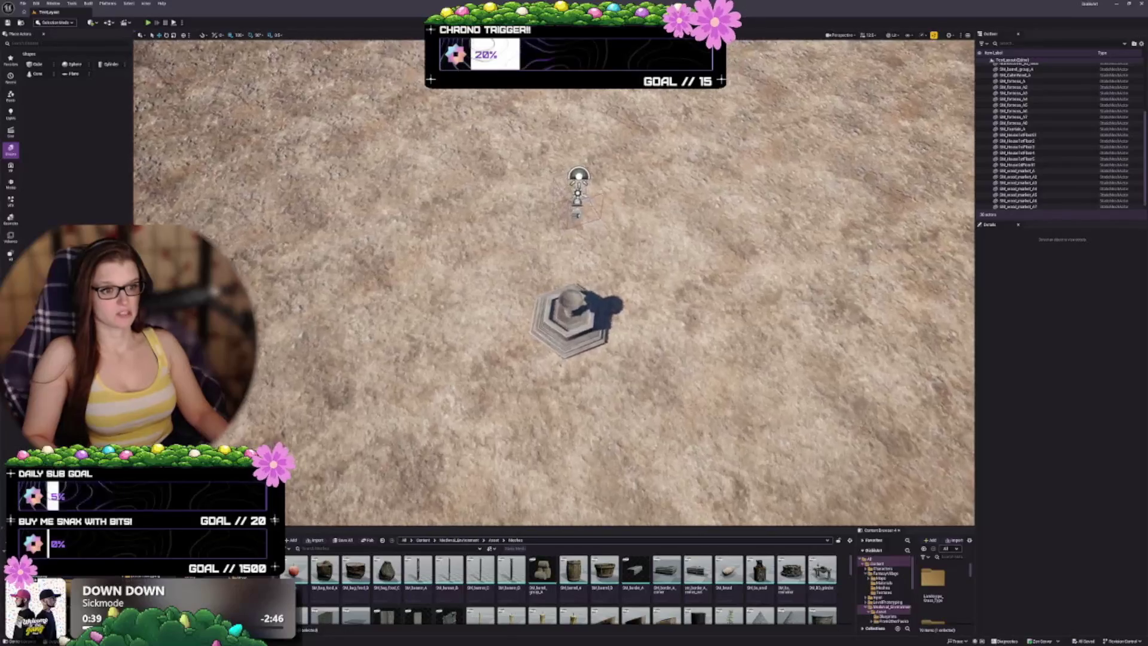
Enlarge the Content Browser to show two full rows of mesh thumbnails
scroll(553, 282, up, 3)
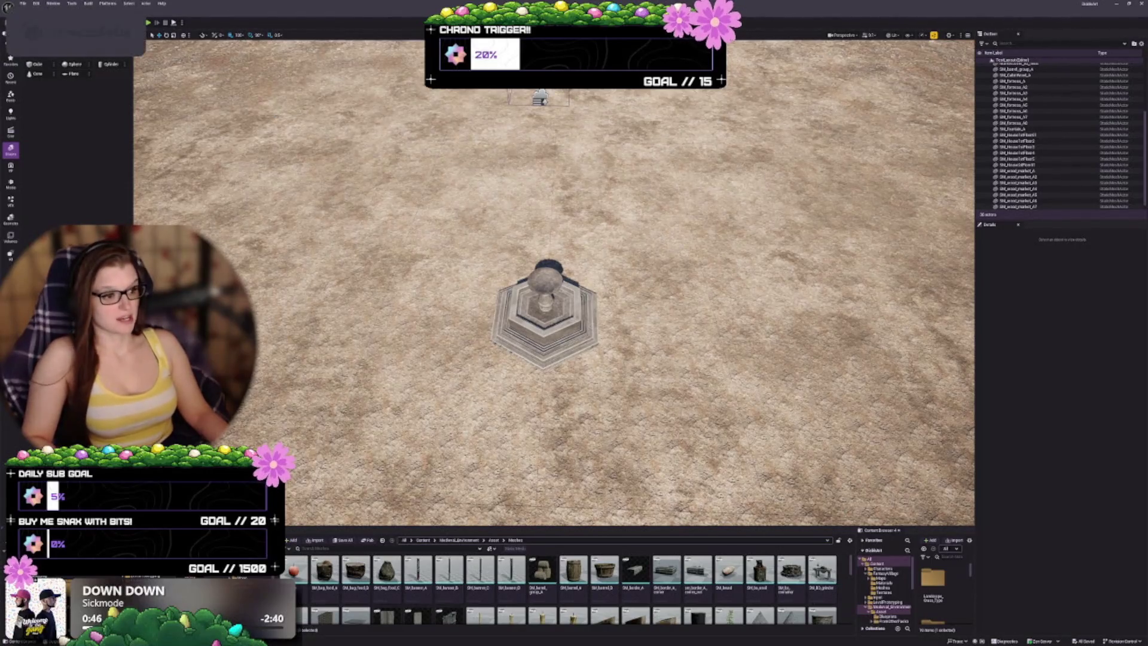
drag(350, 526, 350, 477)
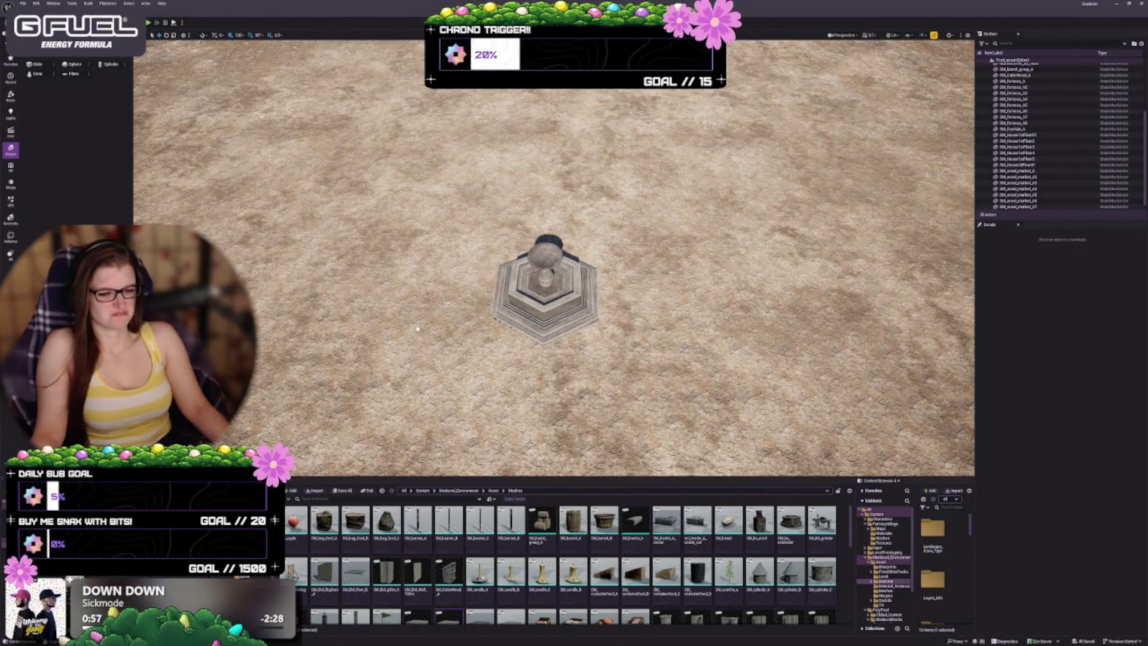
Rotate BP_ThirdPersonCharacter about 90° and move it to the fountain's right side
click(471, 290)
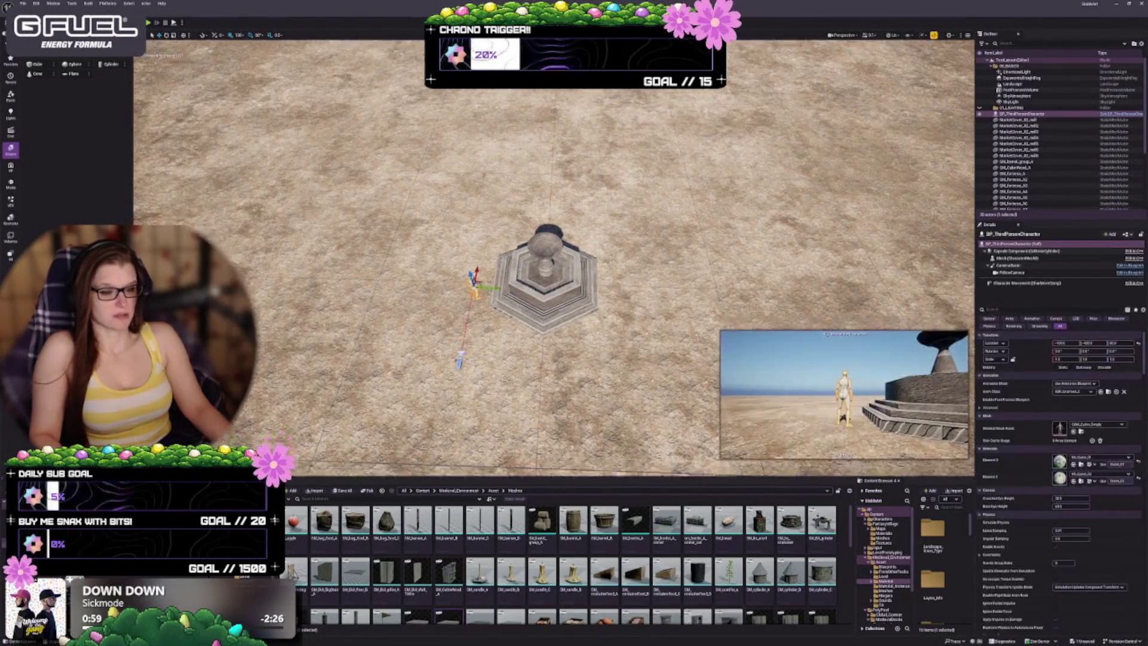
key(f)
key(Escape)
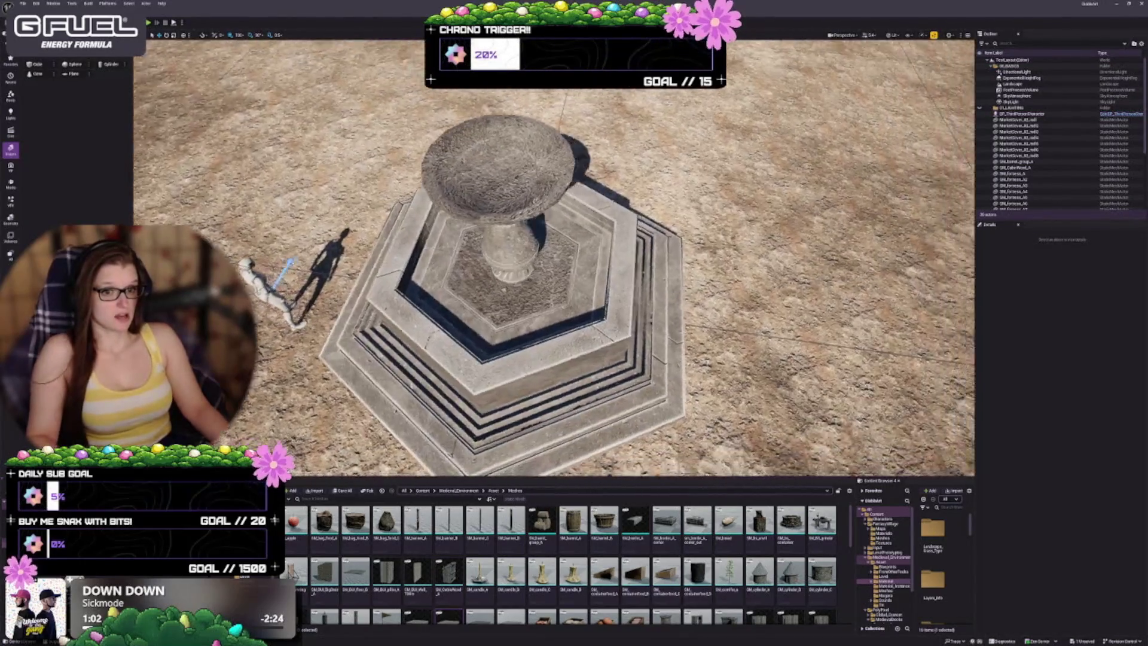
scroll(554, 258, down, 5)
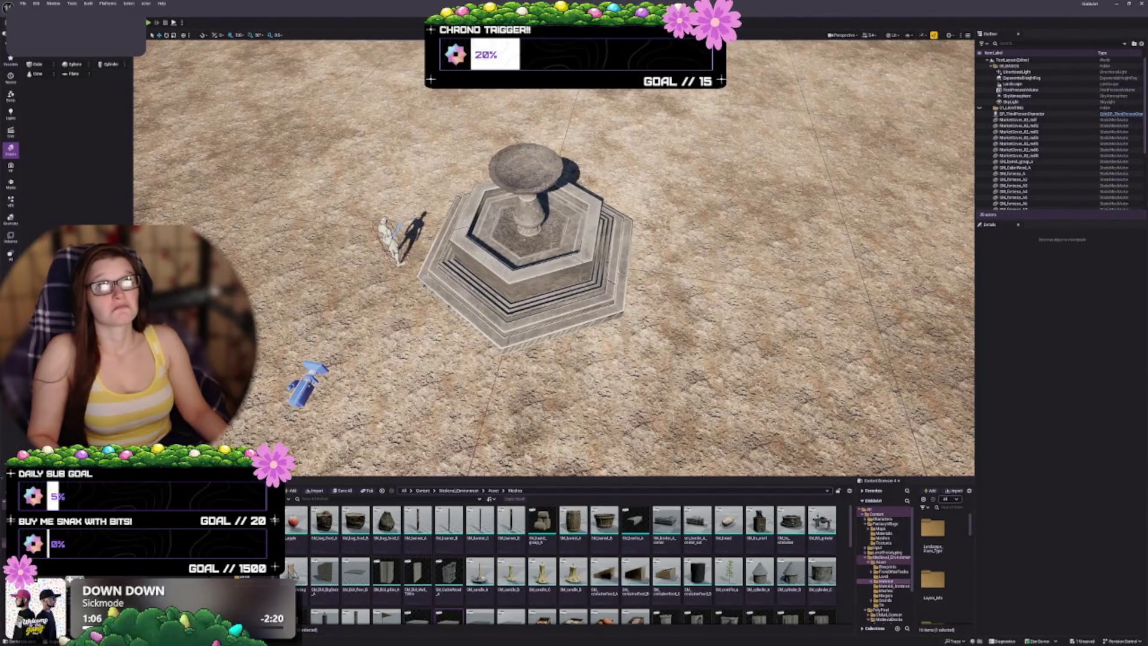
key(ctrl+z)
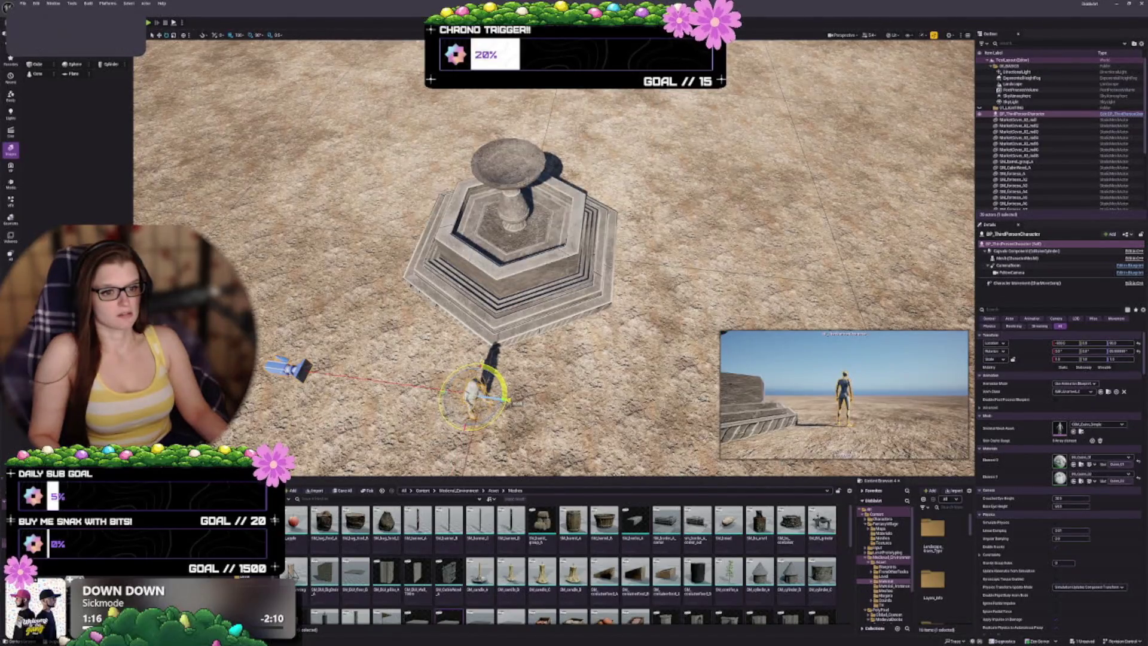
drag(506, 394, 478, 426)
key(w)
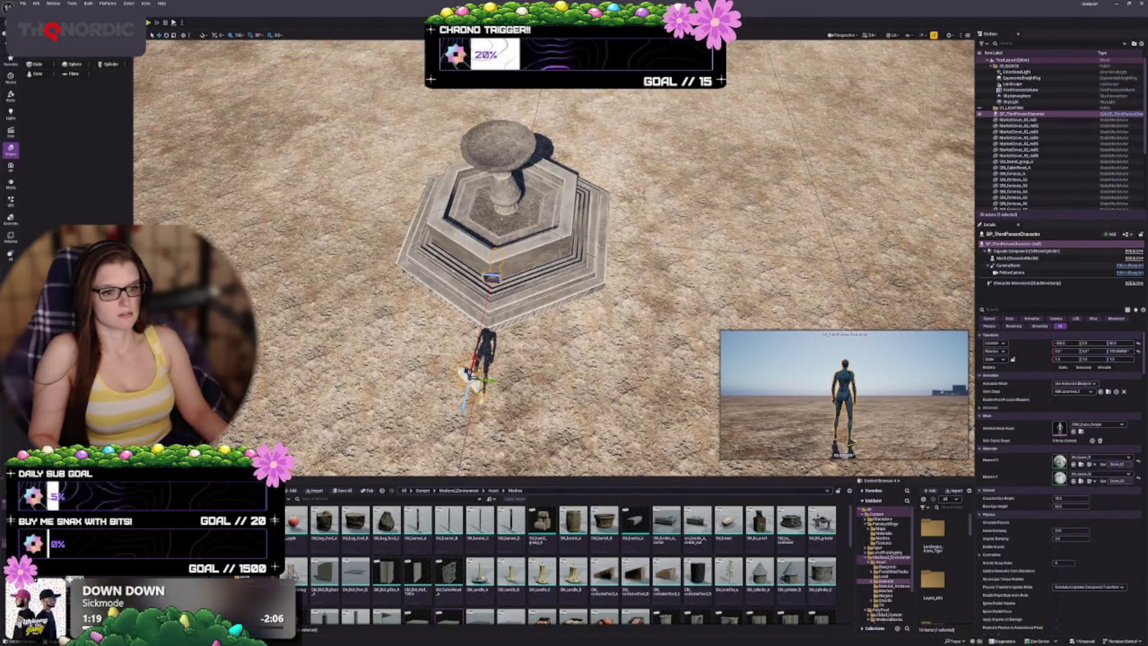
drag(472, 375, 644, 226)
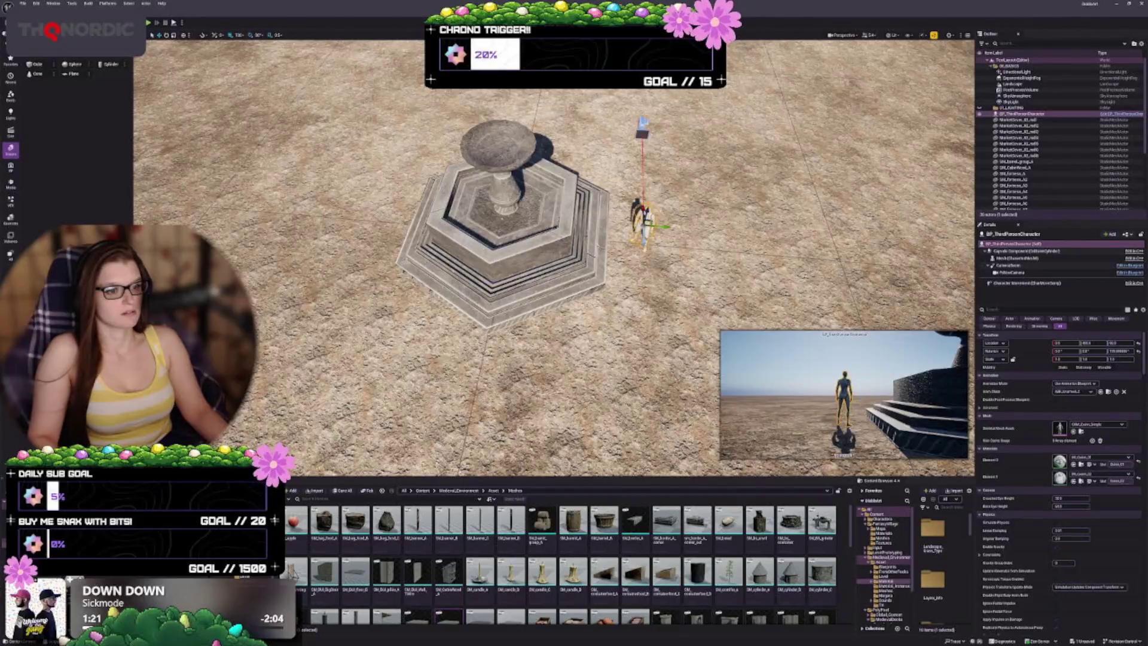
Deselect the character and reposition the view around the fountain
click(676, 269)
drag(676, 269, 645, 299)
scroll(554, 258, down, 5)
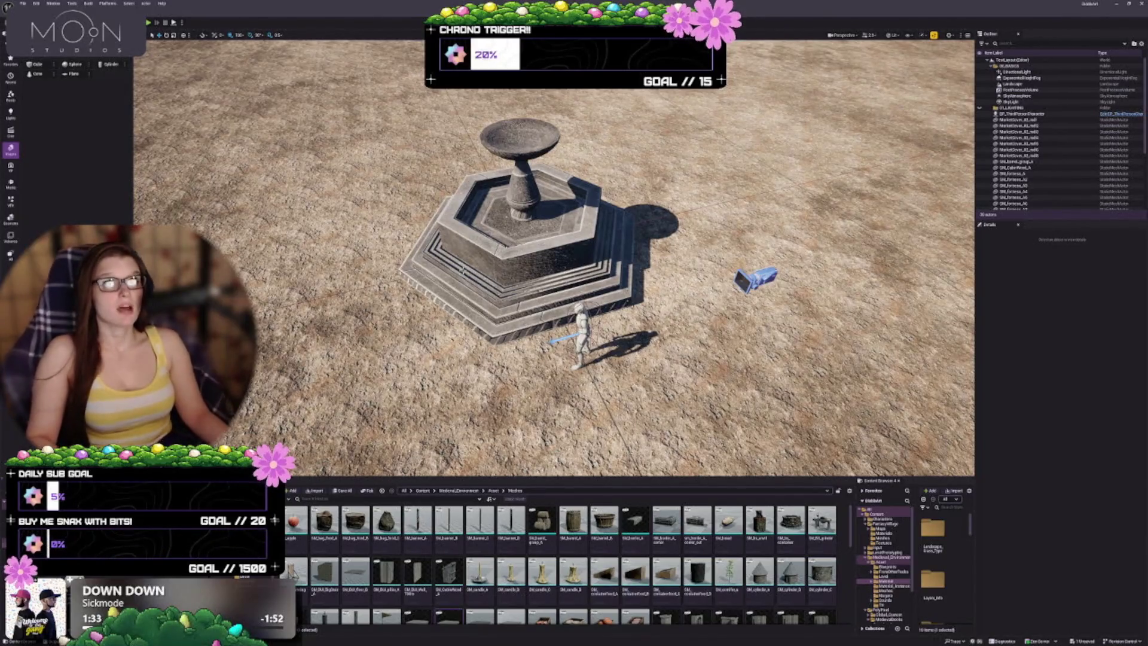
key(d)
key(s)
key(a)
key(s)
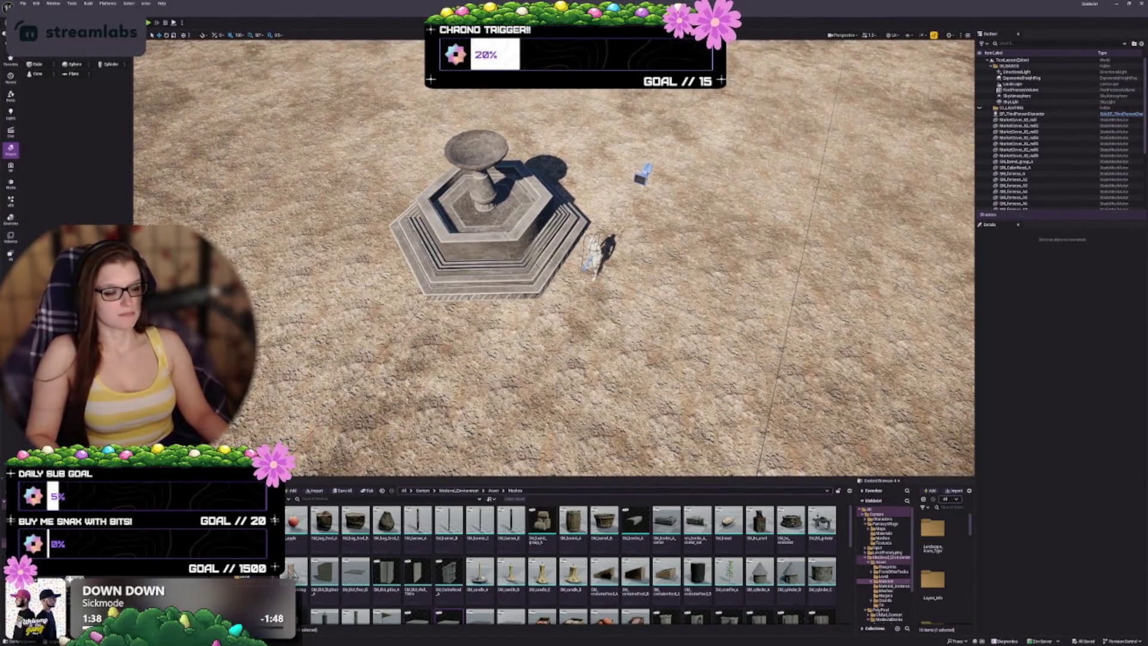
key(e)
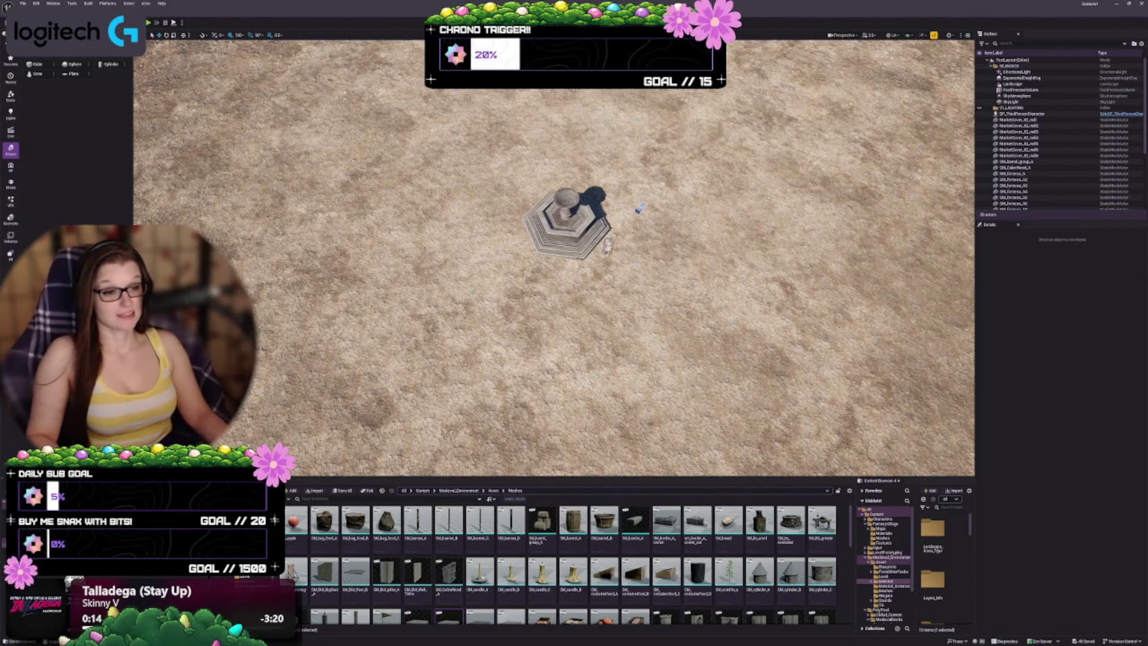
mouse_move(554, 257)
mouse_down()
mouse_move(554, 125)
mouse_move(553, 239)
mouse_up()
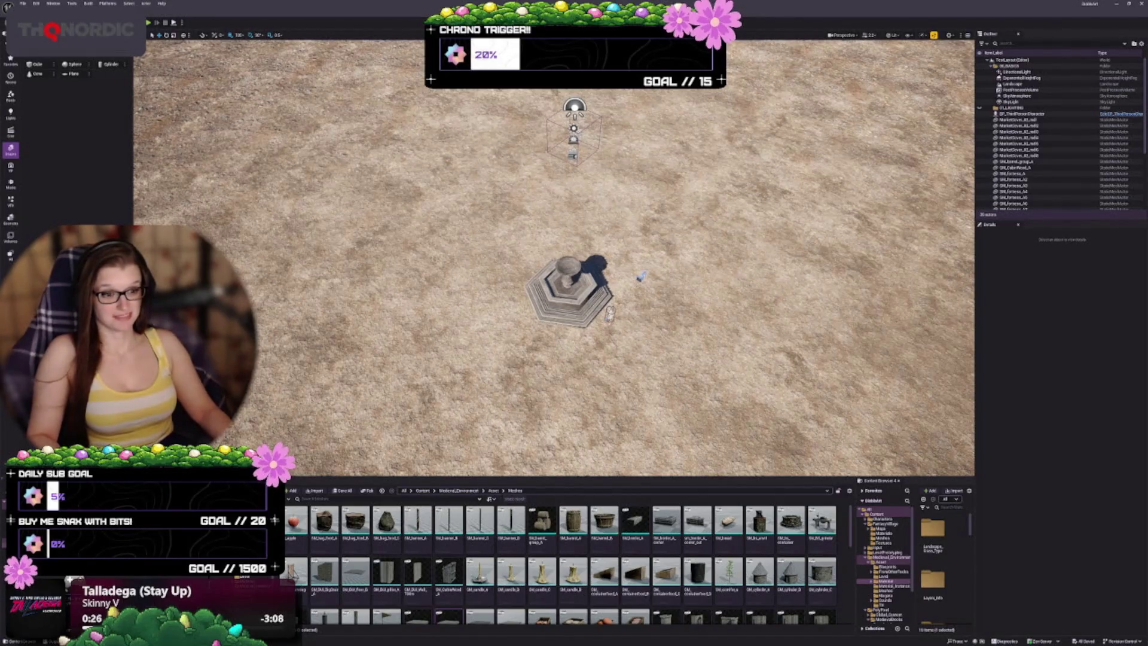
drag(447, 302, 405, 265)
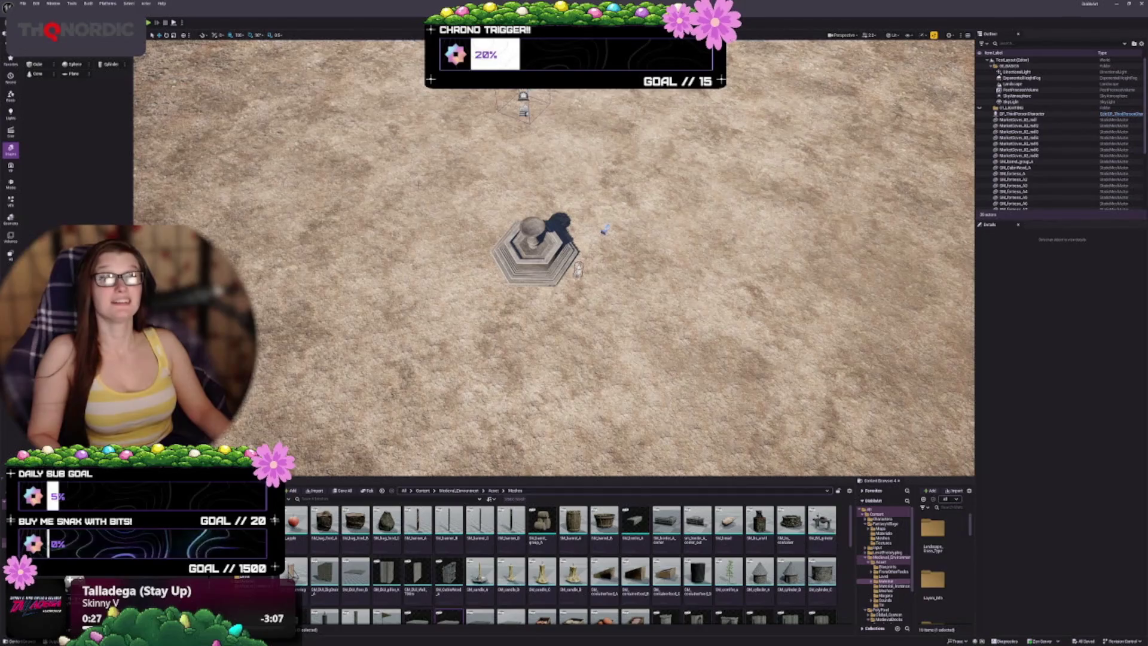
mouse_move(554, 257)
mouse_down()
mouse_move(559, 168)
mouse_move(619, 170)
mouse_move(619, 198)
mouse_up()
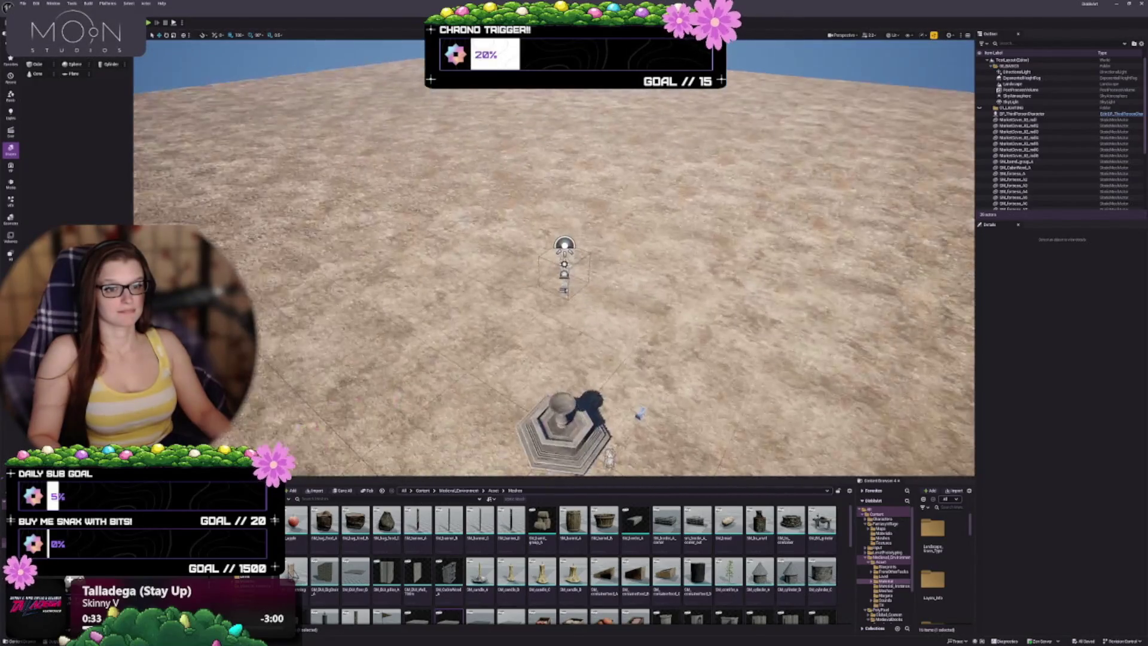
drag(647, 287, 646, 314)
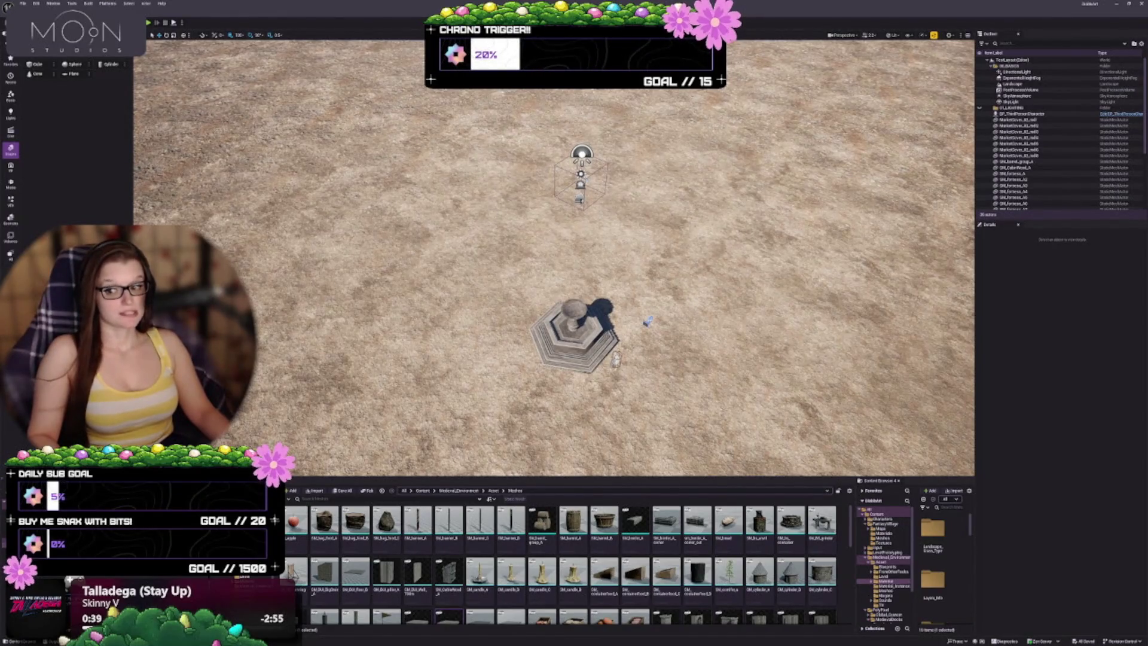
scroll(554, 258, up, 3)
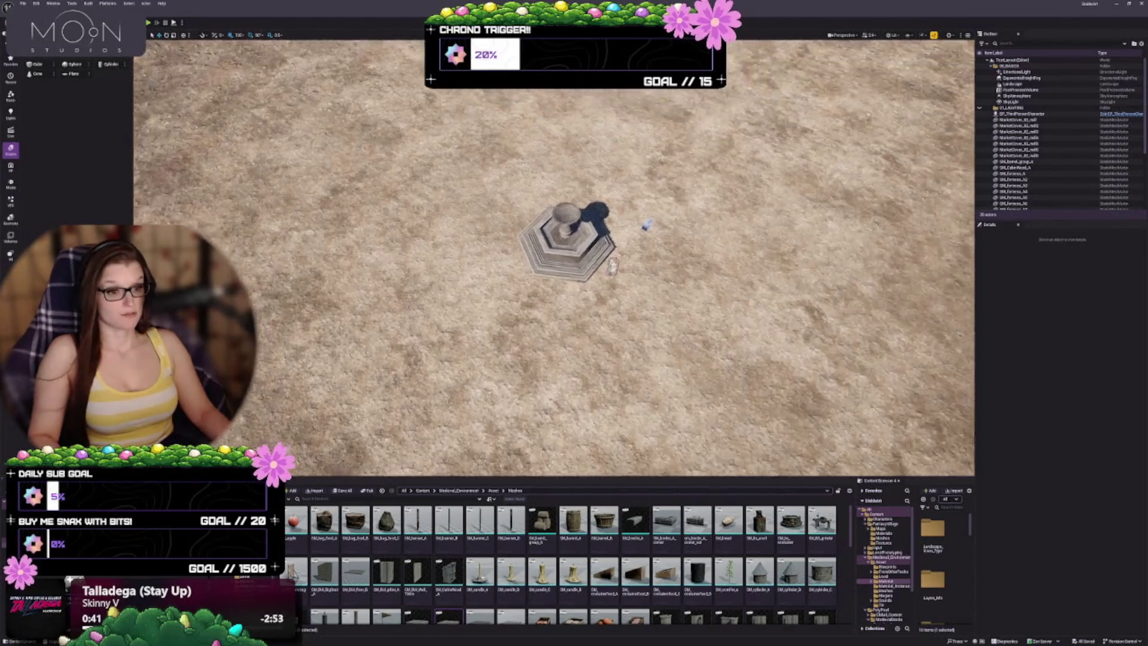
scroll(554, 258, up, 10)
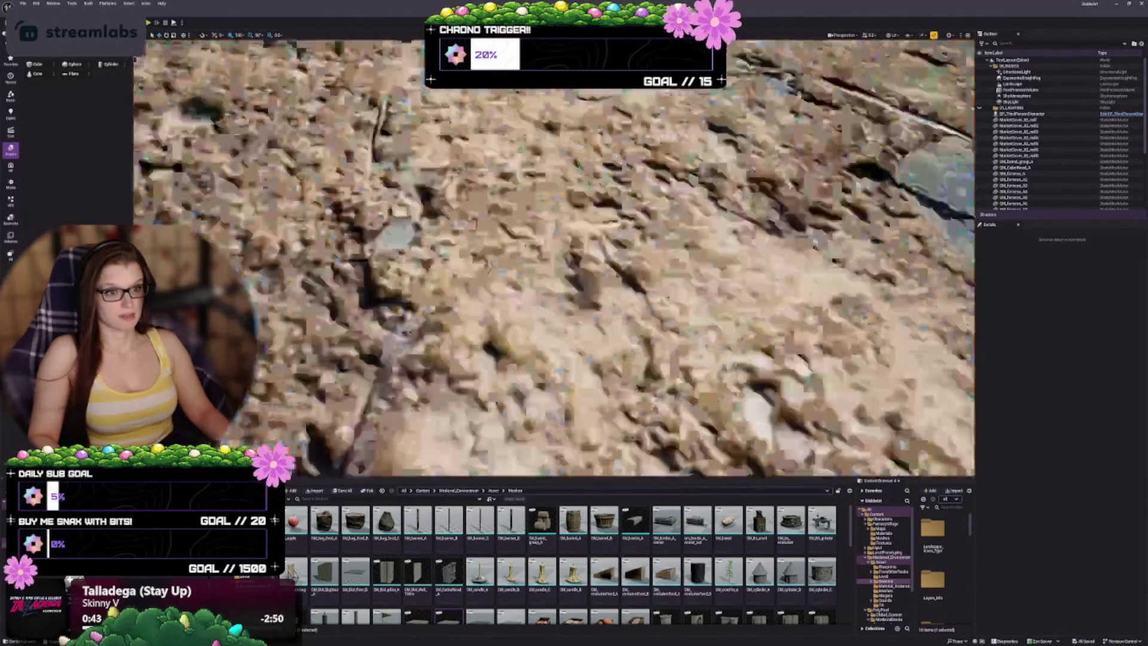
scroll(553, 258, down, 3)
scroll(553, 258, down, 5)
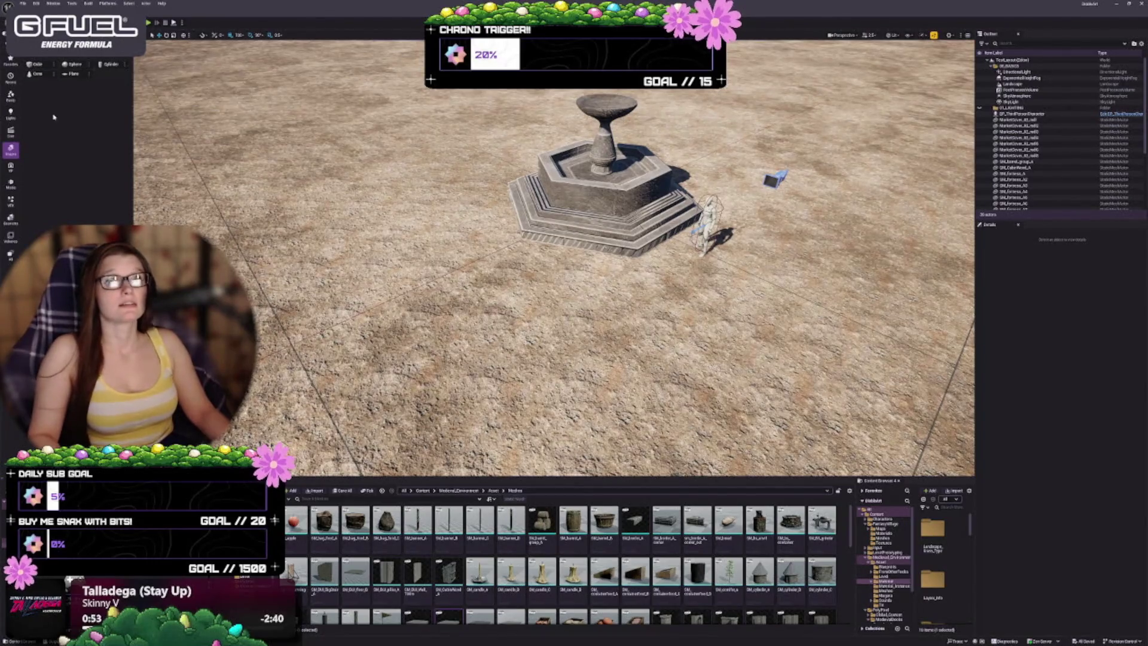
mouse_move(458, 238)
mouse_down()
mouse_move(458, 180)
mouse_move(458, 287)
mouse_move(430, 311)
mouse_up()
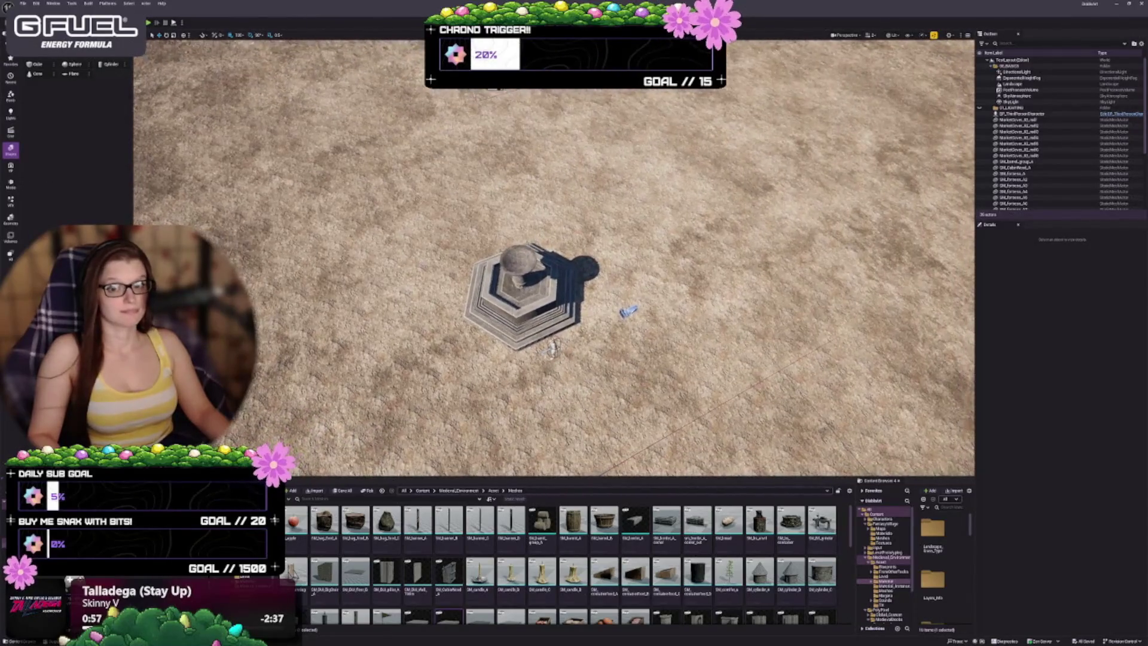
mouse_move(33, 63)
mouse_down()
mouse_move(536, 120)
mouse_move(599, 186)
mouse_move(604, 164)
mouse_move(604, 177)
mouse_up()
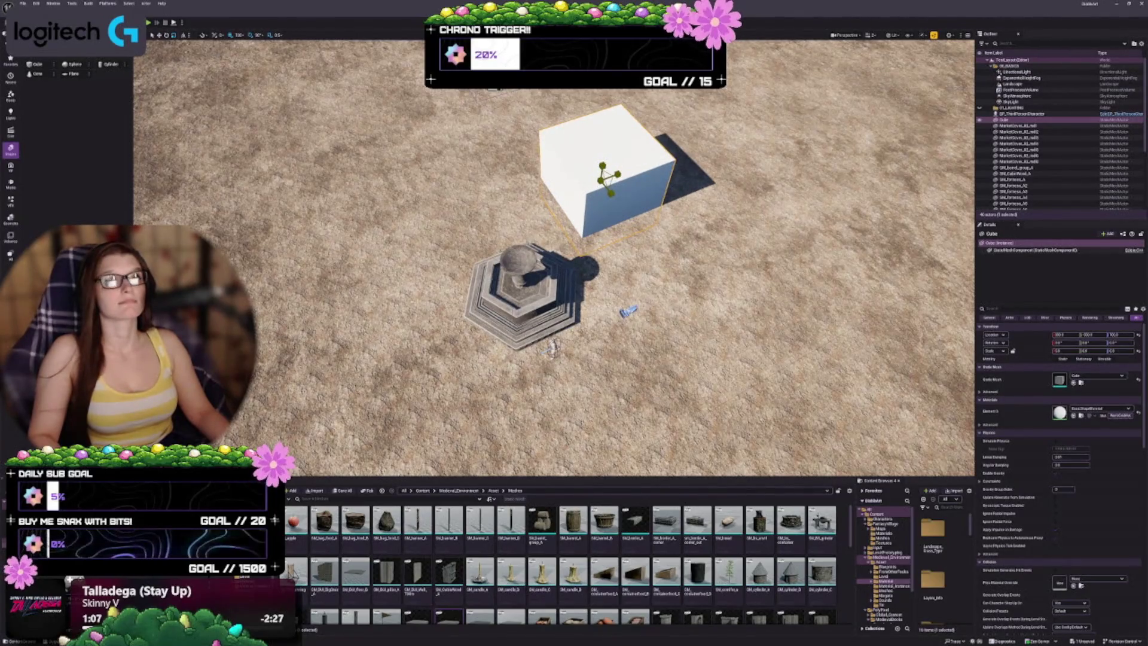
drag(604, 177, 603, 178)
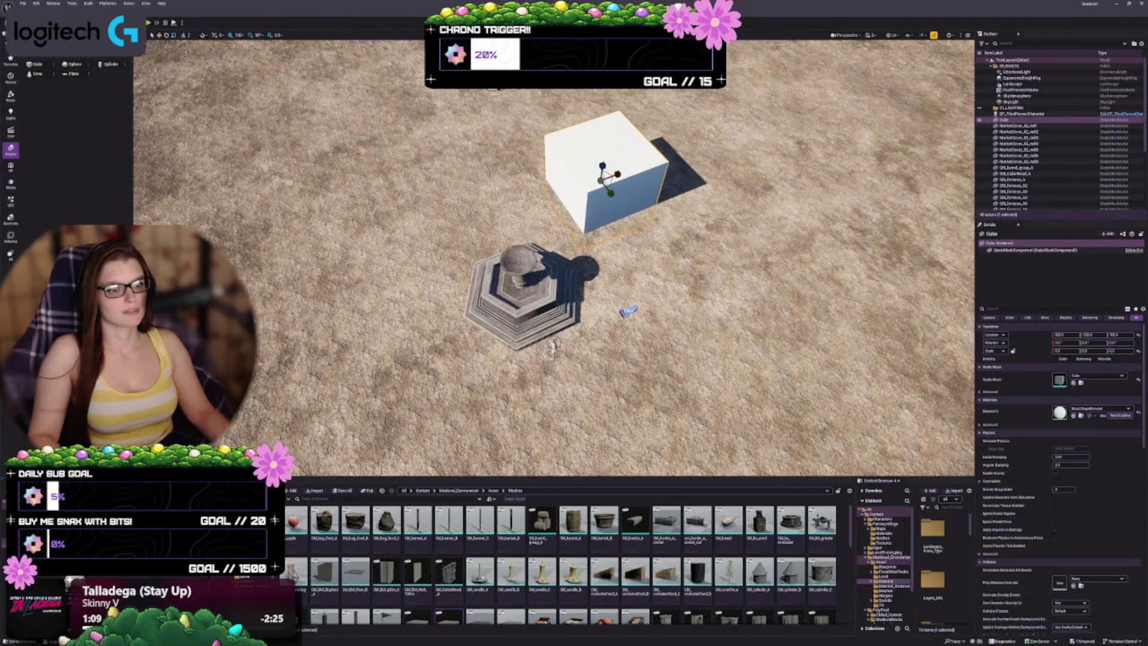
mouse_move(603, 179)
mouse_down()
mouse_move(496, 227)
mouse_move(478, 251)
mouse_up()
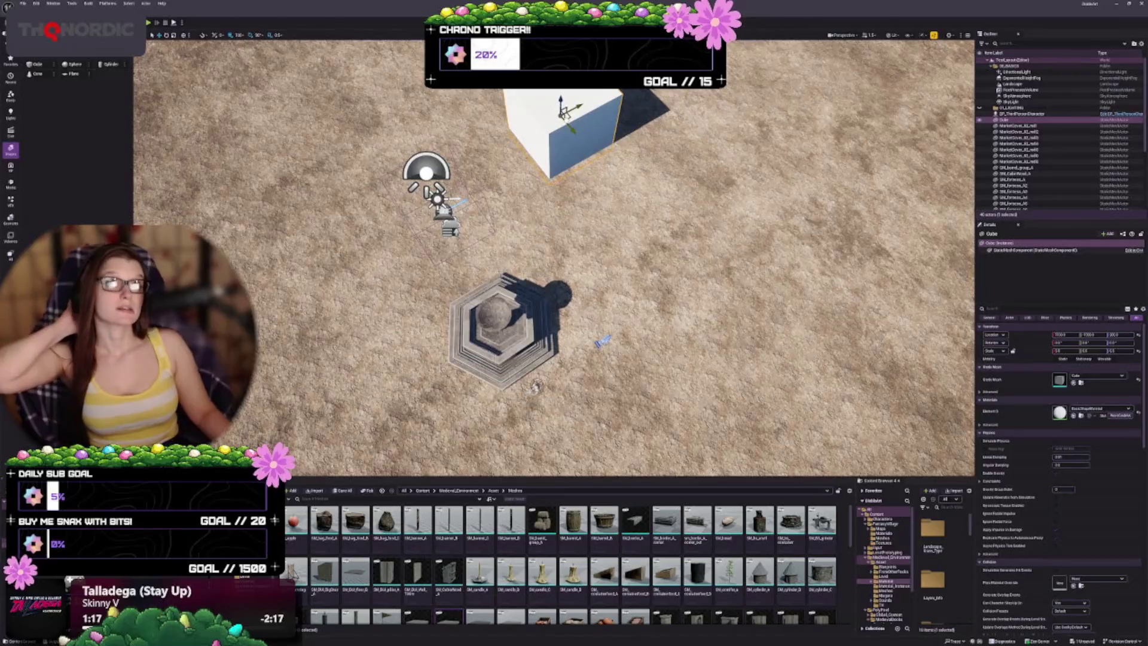
drag(564, 112, 551, 120)
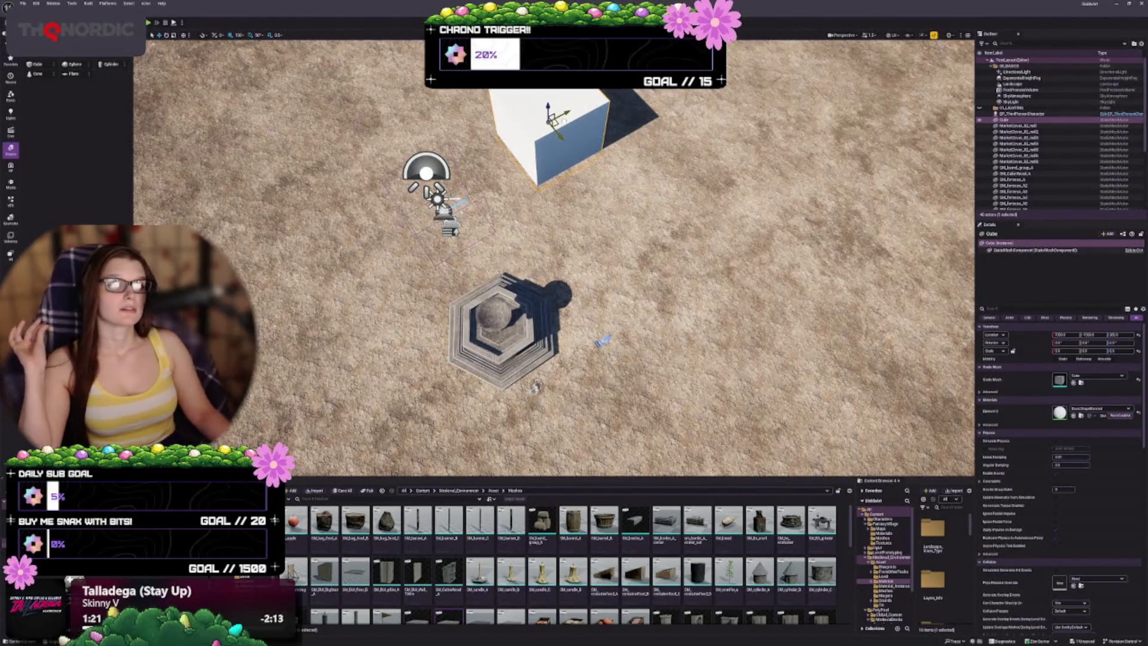
drag(564, 122, 557, 136)
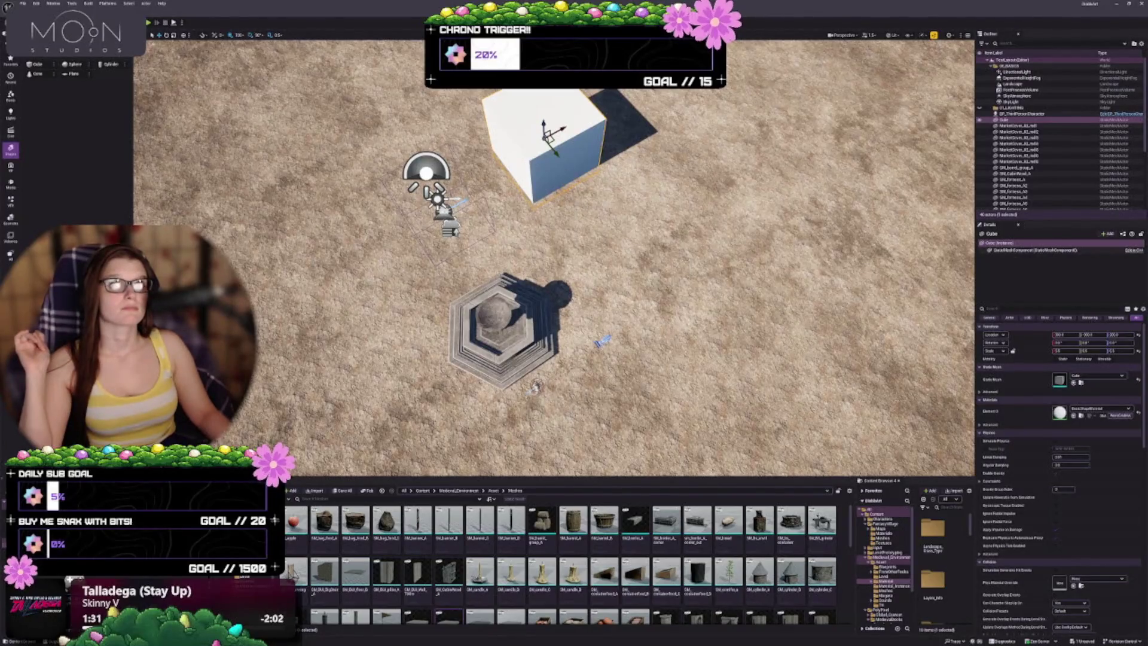
mouse_move(548, 133)
mouse_down()
mouse_move(526, 204)
mouse_move(515, 179)
mouse_move(538, 144)
mouse_up()
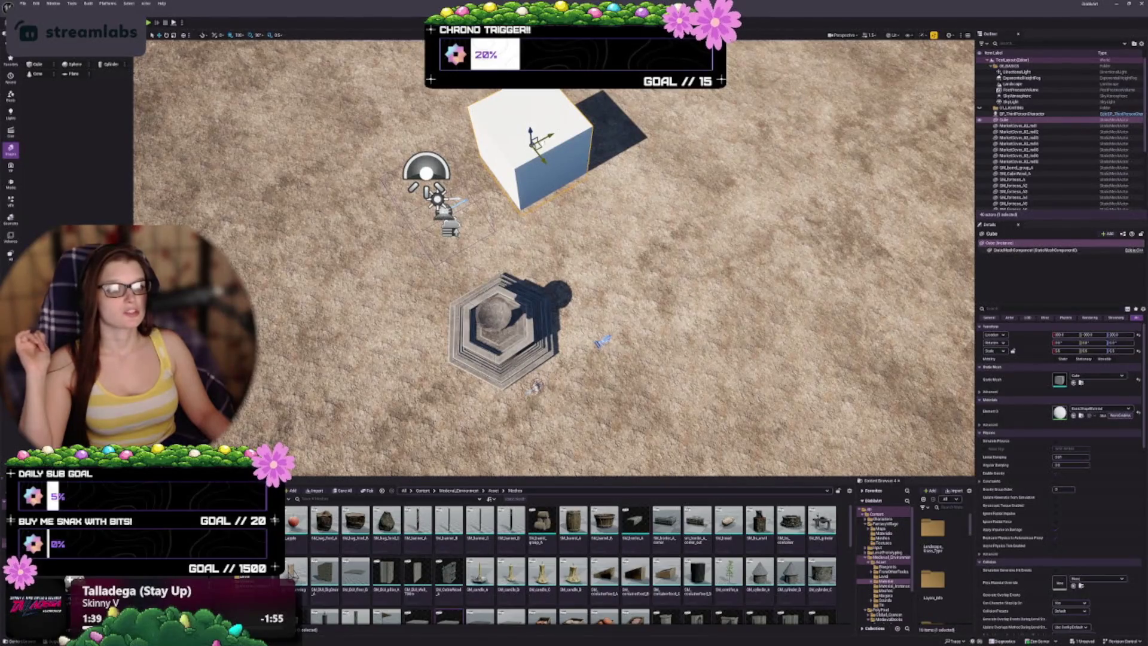
drag(532, 143, 536, 125)
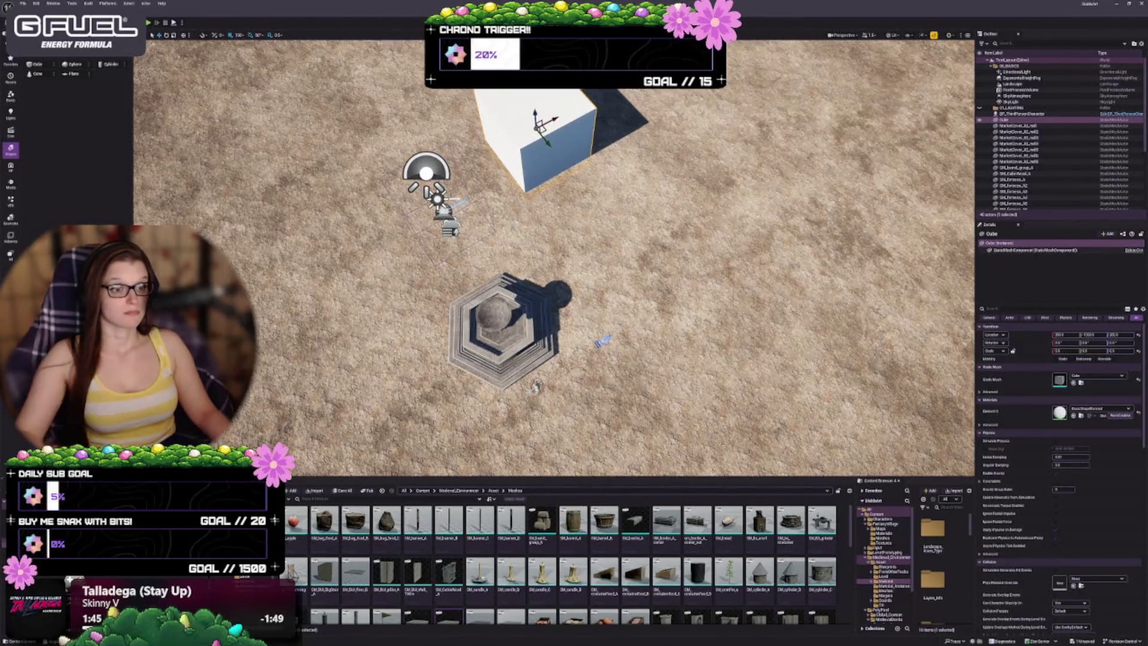
key(d)
key(s)
key(a)
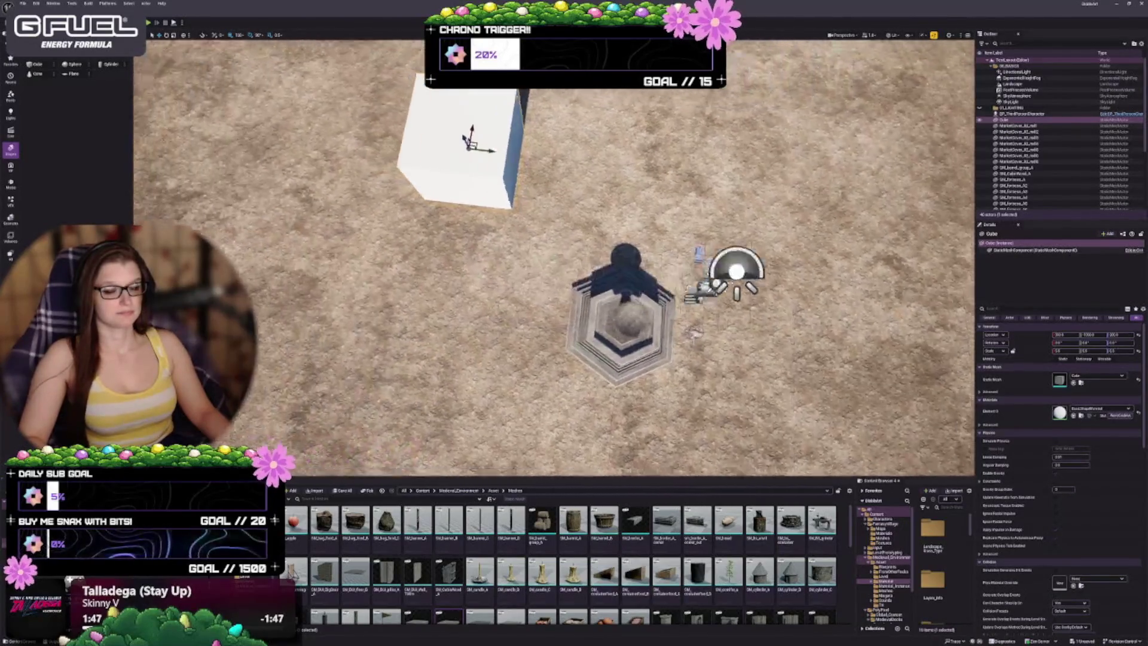
key(s)
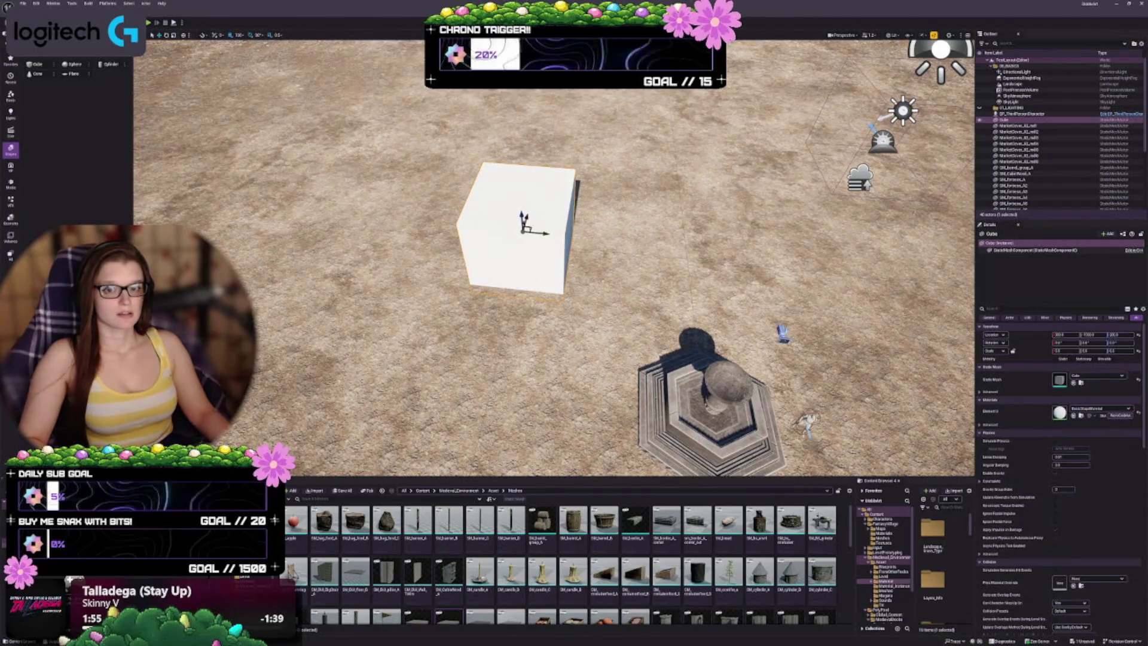
click(95, 22)
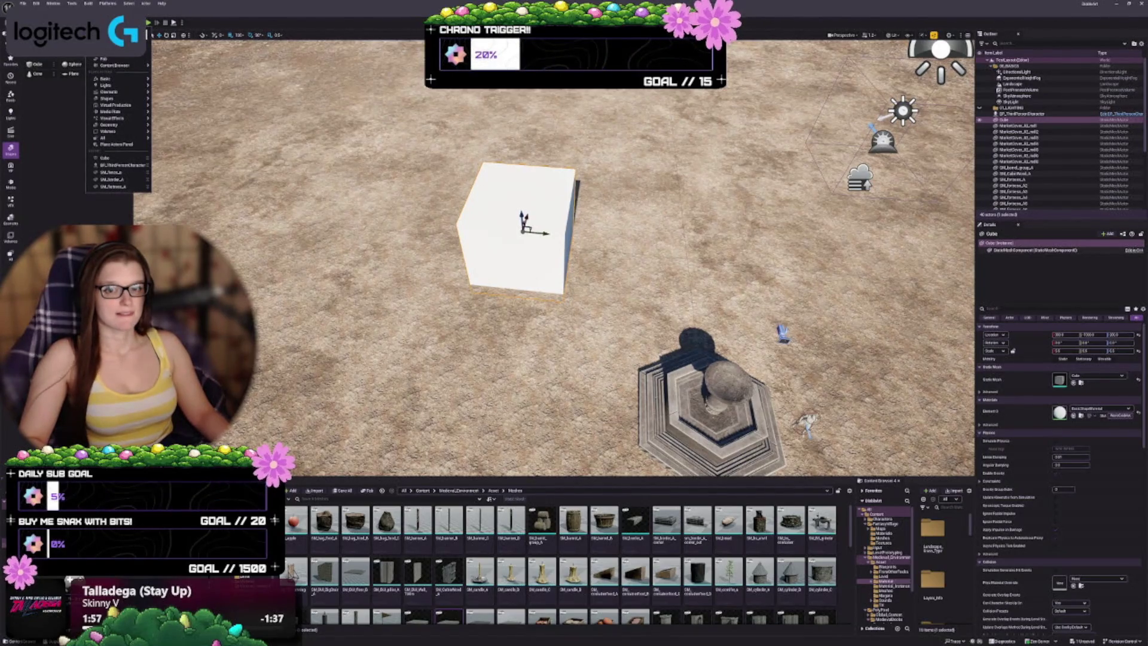
click(39, 22)
click(38, 22)
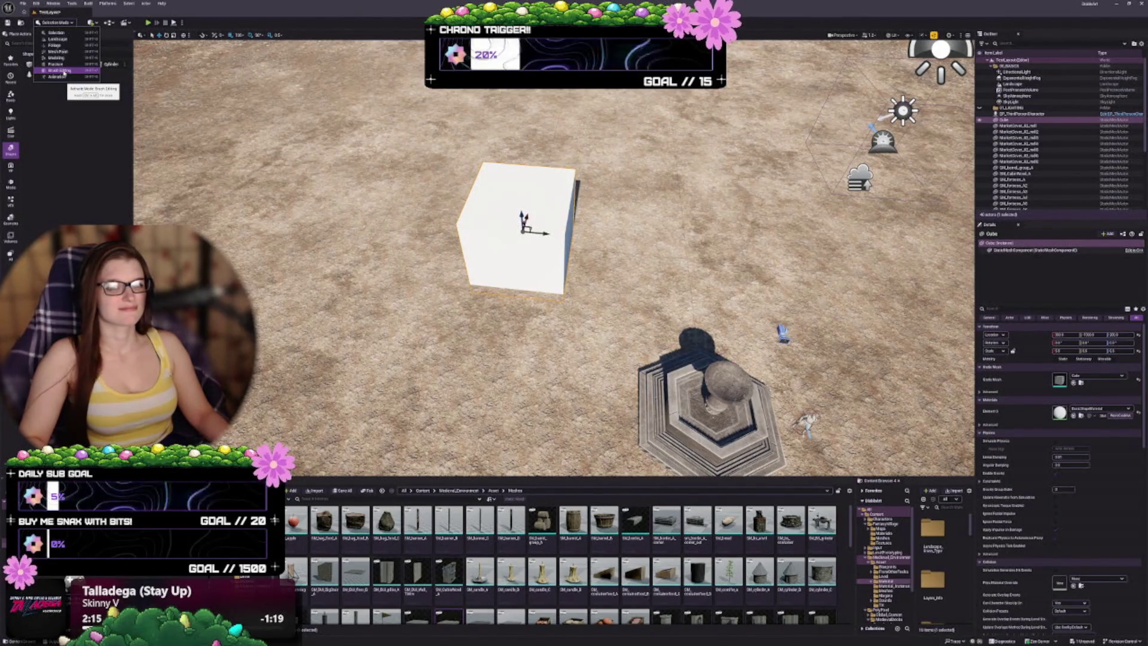
click(64, 137)
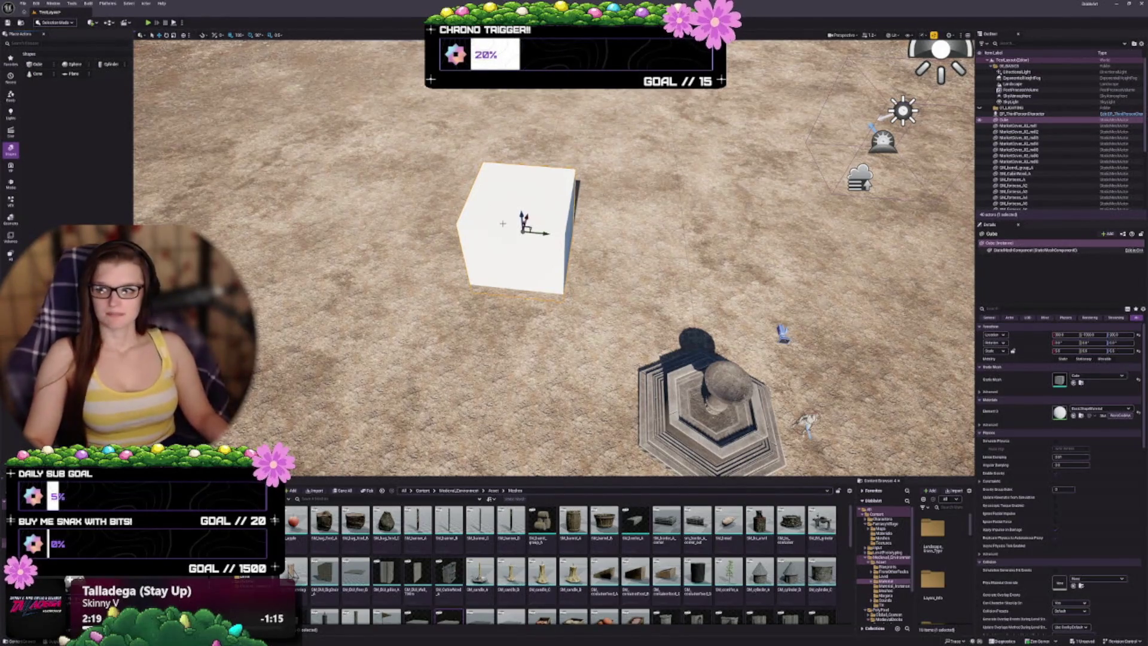
mouse_move(554, 257)
mouse_down()
mouse_move(530, 180)
mouse_move(529, 203)
mouse_up()
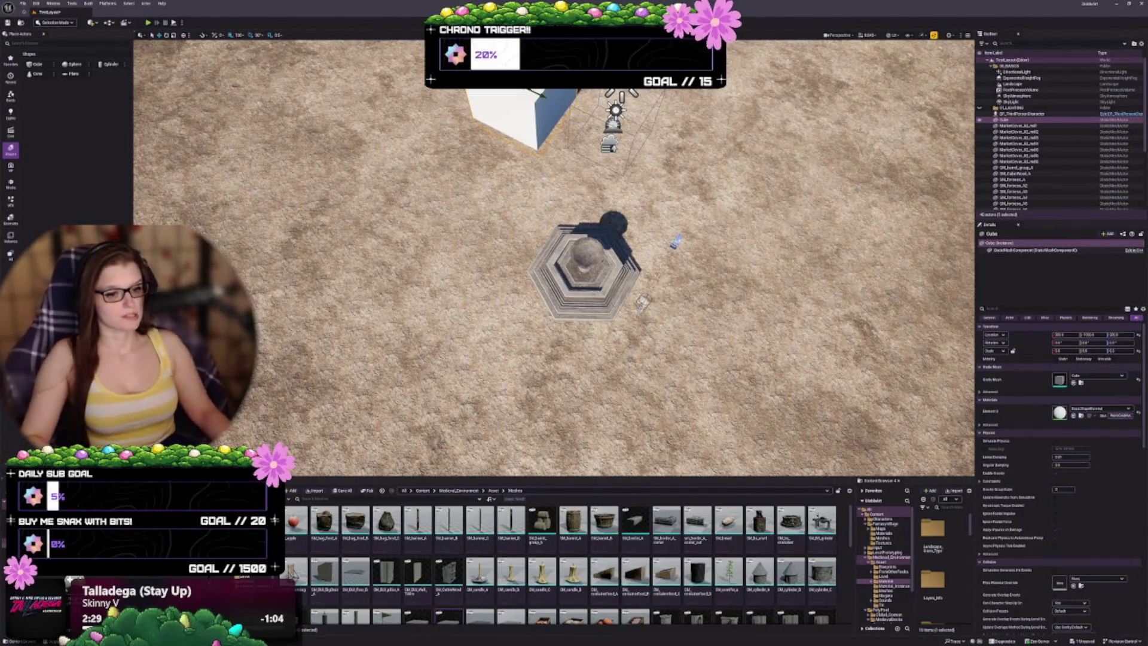
Frame the white cube near the fountain and Alt-drag a copy, Cube2, beside it
key(f)
key(a)
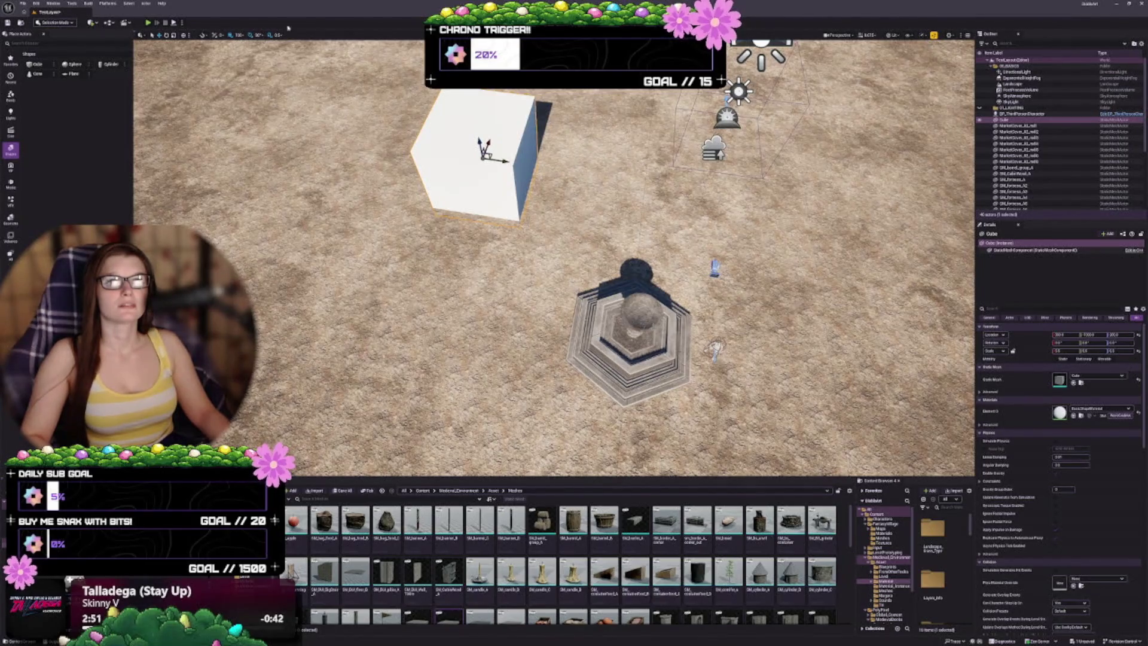
drag(554, 258, 735, 257)
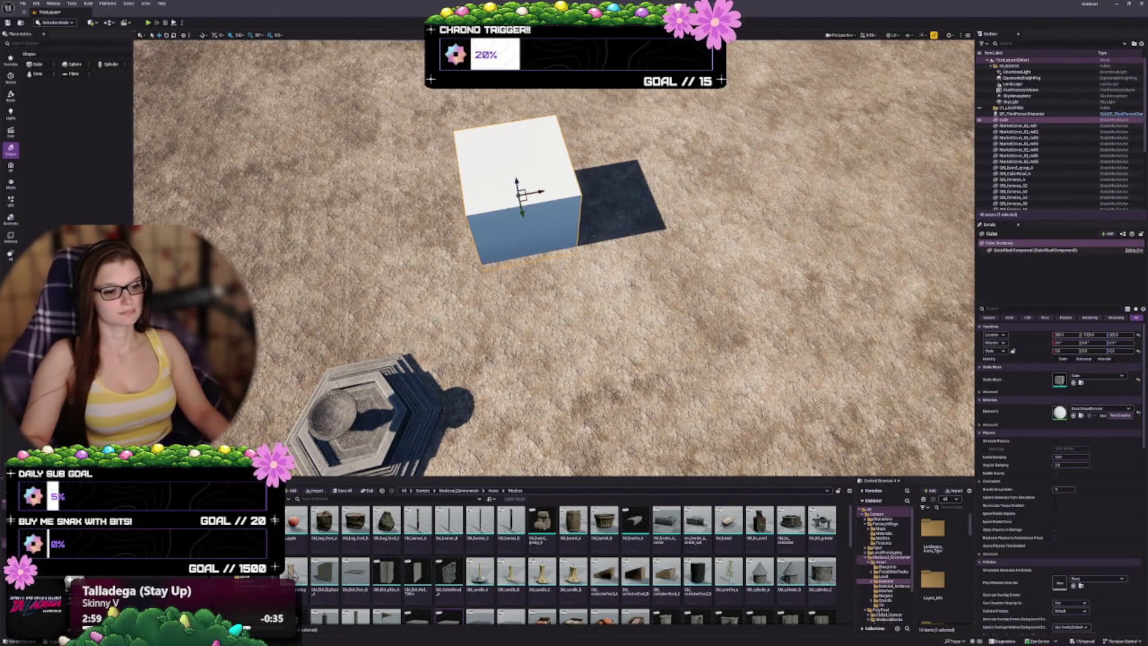
drag(735, 257, 735, 293)
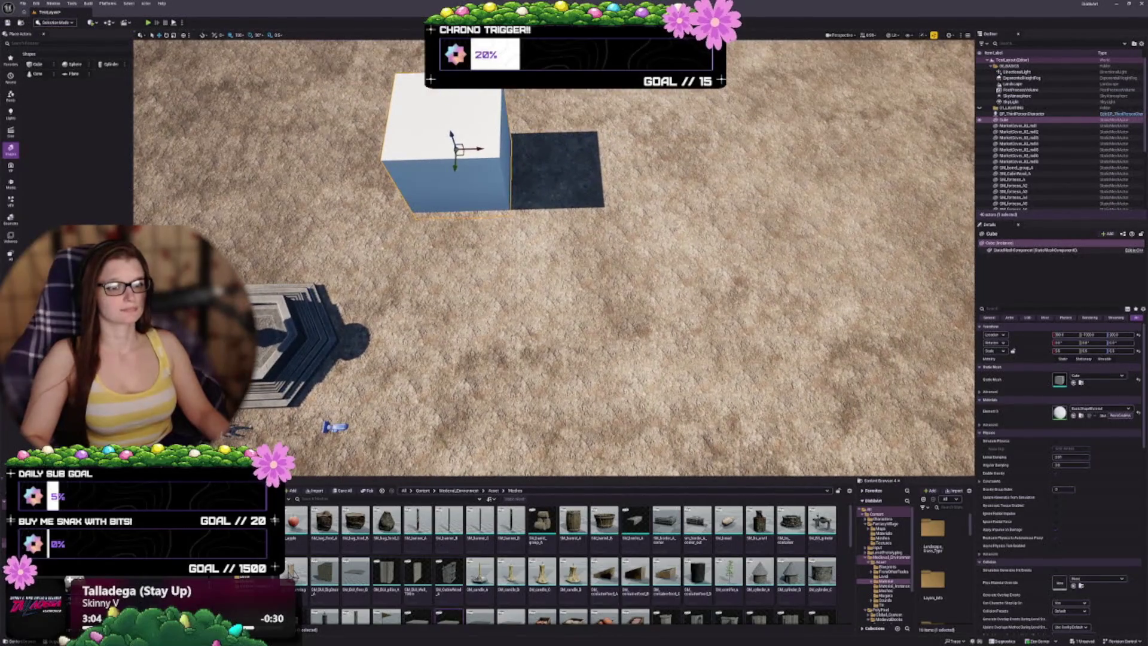
drag(543, 200, 532, 206)
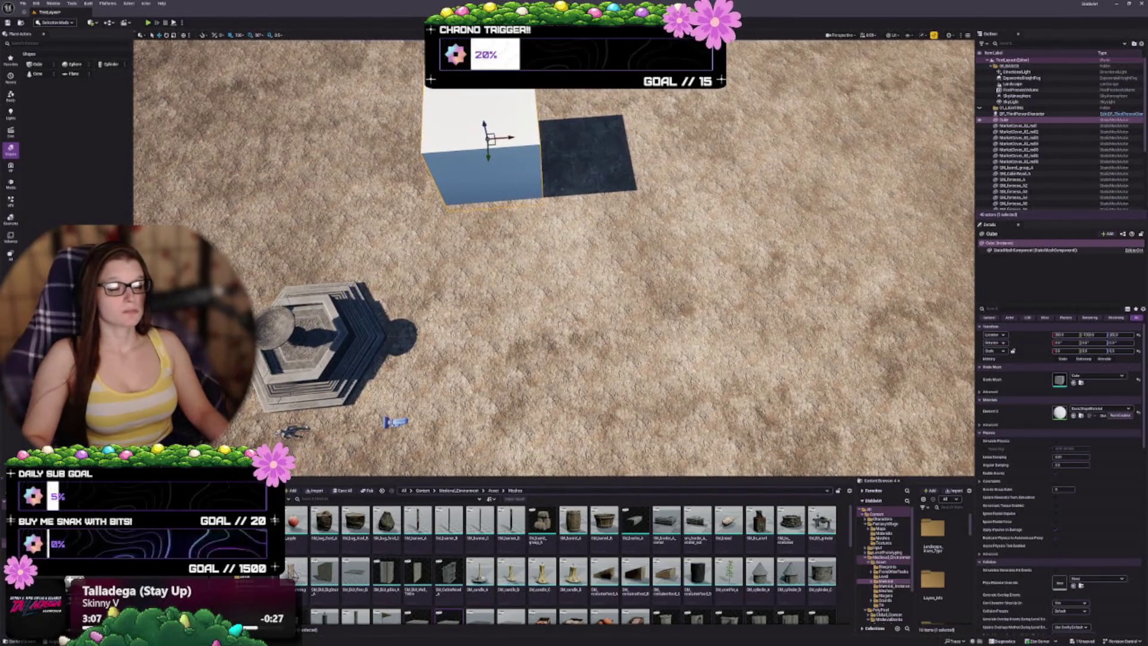
mouse_move(492, 141)
mouse_down()
mouse_move(622, 180)
mouse_move(604, 160)
mouse_move(595, 185)
mouse_up()
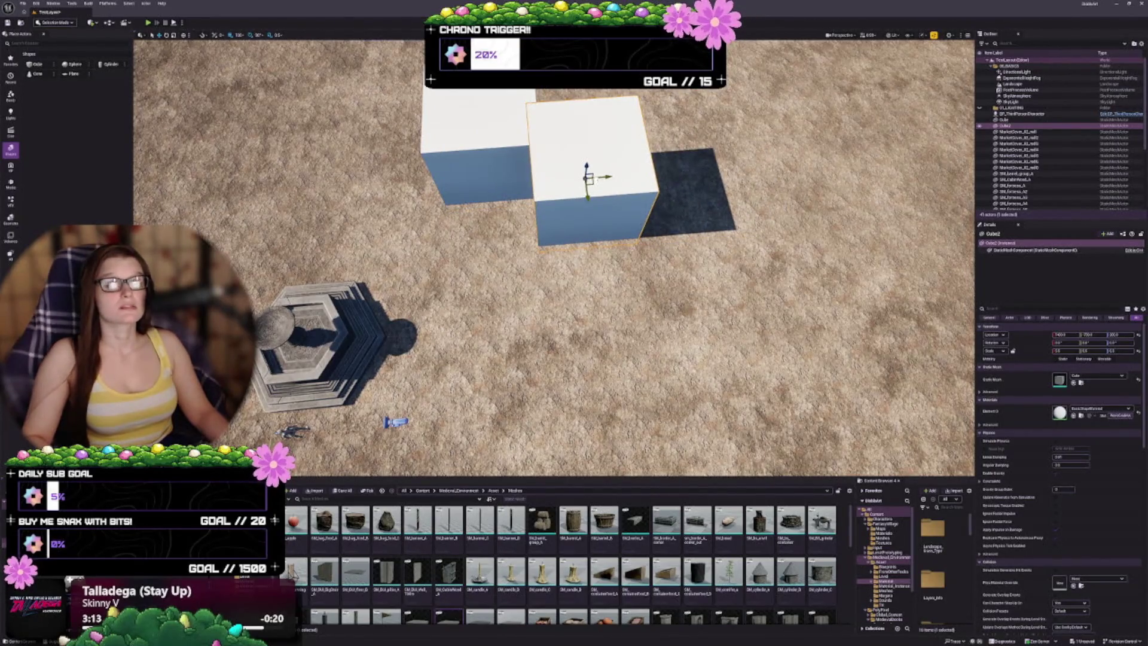
Line Cube2 up level with the first cube
drag(598, 177, 595, 171)
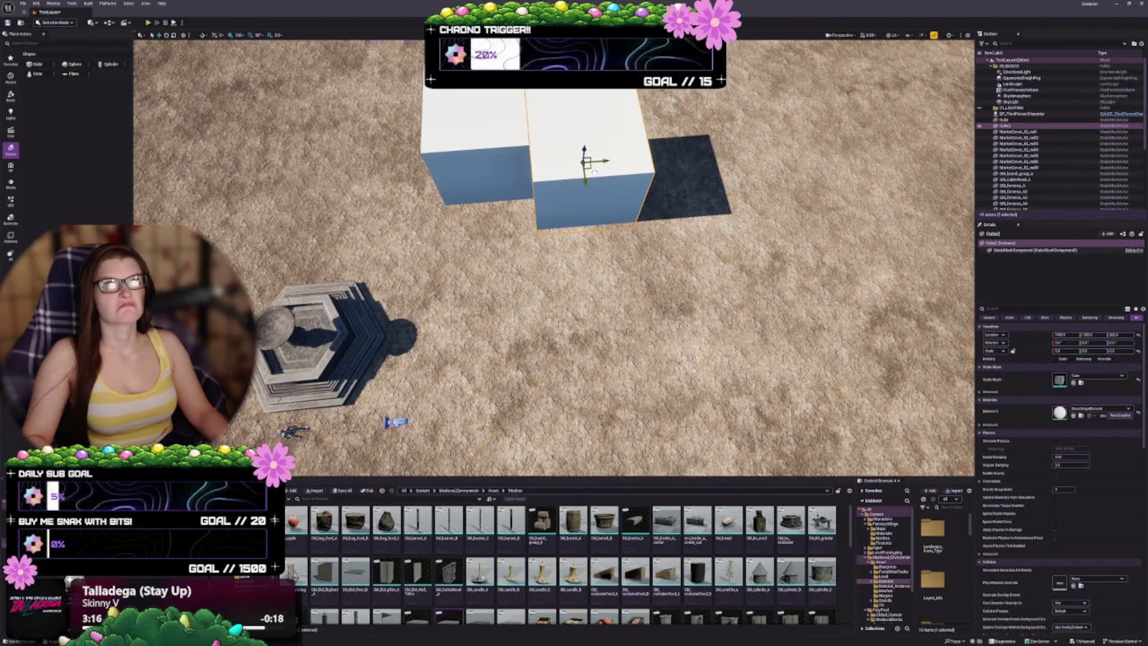
drag(554, 257, 448, 260)
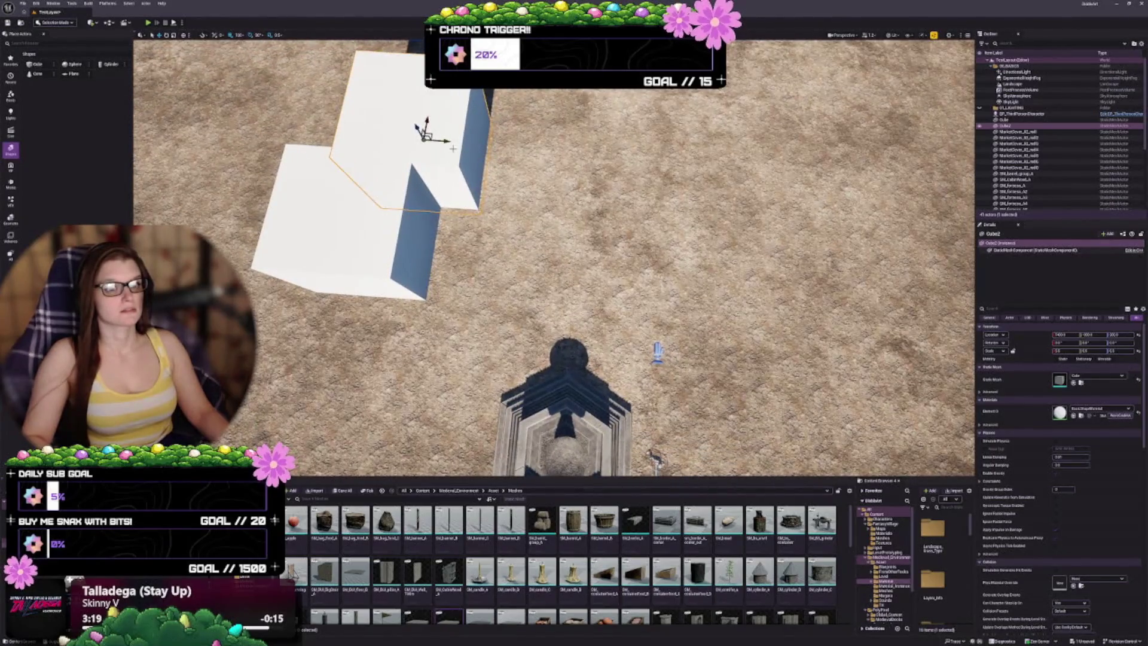
drag(450, 142, 467, 142)
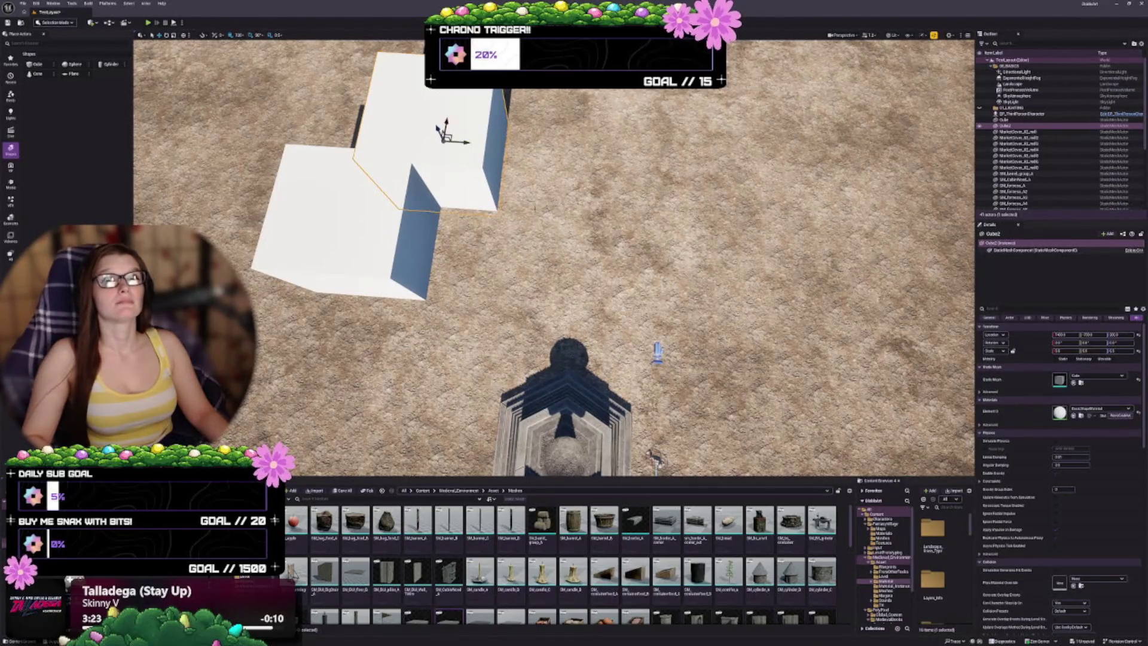
Alt-drag a third cube, Cube3, onto the end of the line along Y, then select the bottom cube
drag(554, 257, 460, 258)
mouse_move(529, 183)
mouse_down()
mouse_move(649, 180)
mouse_move(539, 180)
mouse_up()
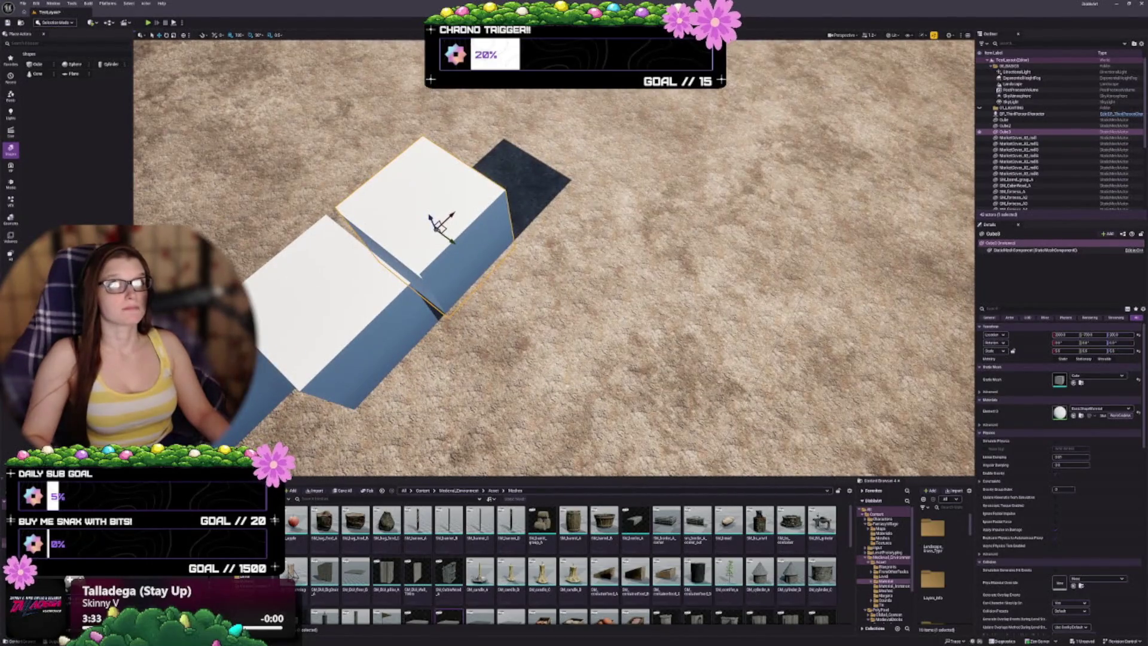
drag(553, 258, 469, 257)
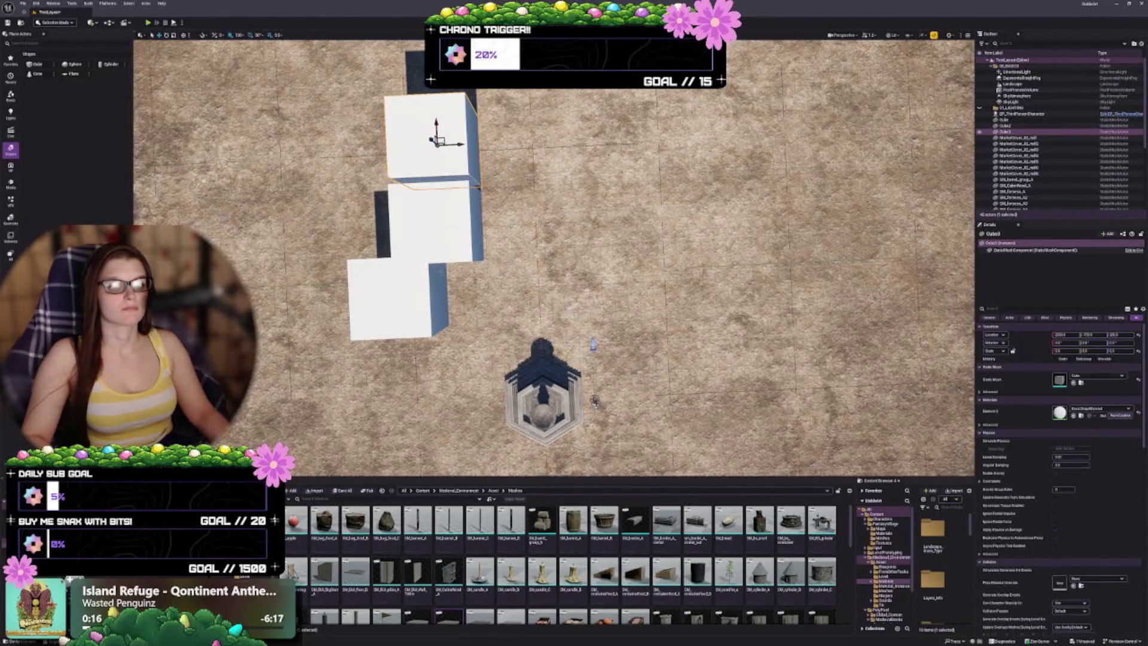
click(418, 316)
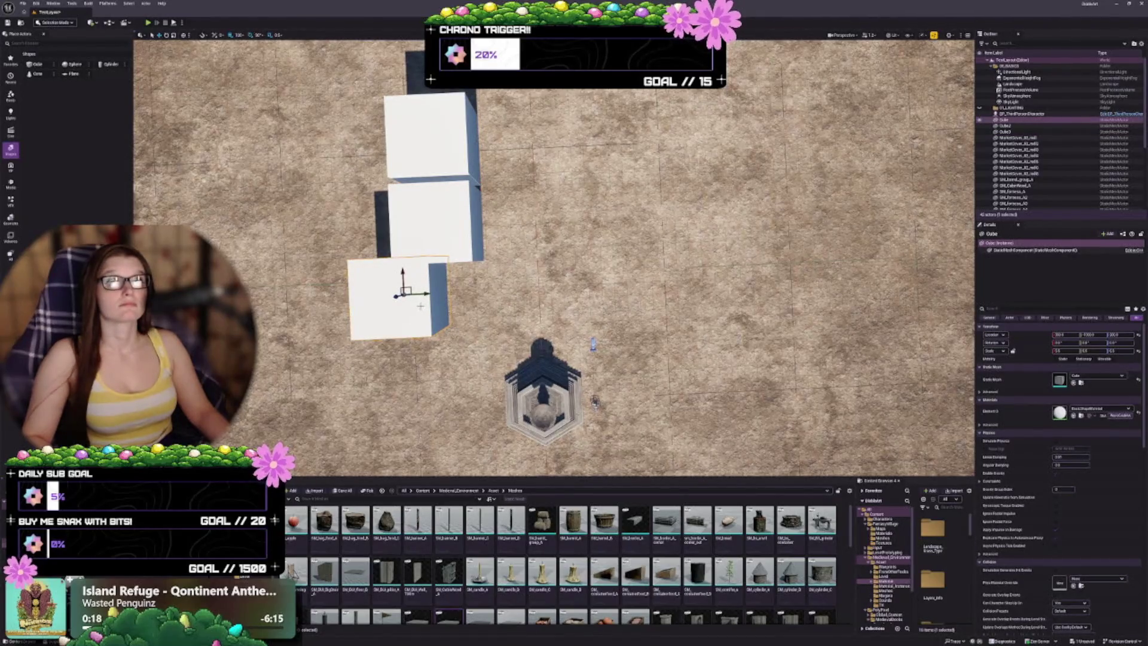
Alt-drag copies of the bottom cube along X to build a row of four cubes
drag(420, 306, 670, 288)
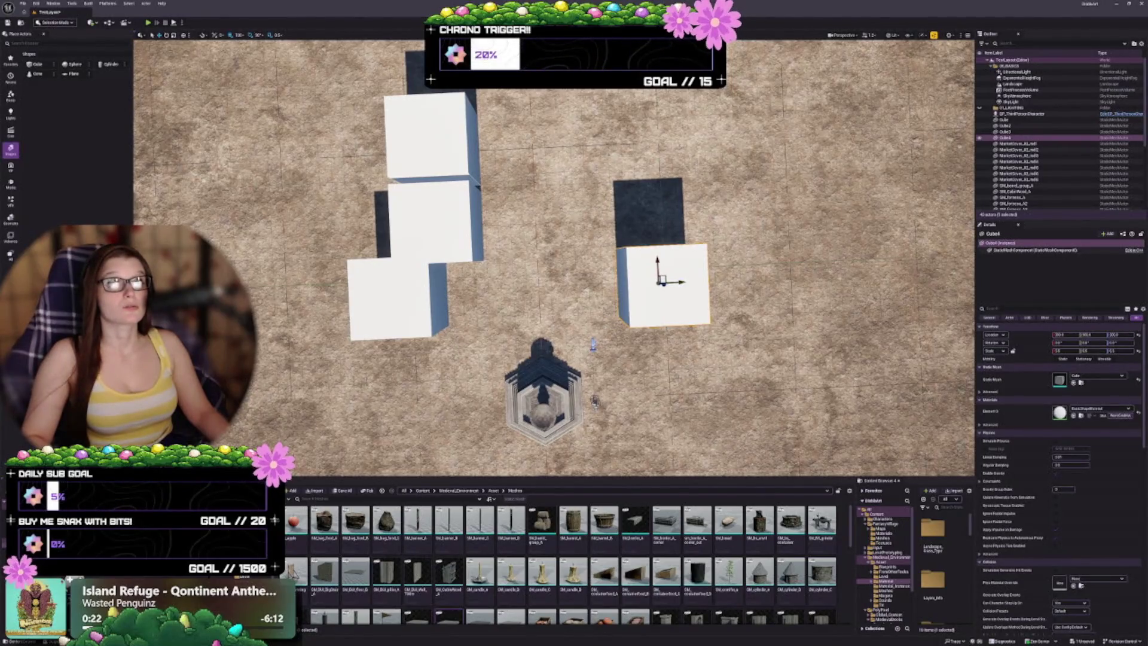
key(f)
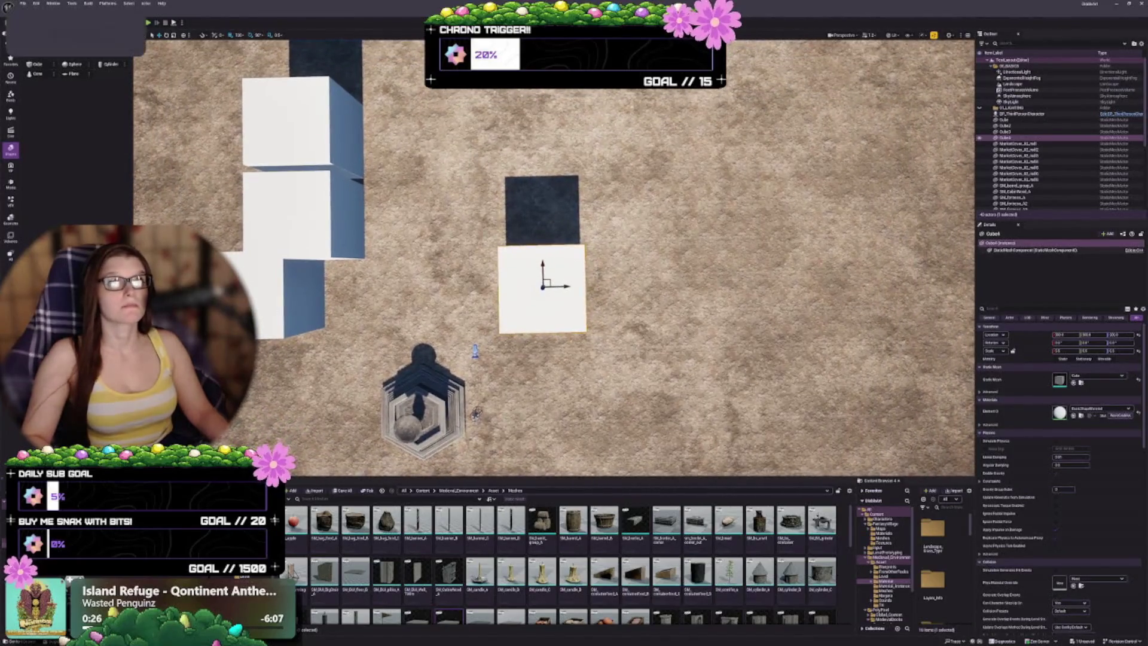
alt+drag(564, 286, 650, 292)
key(d)
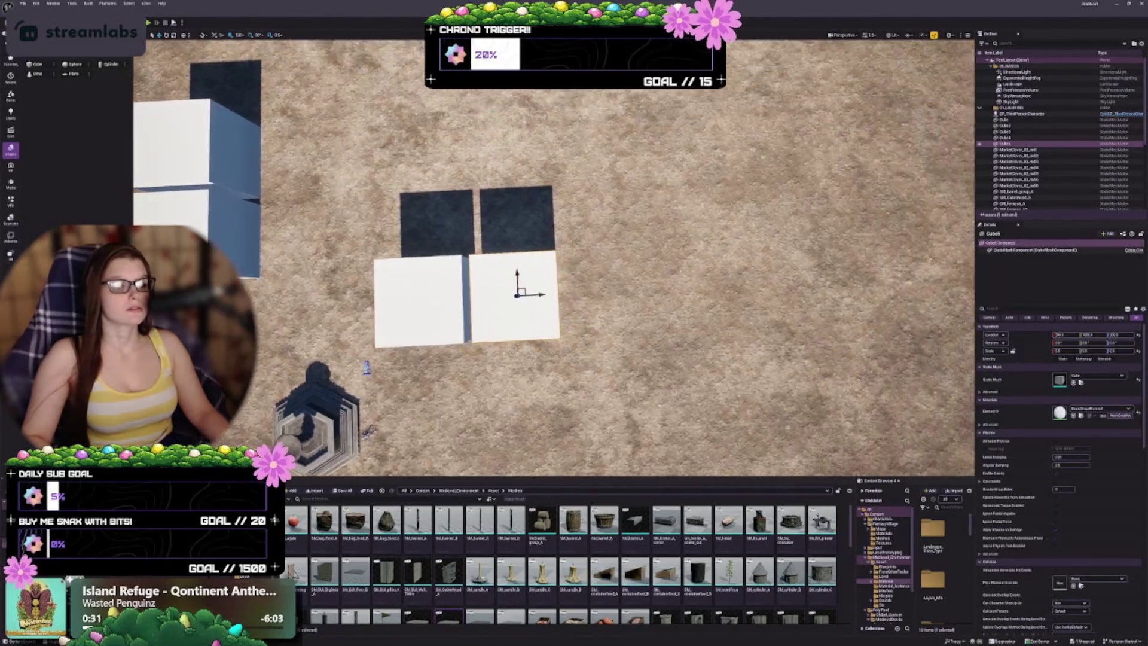
mouse_move(533, 293)
alt+mouse_down()
mouse_move(620, 310)
mouse_move(701, 293)
alt+mouse_up()
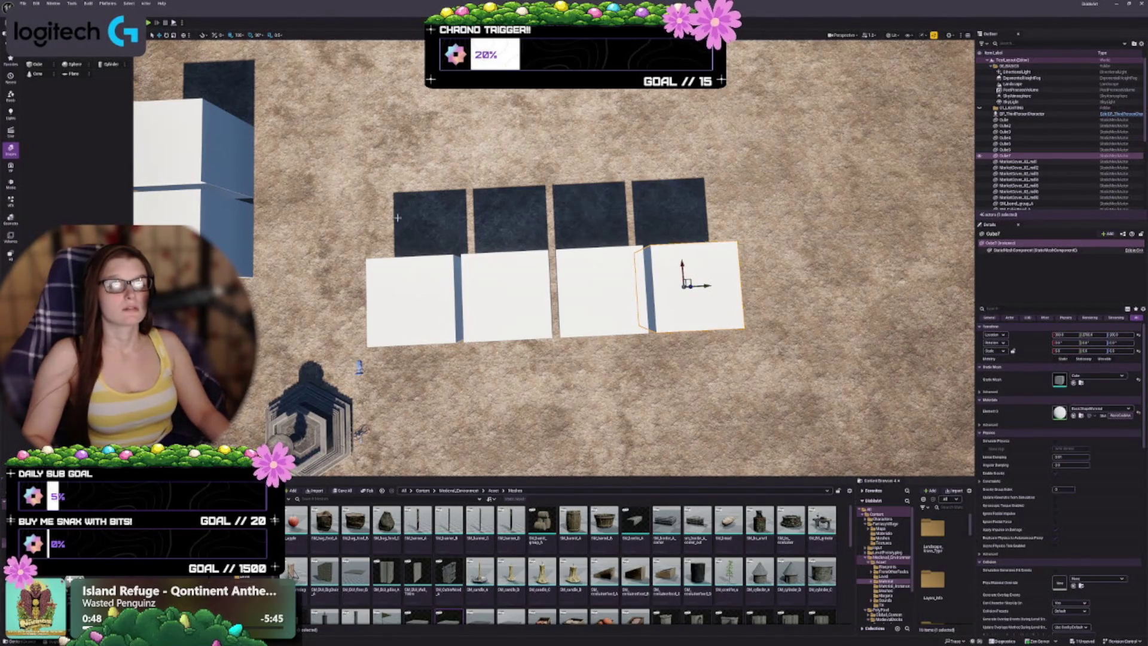
Select the leftmost cube of the row and Alt-drag a copy forward to start a second row
drag(398, 217, 535, 315)
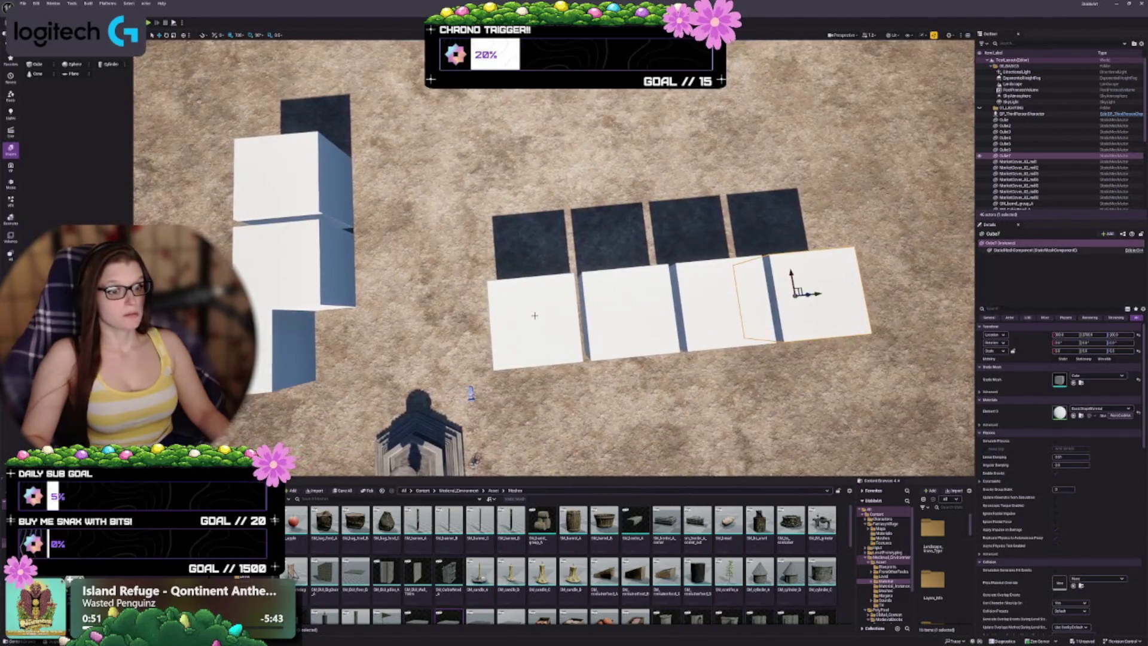
click(535, 315)
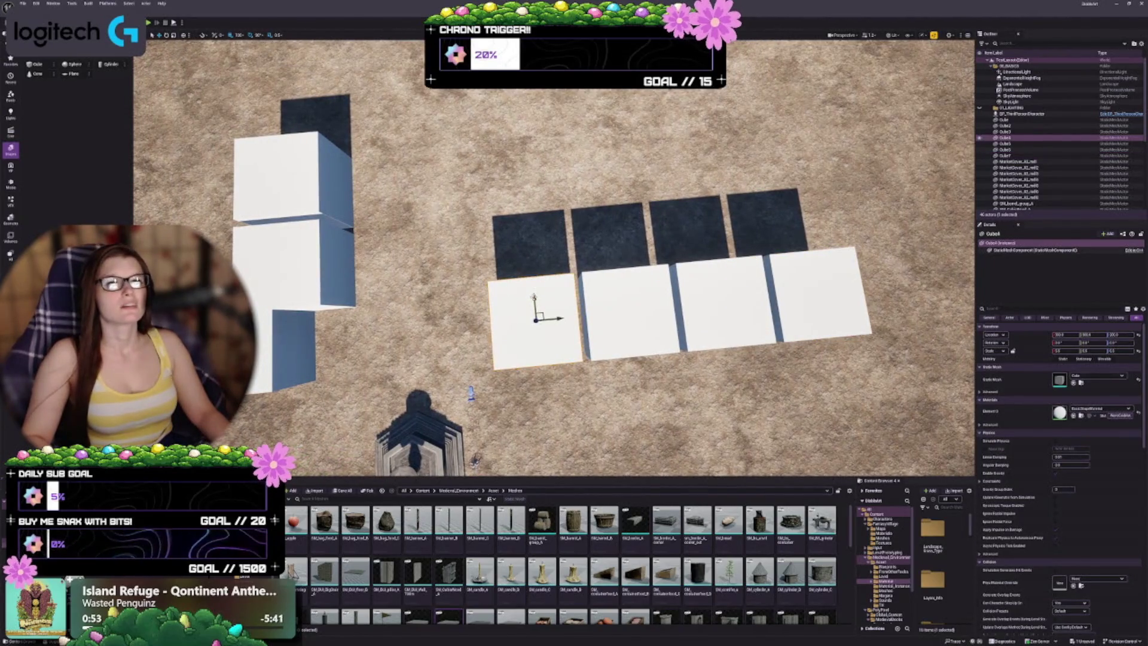
mouse_move(534, 302)
mouse_down()
mouse_move(526, 141)
mouse_move(508, 169)
mouse_move(412, 174)
mouse_up()
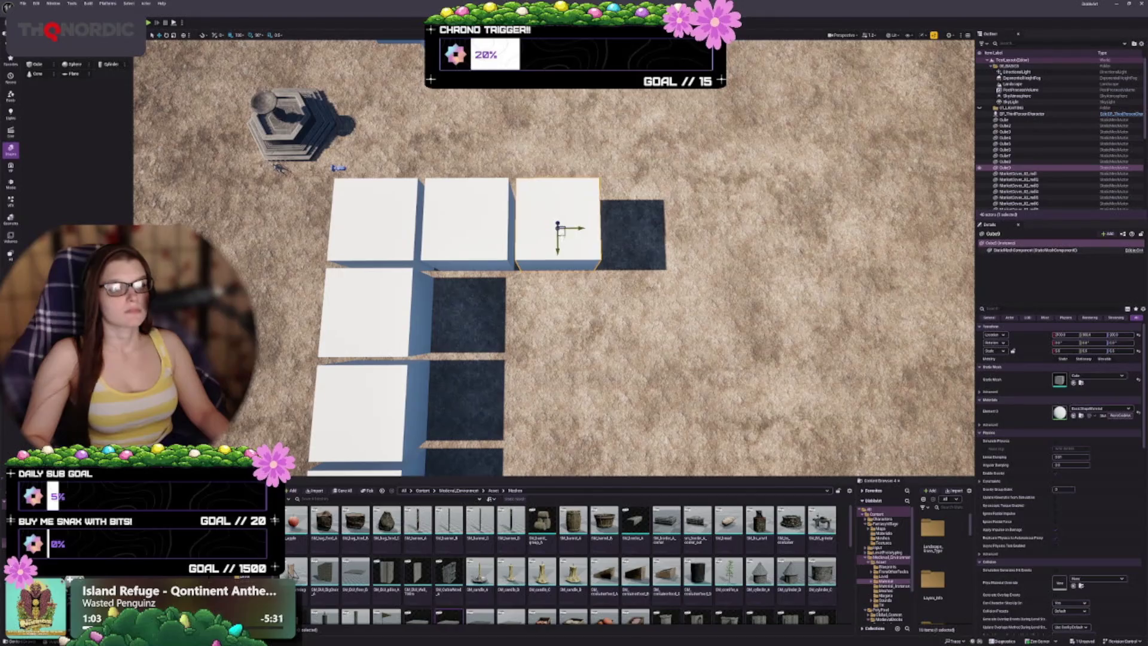
Move Cube9 into the second-row slot behind the row of four and orbit to check the layout
drag(599, 213, 509, 303)
drag(568, 234, 373, 308)
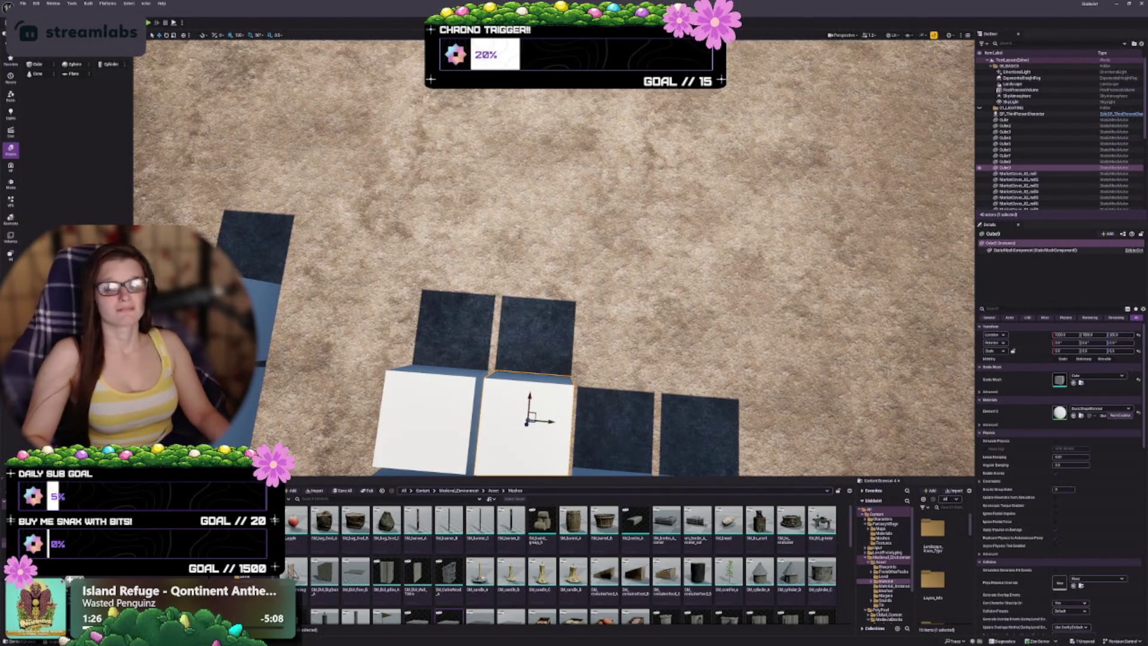
key(s)
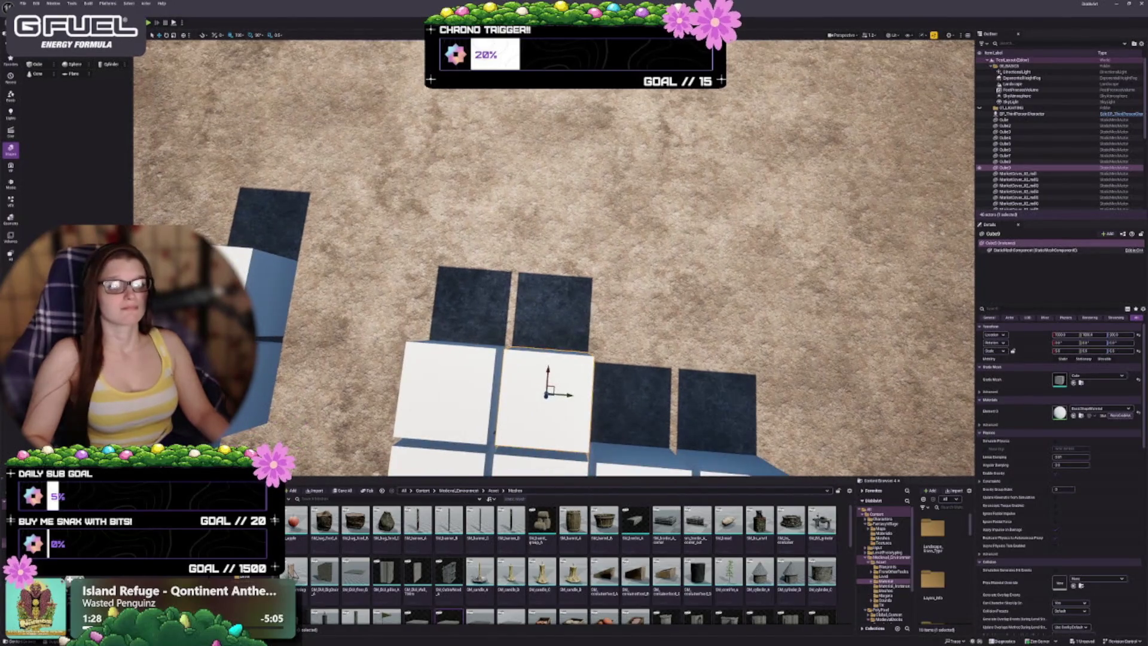
key(s)
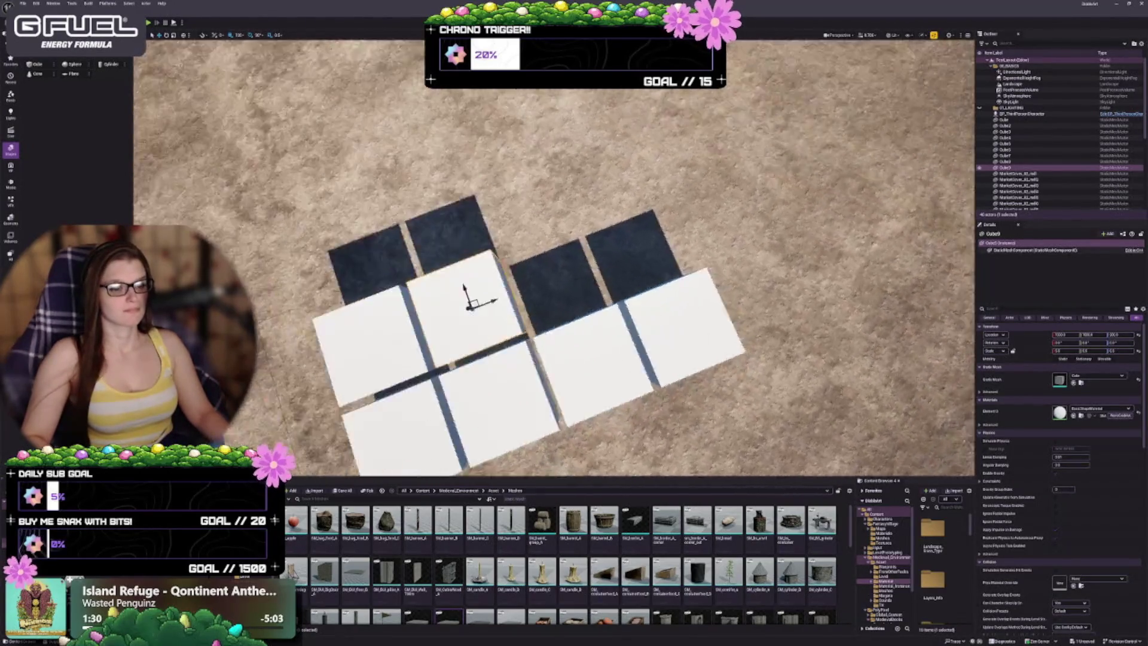
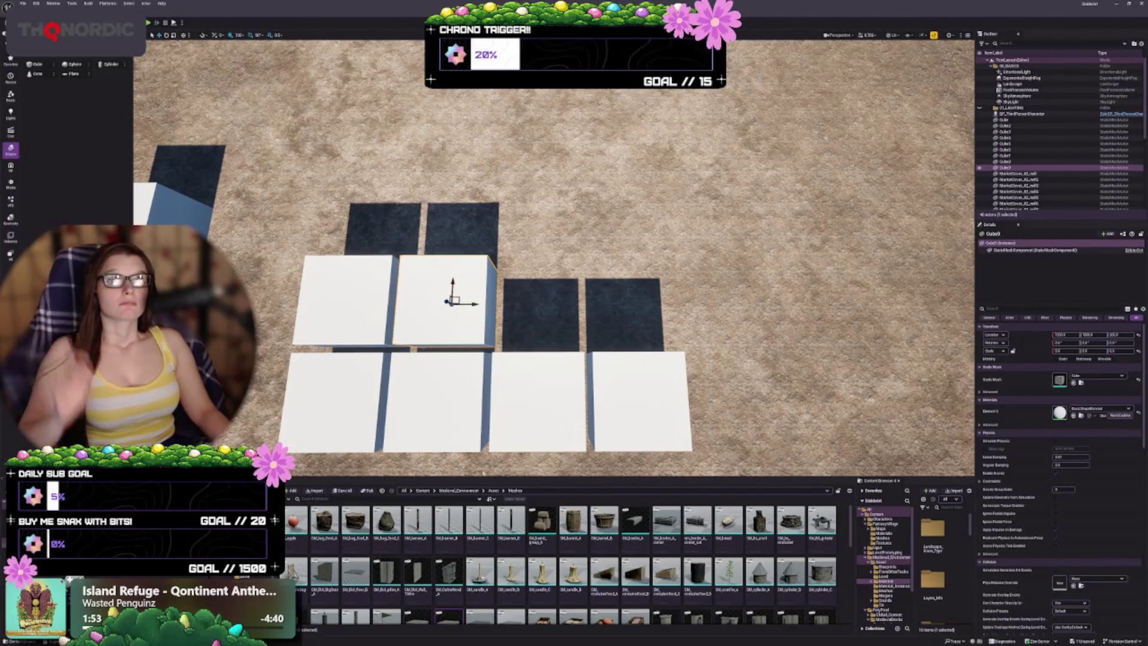
Alt-drag a copy of a cube outward to extend the blockout grid
drag(538, 269, 419, 257)
mouse_move(598, 281)
mouse_down()
mouse_move(635, 297)
mouse_move(568, 269)
mouse_up()
drag(500, 233, 585, 264)
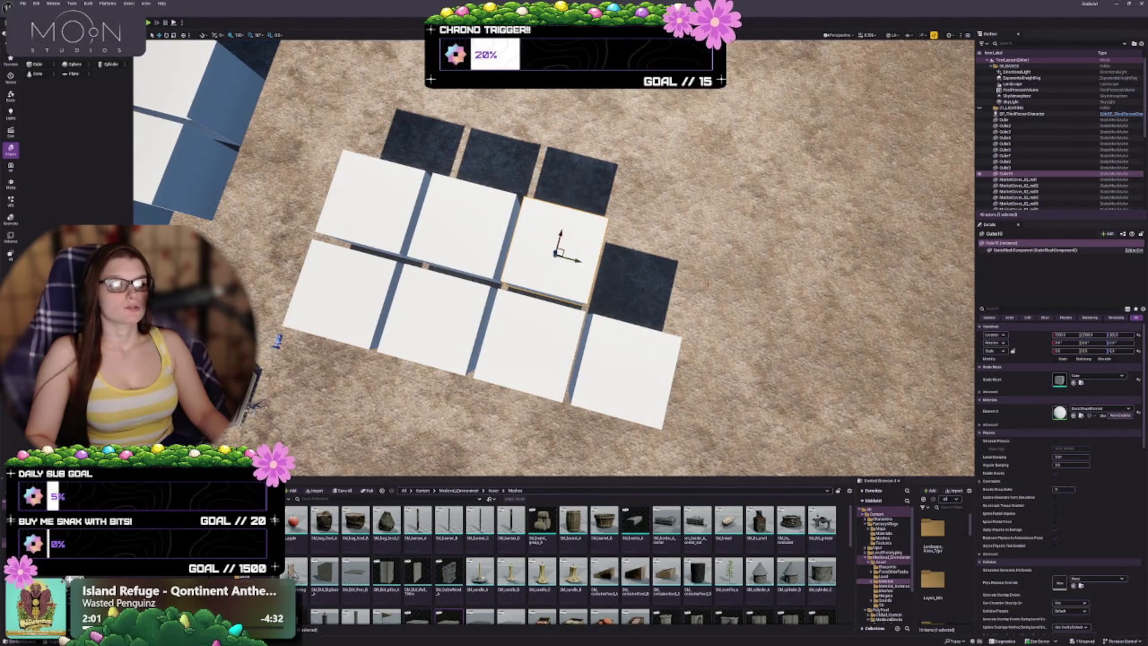
Duplicate a neighbouring grid cube out toward the lower left, near the statue
drag(574, 269, 634, 276)
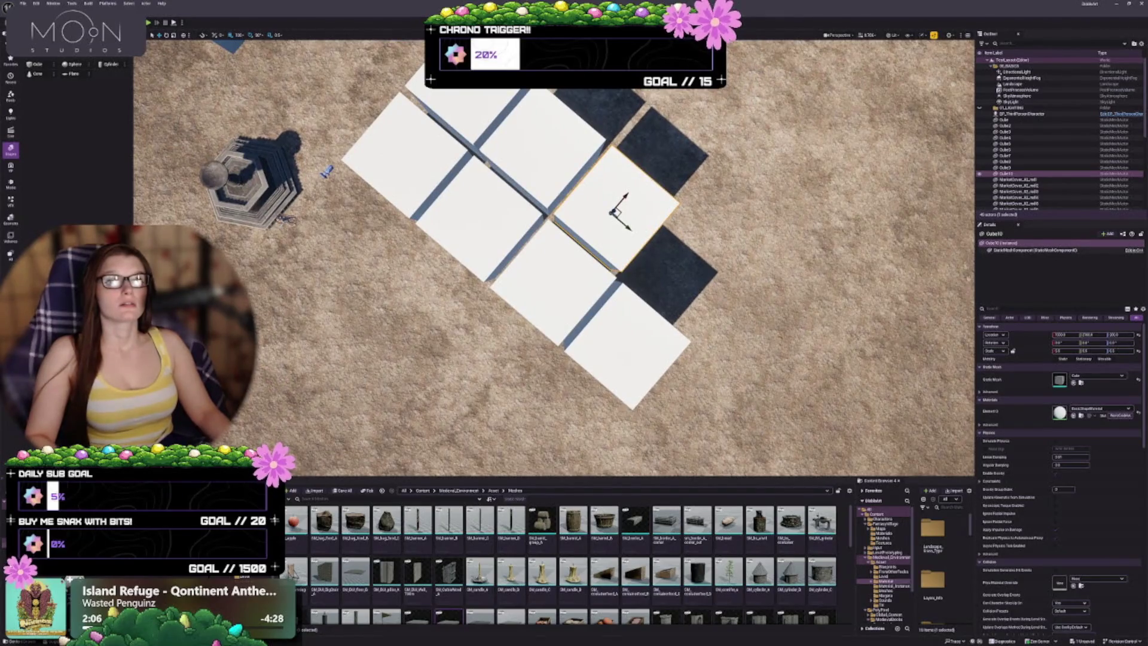
mouse_move(554, 259)
mouse_down()
mouse_move(643, 210)
mouse_move(679, 227)
mouse_up()
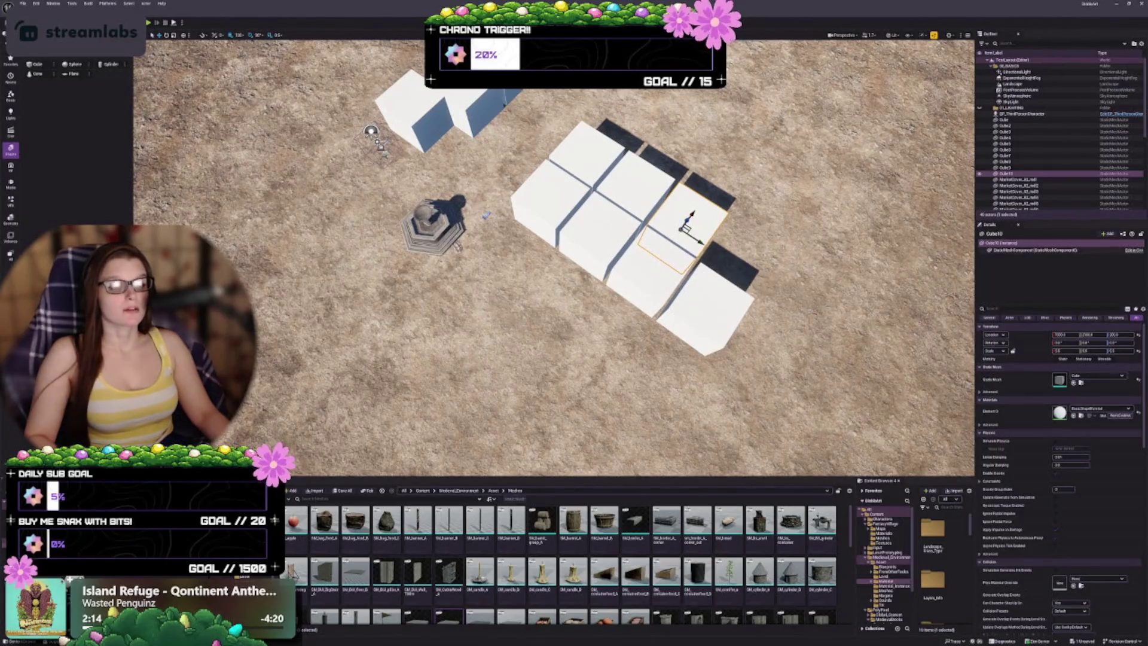
click(540, 214)
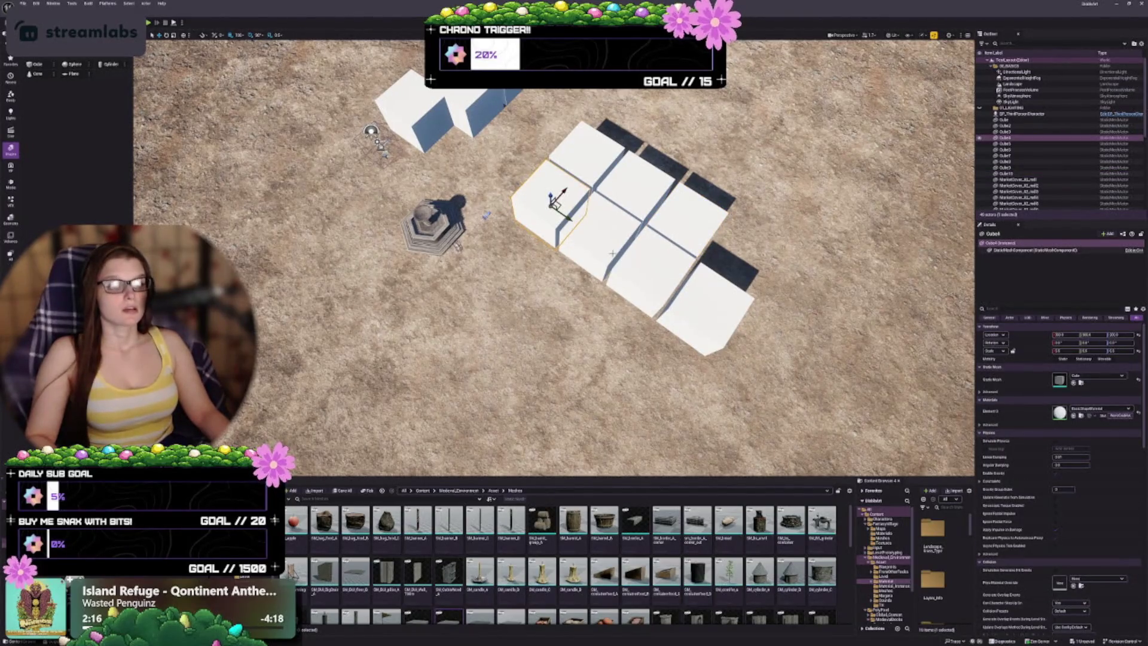
click(611, 232)
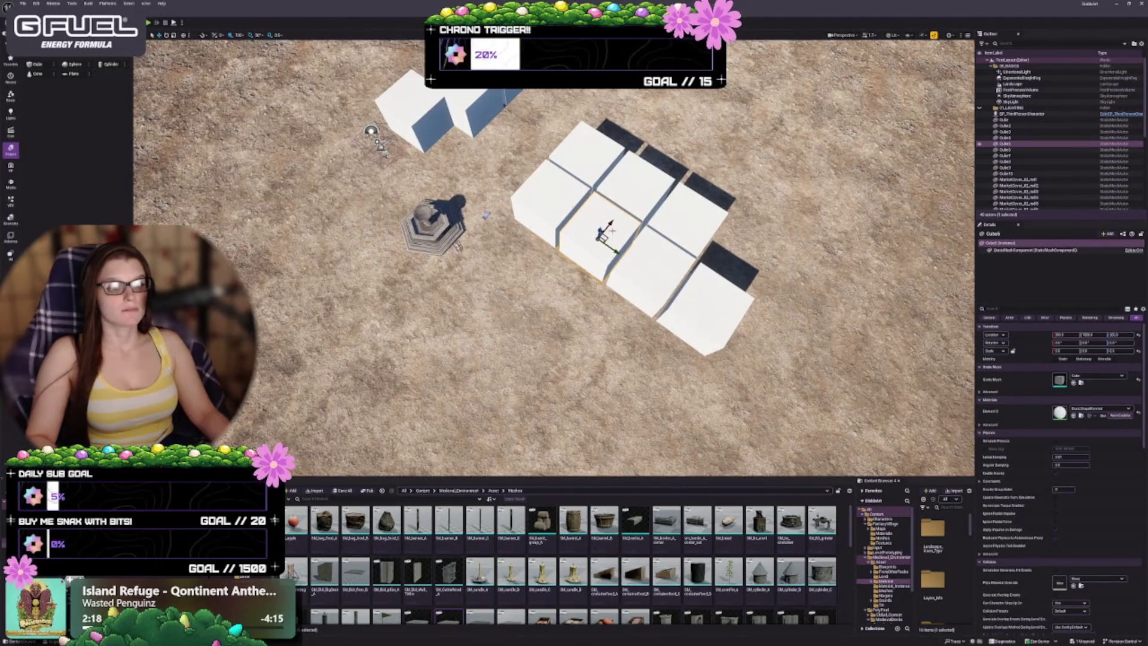
mouse_move(611, 232)
mouse_down()
mouse_move(494, 374)
mouse_move(477, 384)
mouse_move(502, 359)
mouse_move(483, 375)
mouse_move(467, 361)
mouse_up()
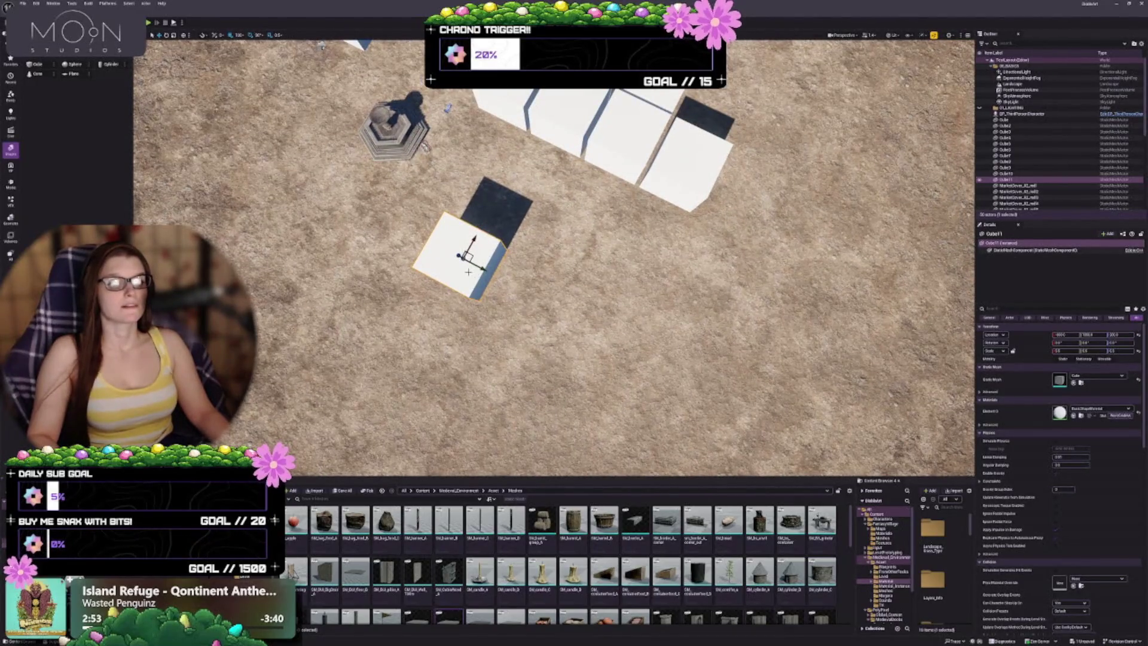
Alt-drag cube copies to form a loose diagonal row of three blocks beside the statue
mouse_move(478, 268)
mouse_down()
mouse_move(601, 324)
mouse_move(617, 345)
mouse_move(594, 370)
mouse_up()
drag(600, 294, 628, 231)
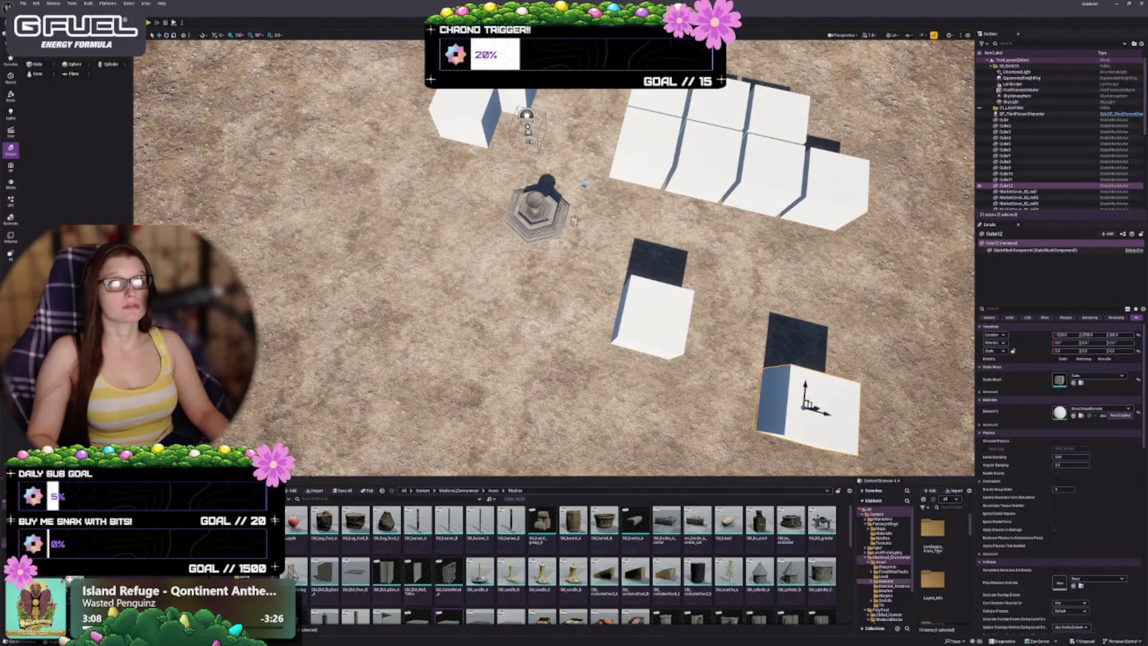
drag(650, 281, 625, 281)
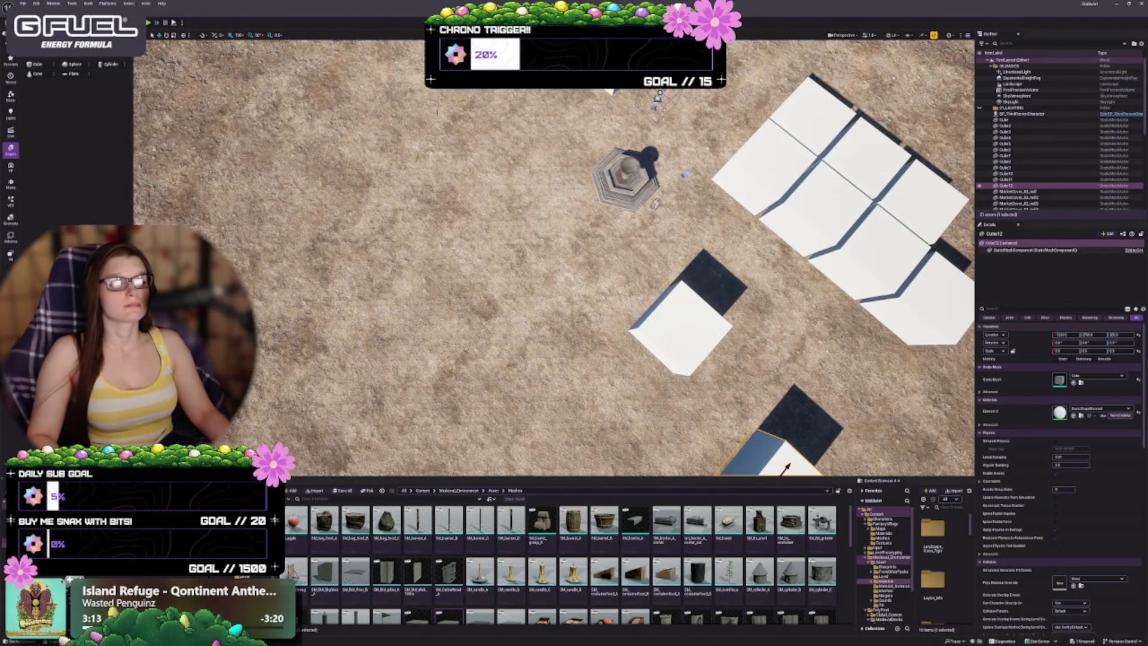
drag(624, 281, 624, 227)
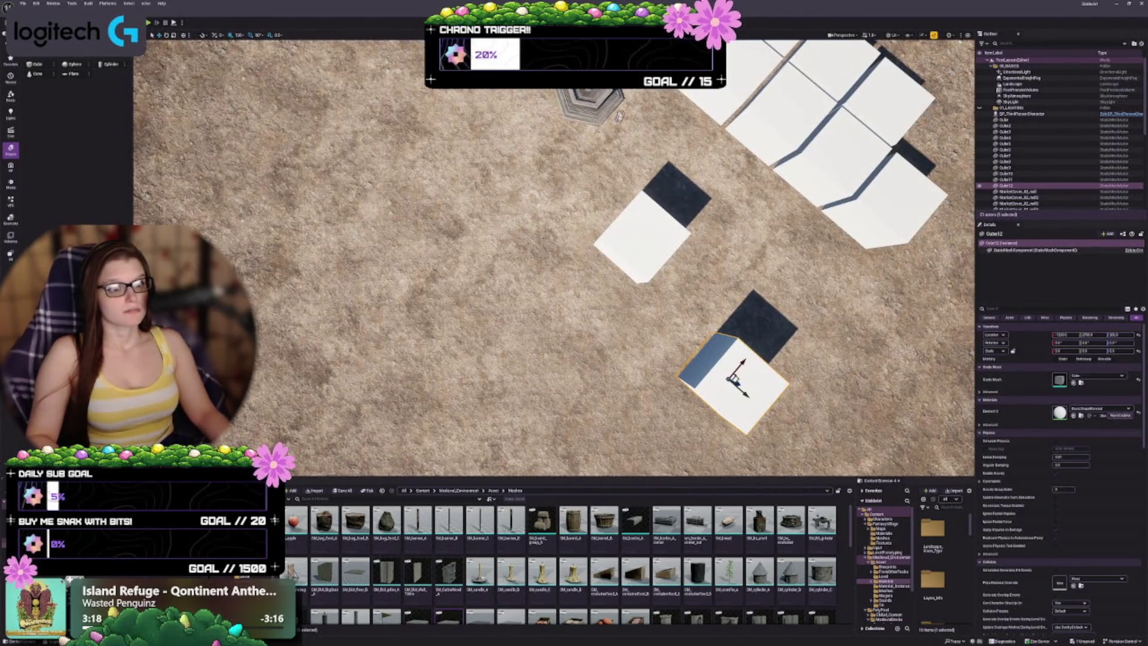
mouse_move(656, 311)
mouse_down()
mouse_move(656, 267)
mouse_move(470, 236)
mouse_move(461, 221)
mouse_move(622, 200)
mouse_move(530, 199)
mouse_move(551, 167)
mouse_move(559, 172)
mouse_move(514, 206)
mouse_move(524, 214)
mouse_up()
click(656, 267)
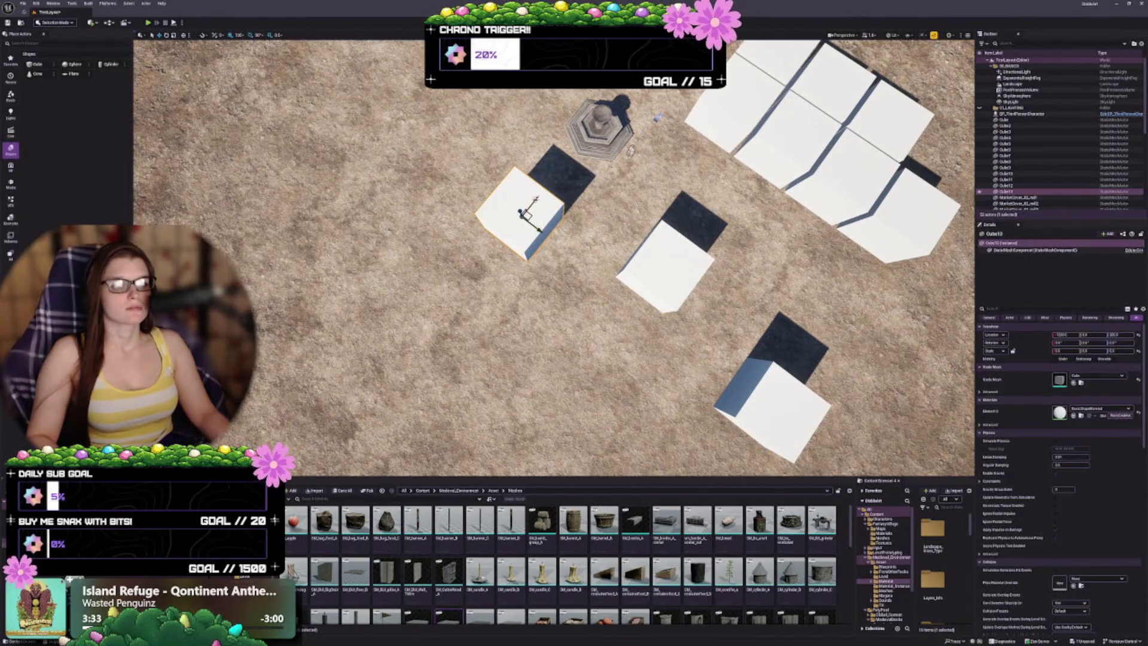
Reposition Cube13 left of the fountain, undoing the overshoot
drag(525, 214, 532, 205)
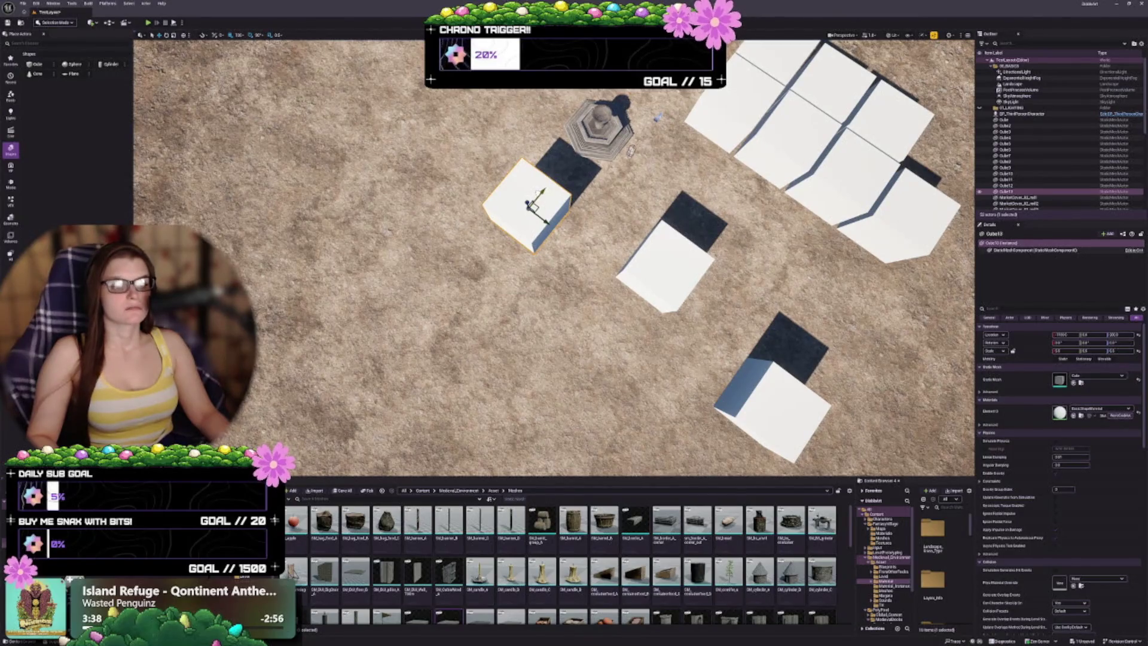
mouse_move(530, 206)
mouse_down()
mouse_move(508, 231)
mouse_move(418, 211)
mouse_up()
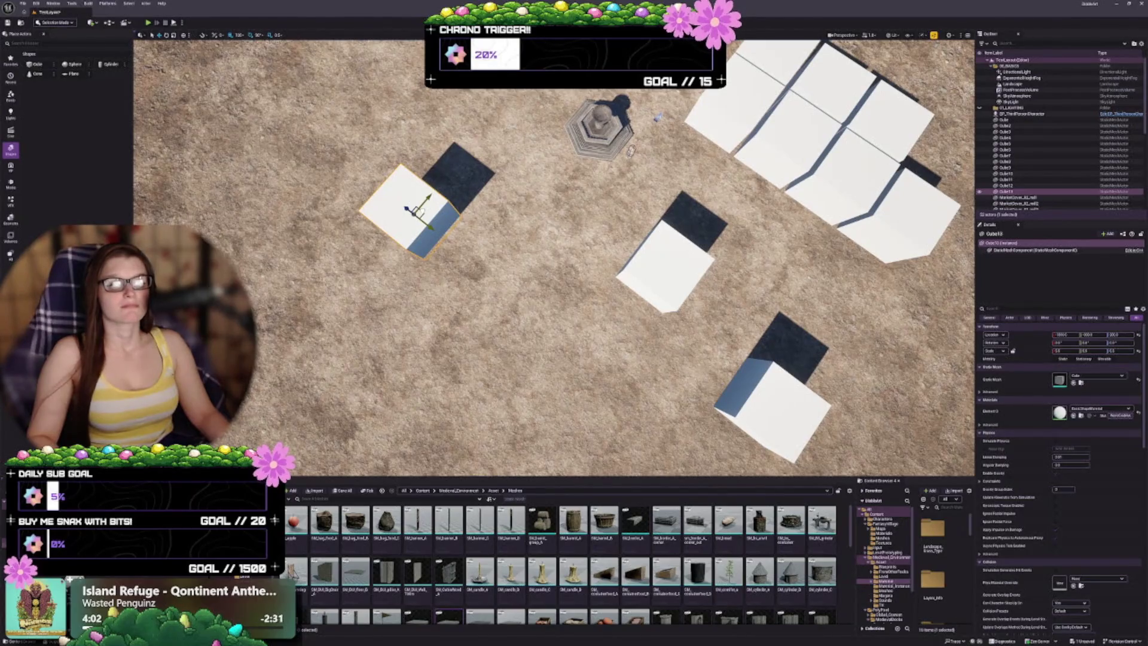
key(ctrl+z)
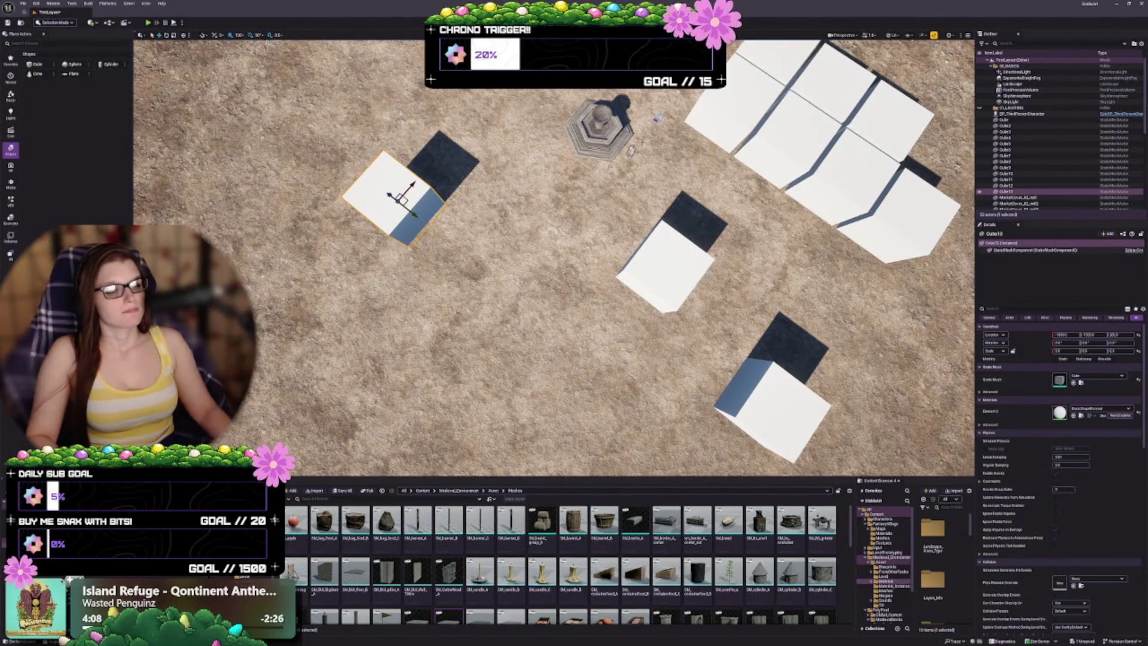
Place a Cylinder from the Place Actors Shapes panel next to the fountain
mouse_move(778, 287)
mouse_down()
mouse_move(766, 278)
mouse_move(777, 286)
mouse_up()
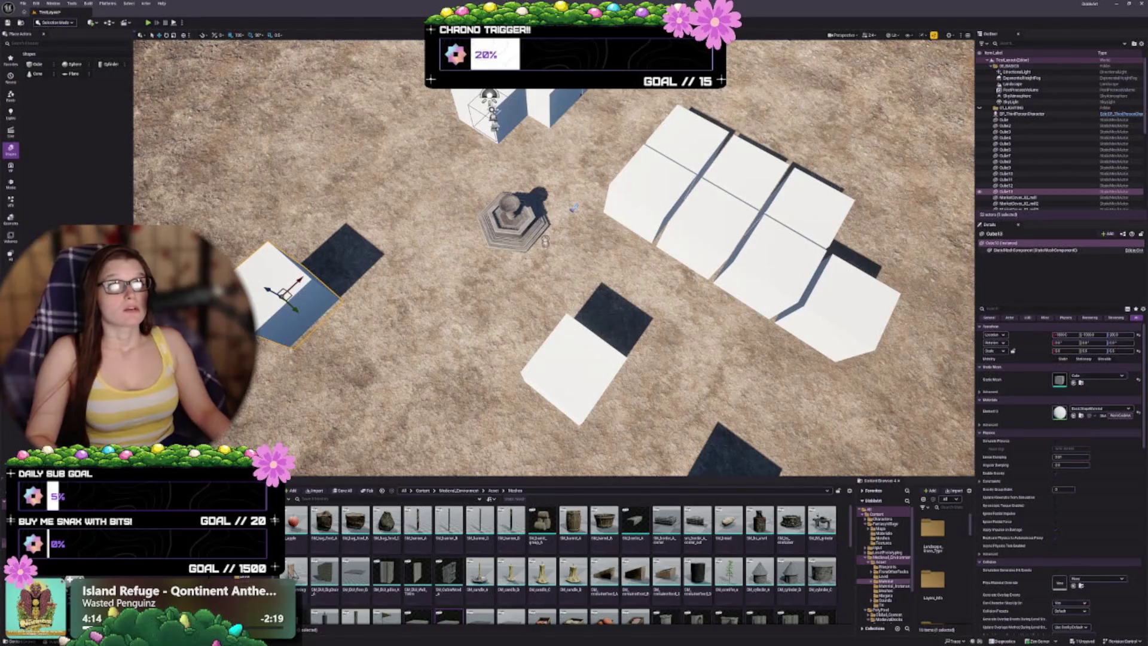
mouse_move(778, 286)
mouse_down()
mouse_move(766, 277)
mouse_move(784, 314)
mouse_up()
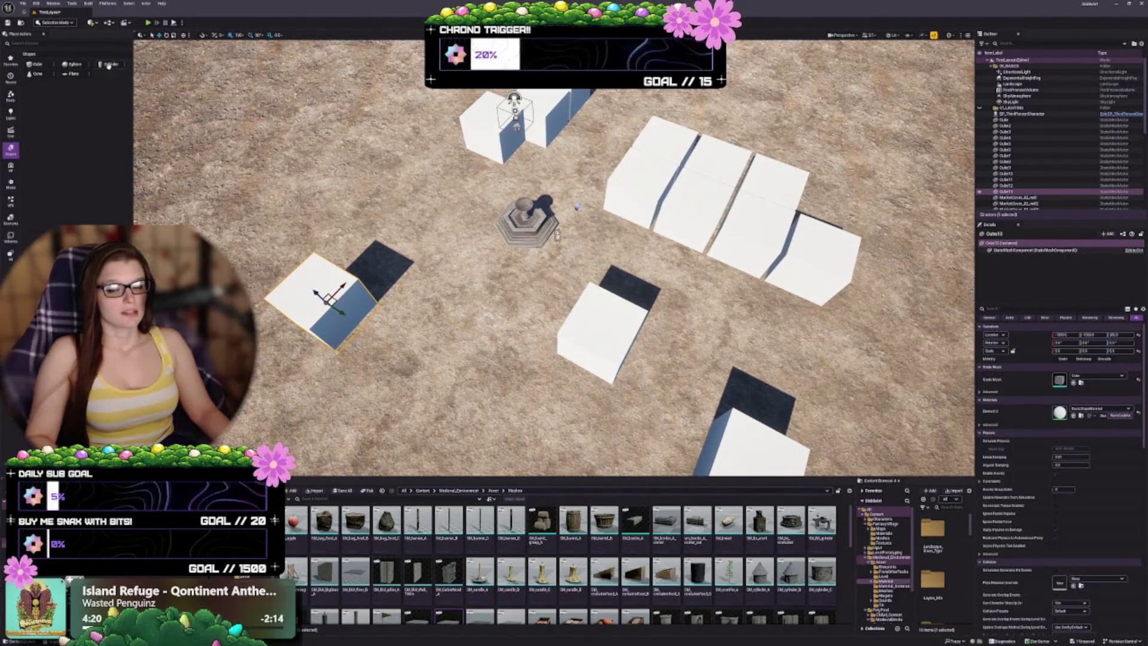
drag(110, 64, 532, 284)
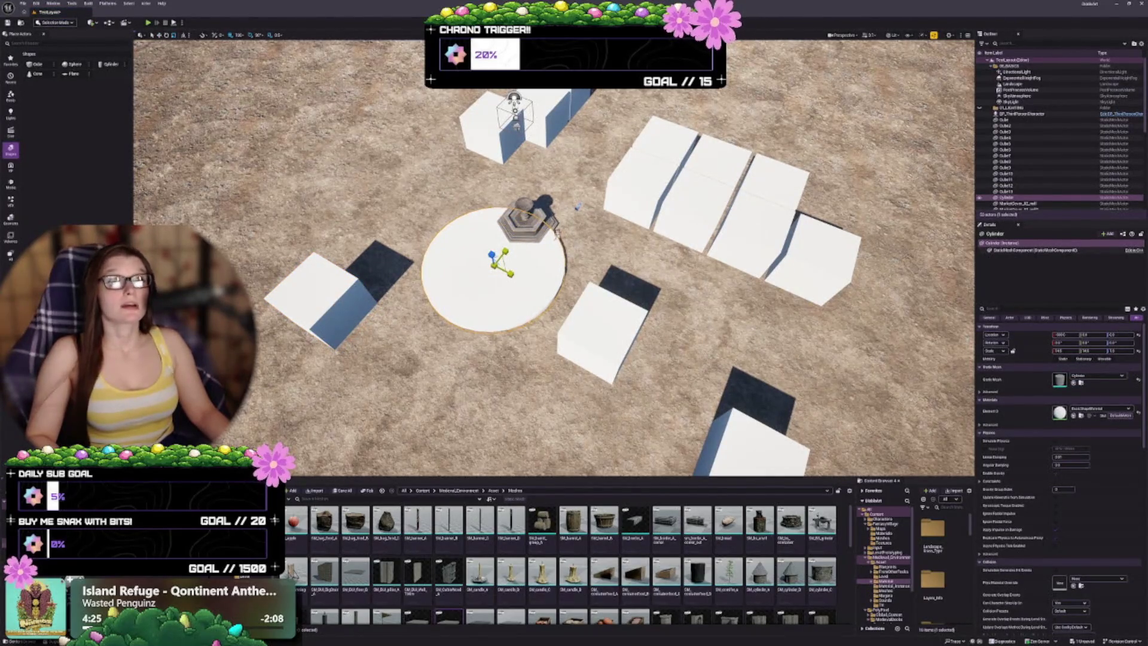
Scale the cylinder into a wide flat disc and centre it under the fountain
key(r)
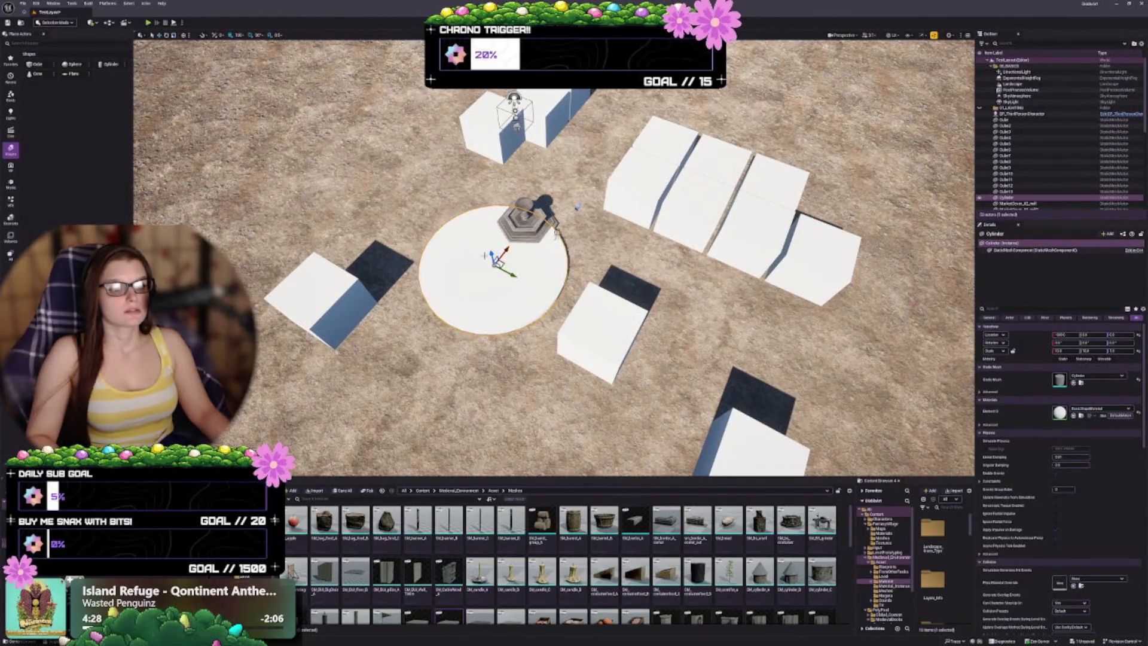
drag(507, 250, 535, 219)
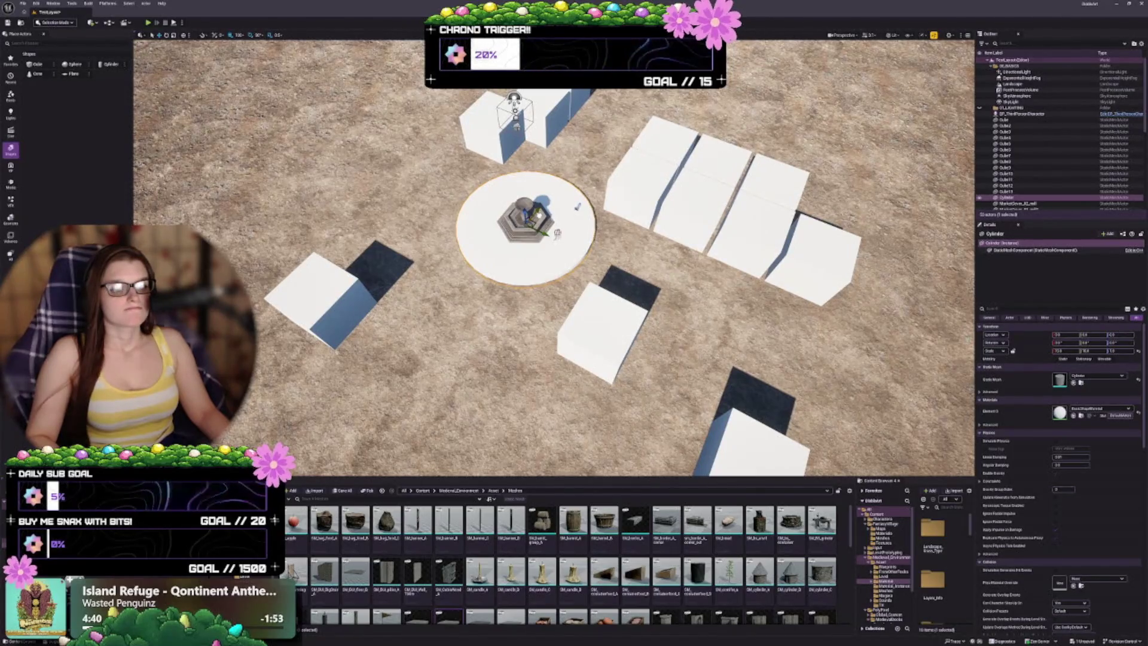
mouse_move(532, 222)
mouse_down()
mouse_move(516, 243)
mouse_move(529, 200)
mouse_up()
scroll(529, 201, down, 5)
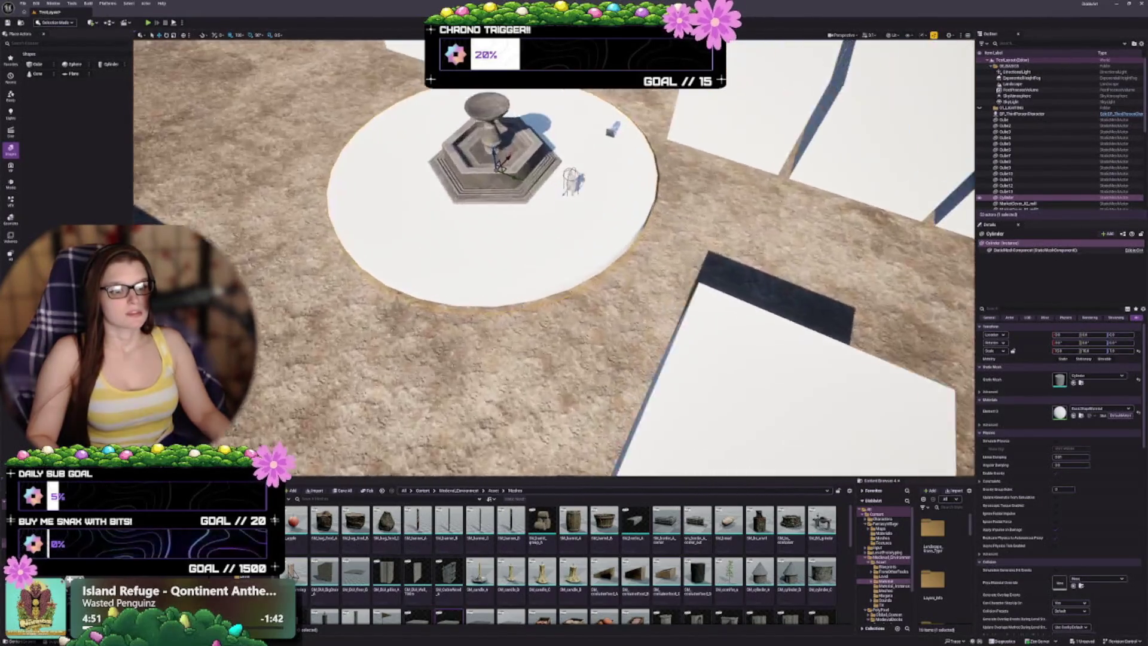
drag(593, 247, 630, 267)
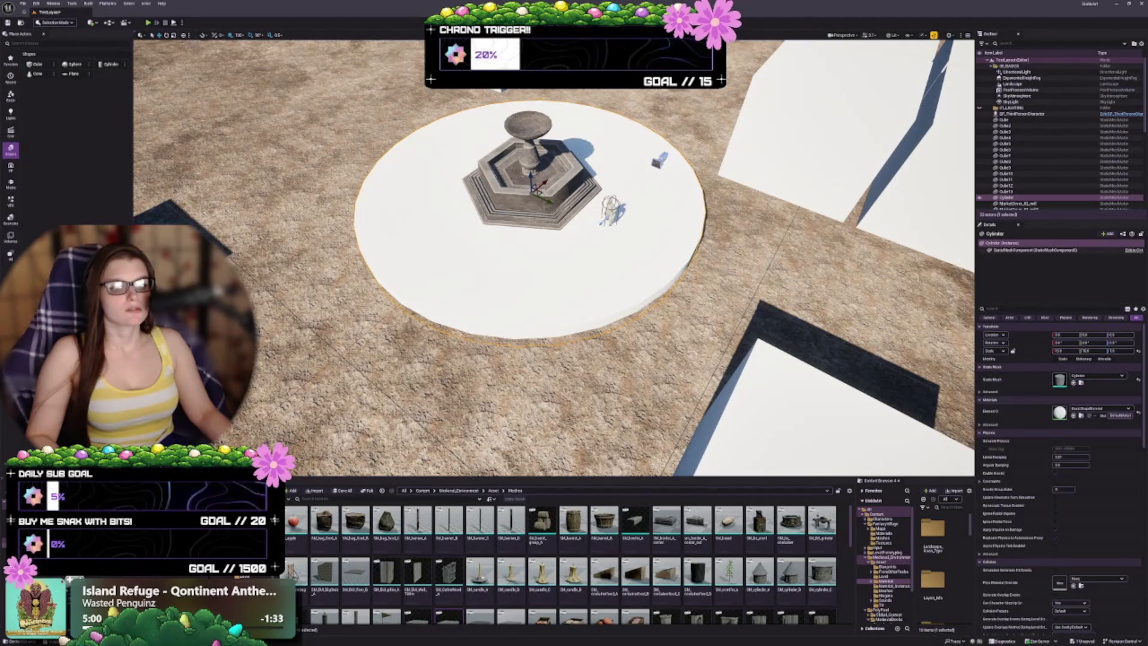
drag(437, 309, 445, 344)
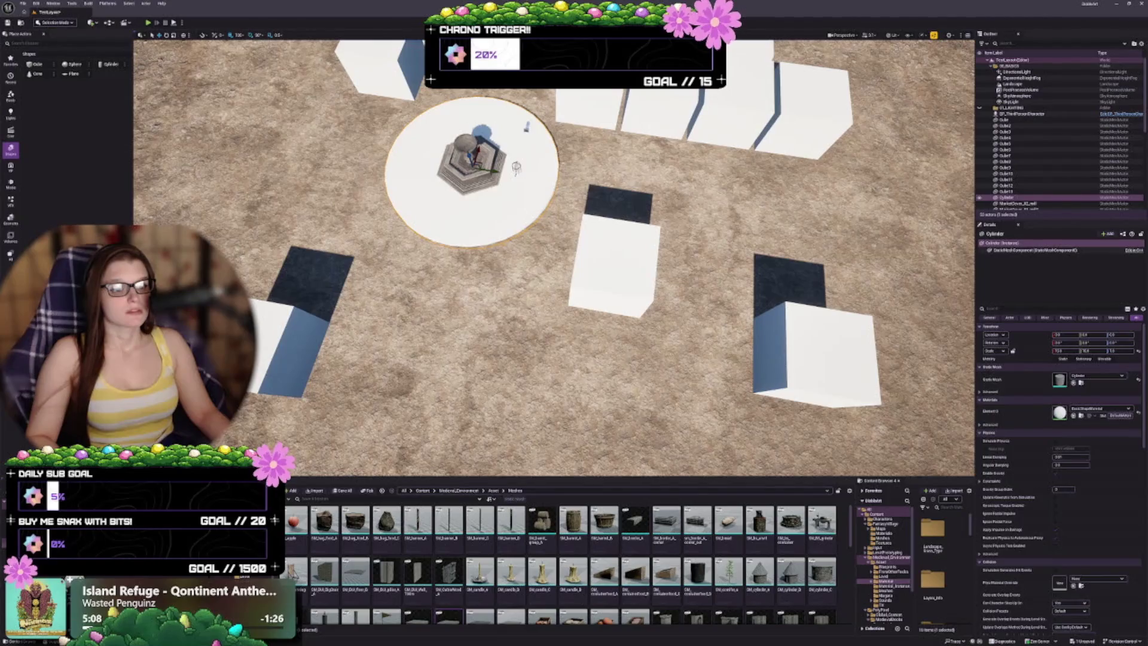
click(525, 227)
mouse_move(456, 190)
mouse_down()
mouse_move(564, 240)
mouse_move(564, 203)
mouse_up()
click(564, 203)
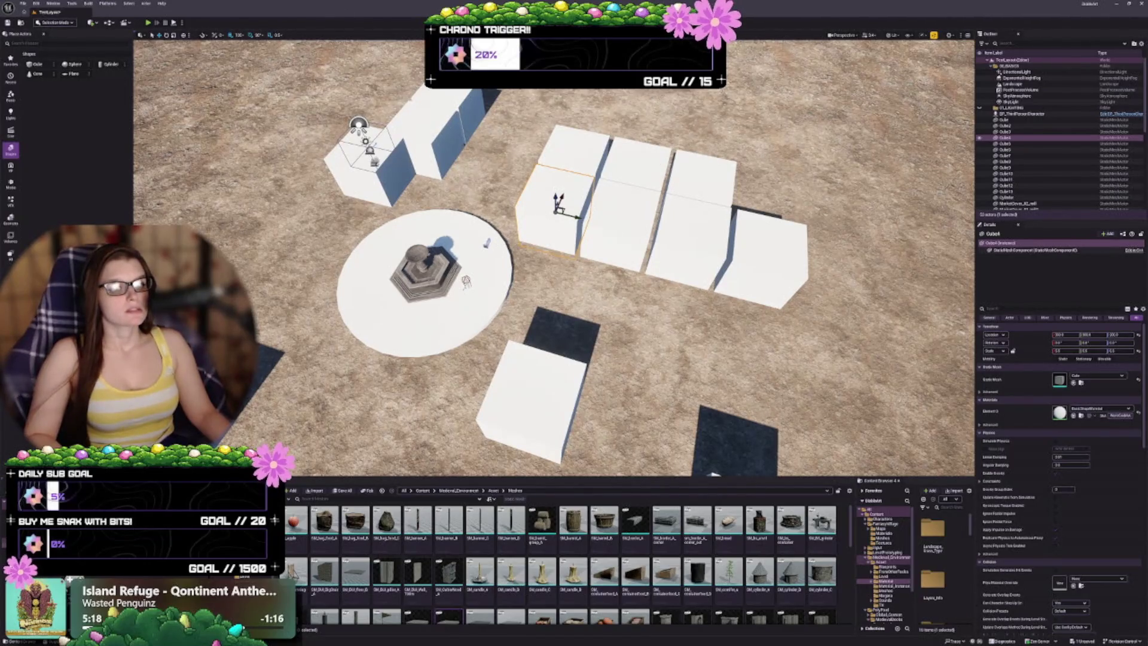
click(375, 240)
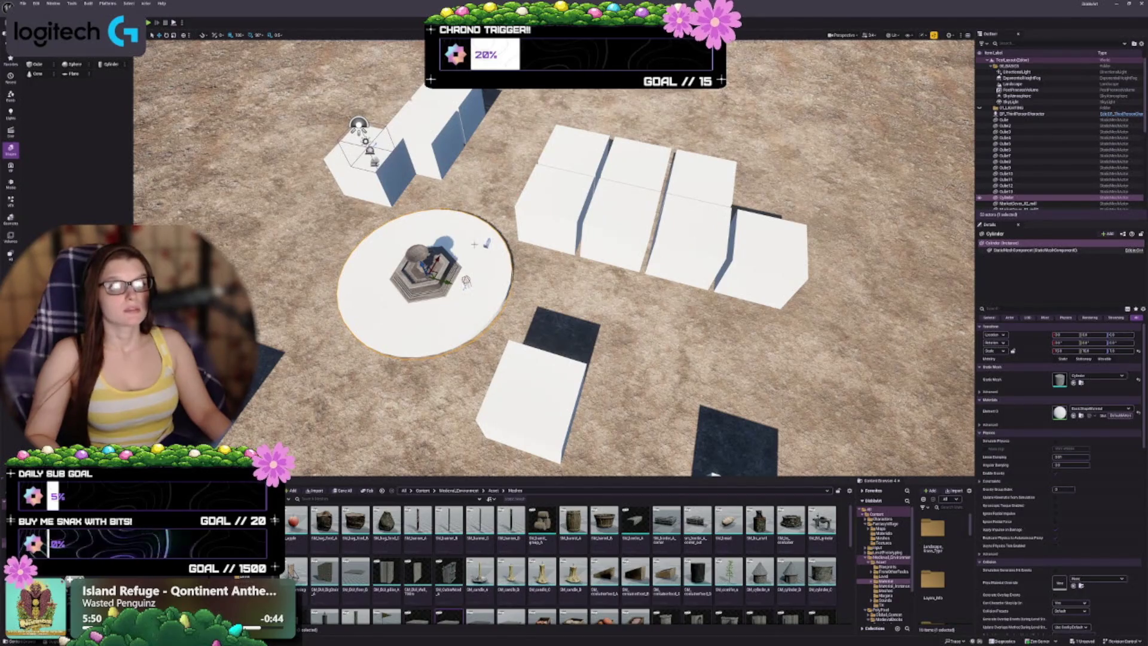
click(526, 204)
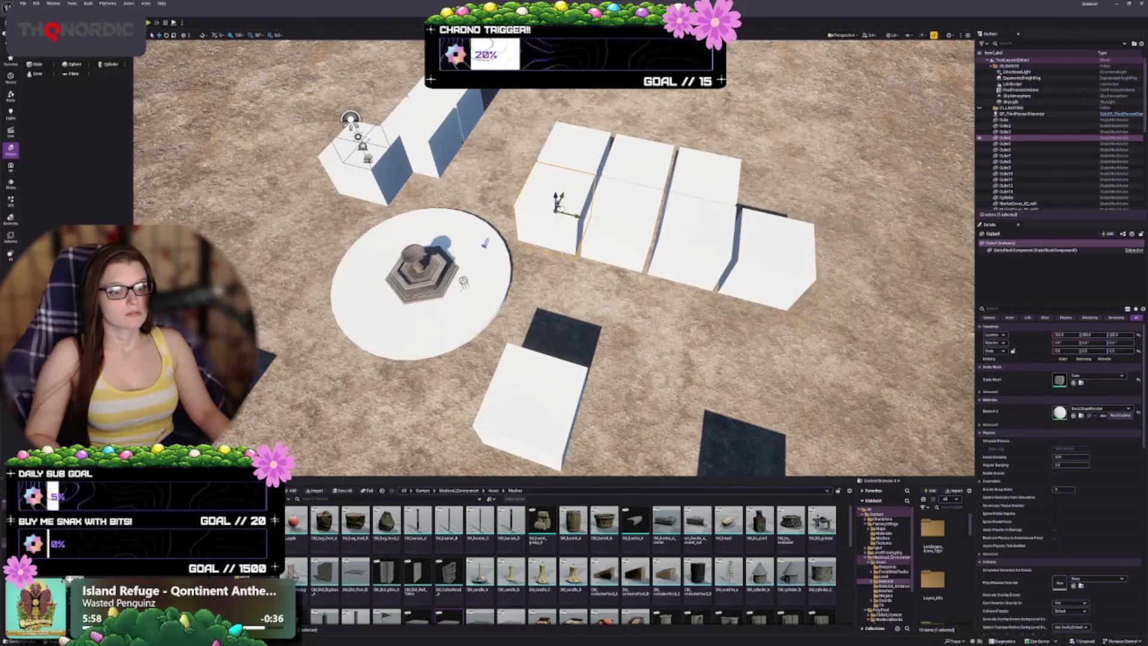
drag(559, 207, 544, 210)
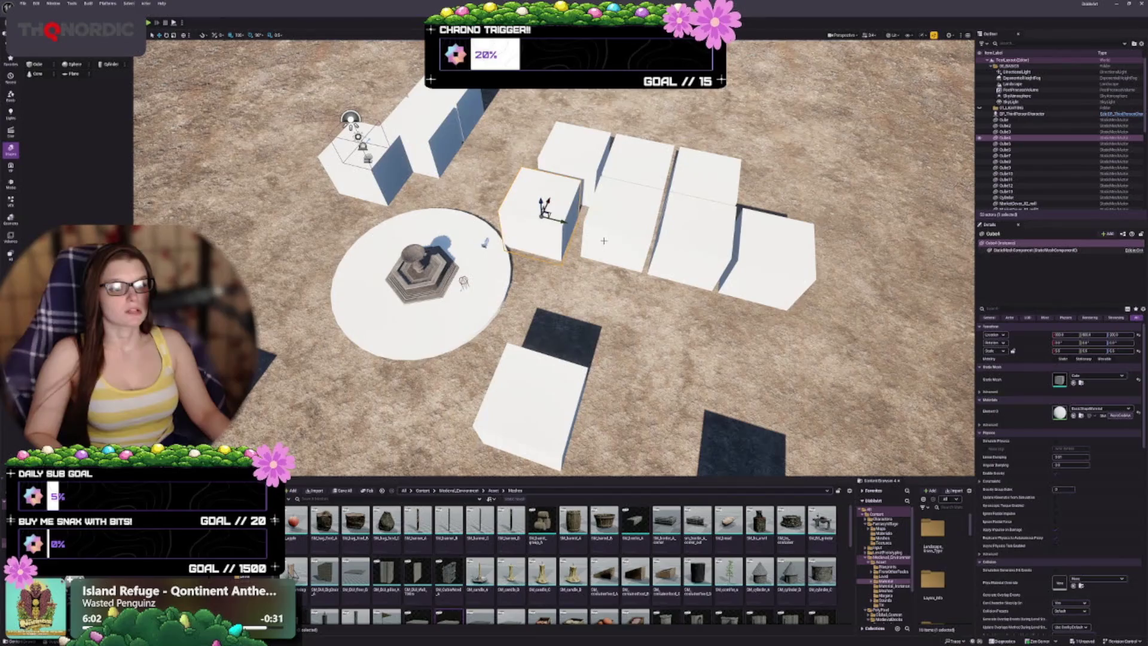
key(ctrl+z)
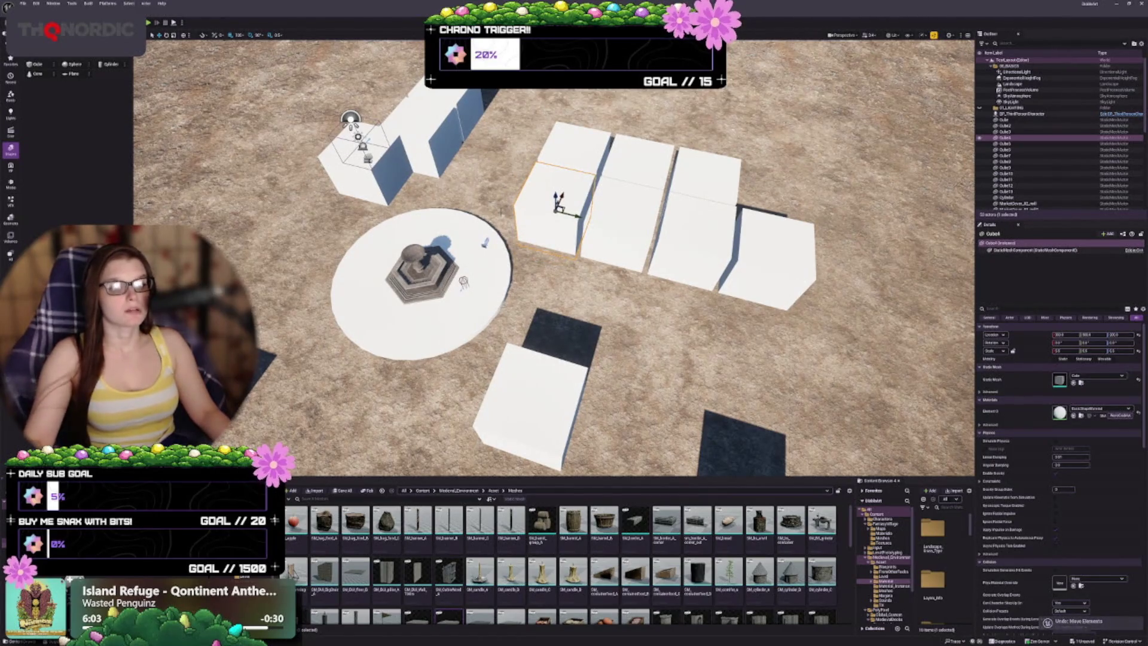
key(Escape)
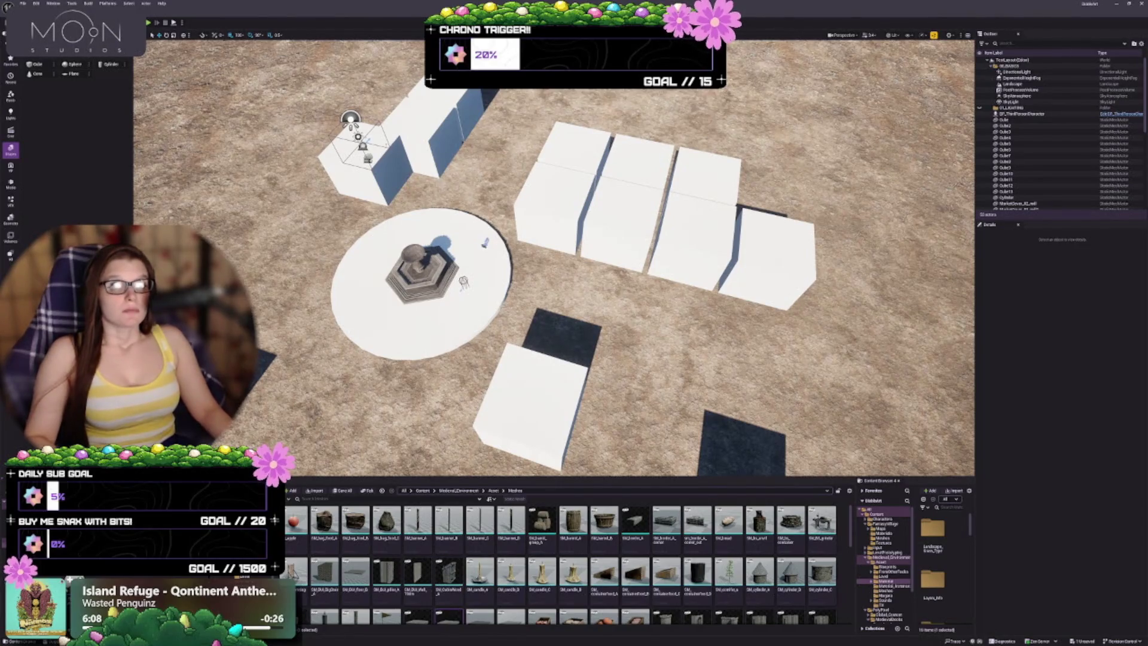
scroll(422, 225, up, 5)
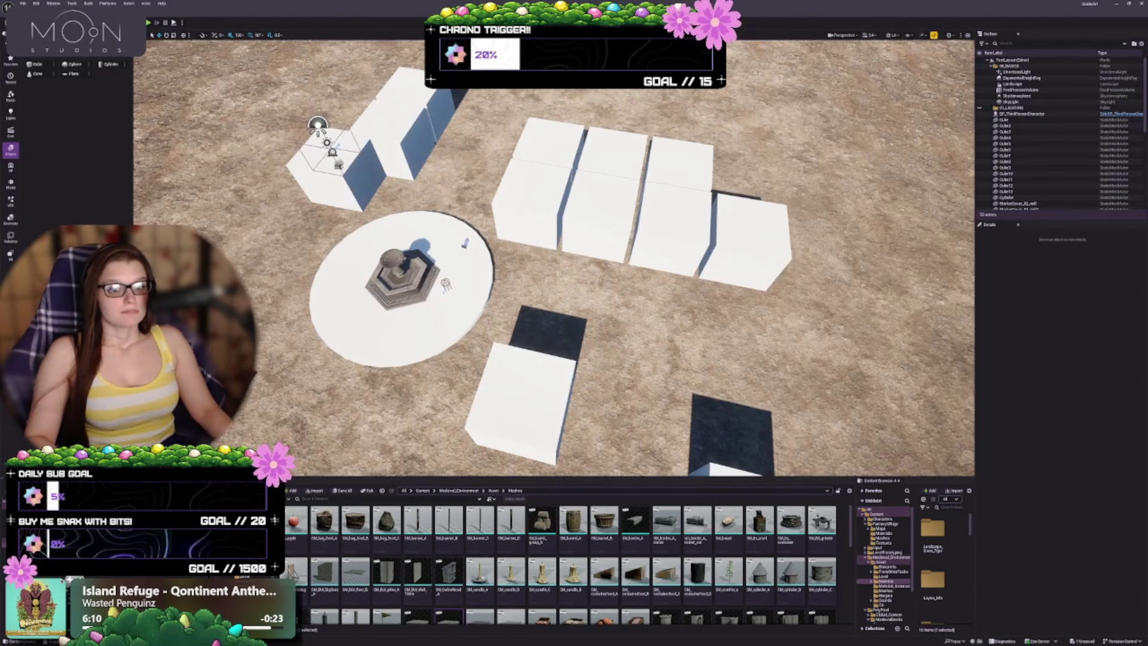
scroll(554, 257, up, 2)
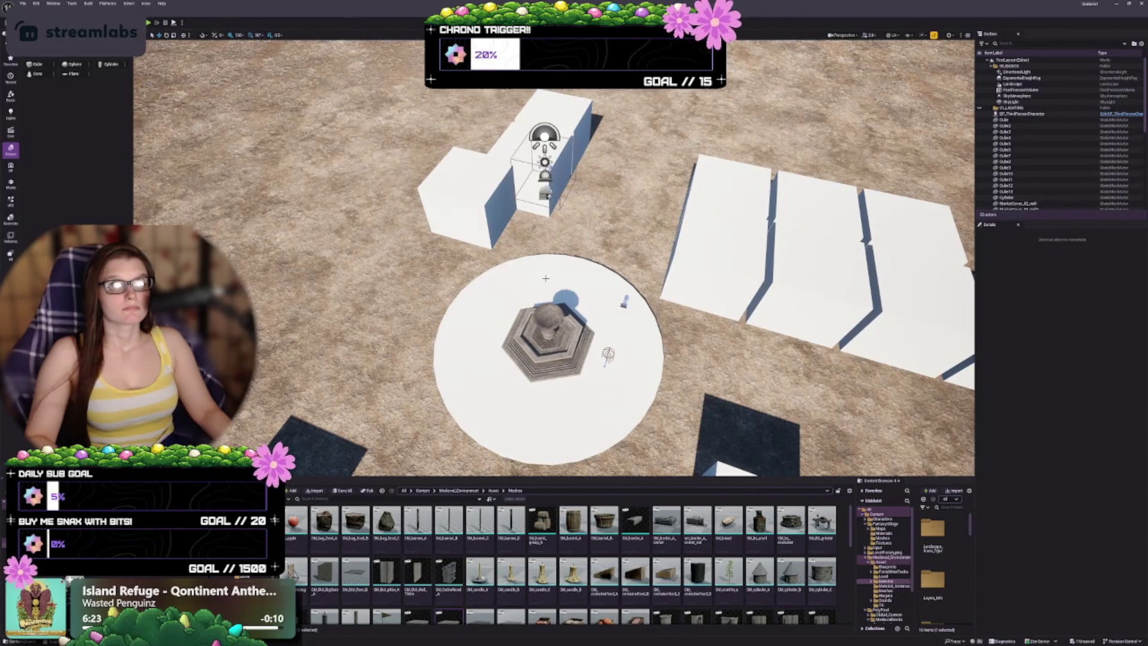
Select the three cubes behind the fountain and shift them together into a new position
click(494, 148)
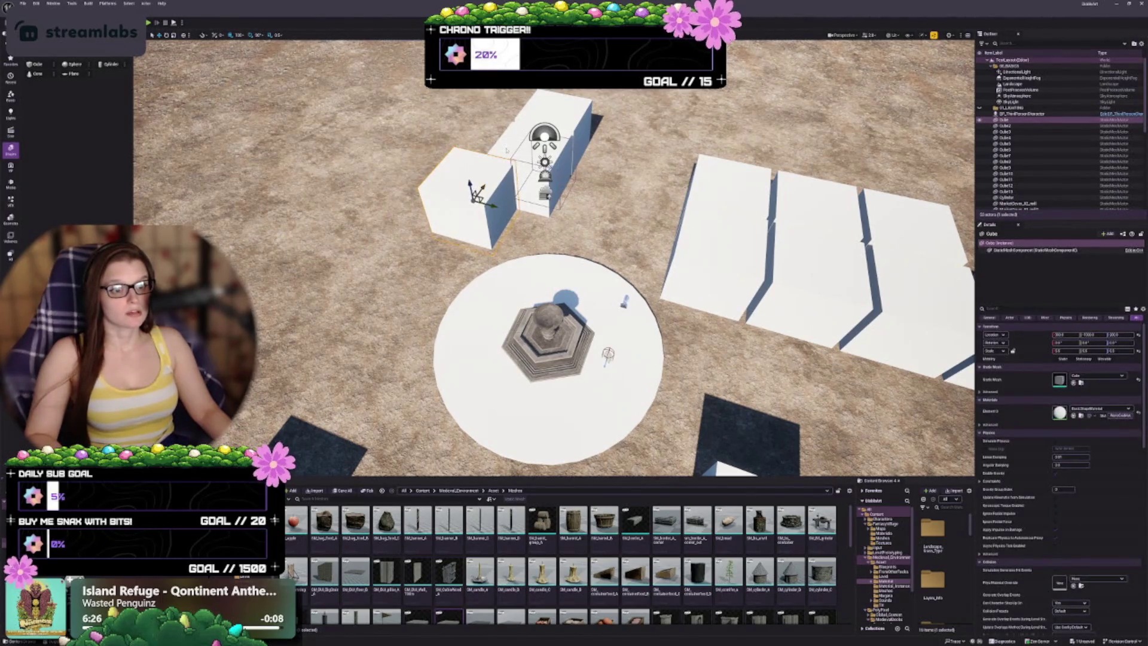
ctrl+click(507, 149)
ctrl+click(559, 128)
drag(560, 125, 548, 146)
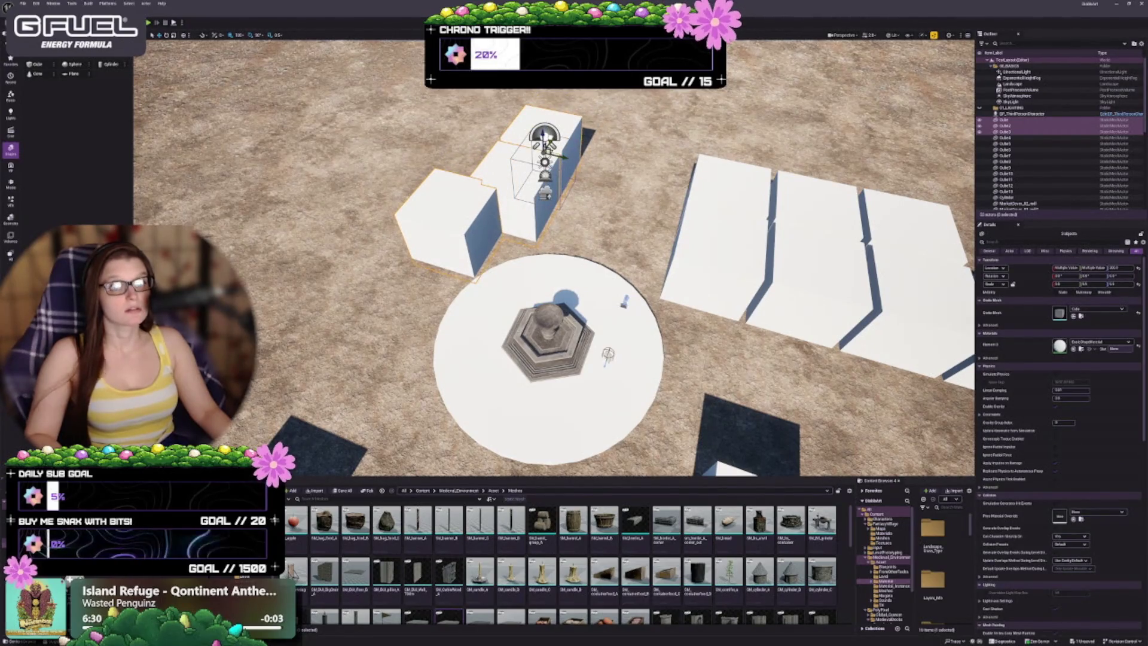
mouse_move(549, 146)
mouse_down()
mouse_move(557, 139)
mouse_move(544, 138)
mouse_up()
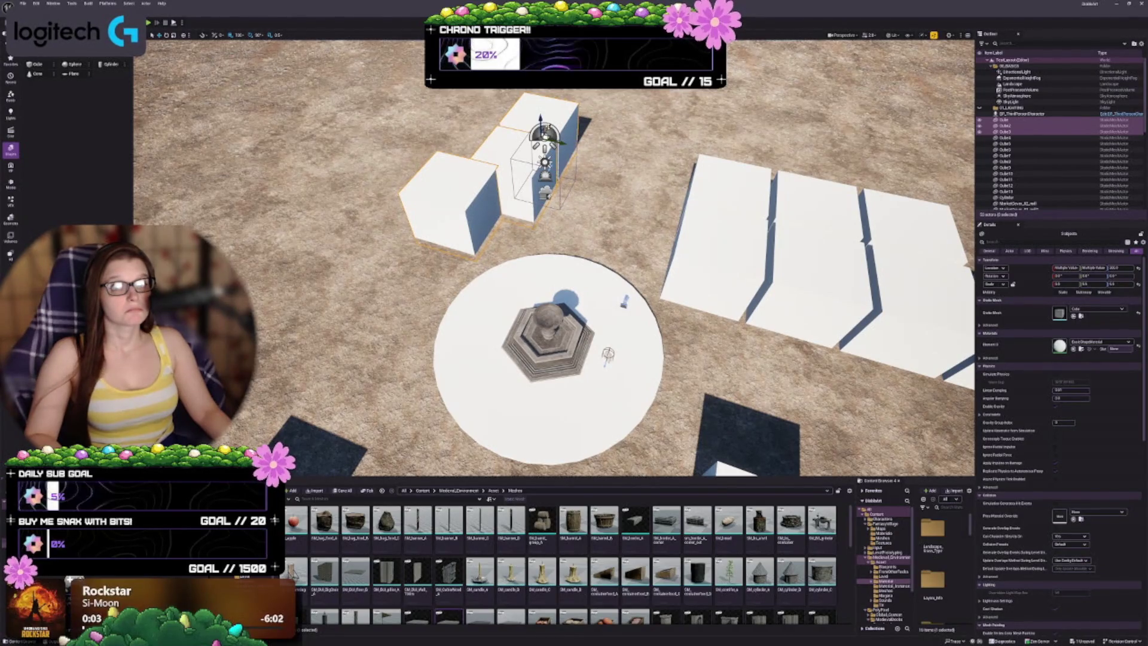
drag(544, 129, 559, 128)
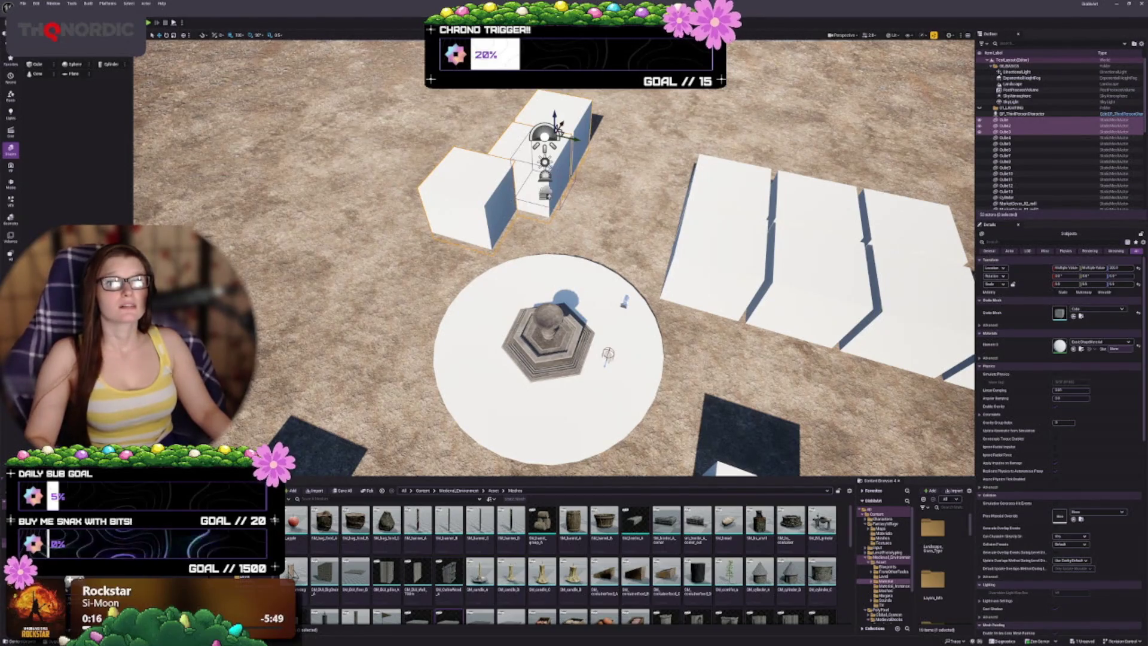
Duplicate the leftmost cube to extend the group further left, then deselect it
click(472, 198)
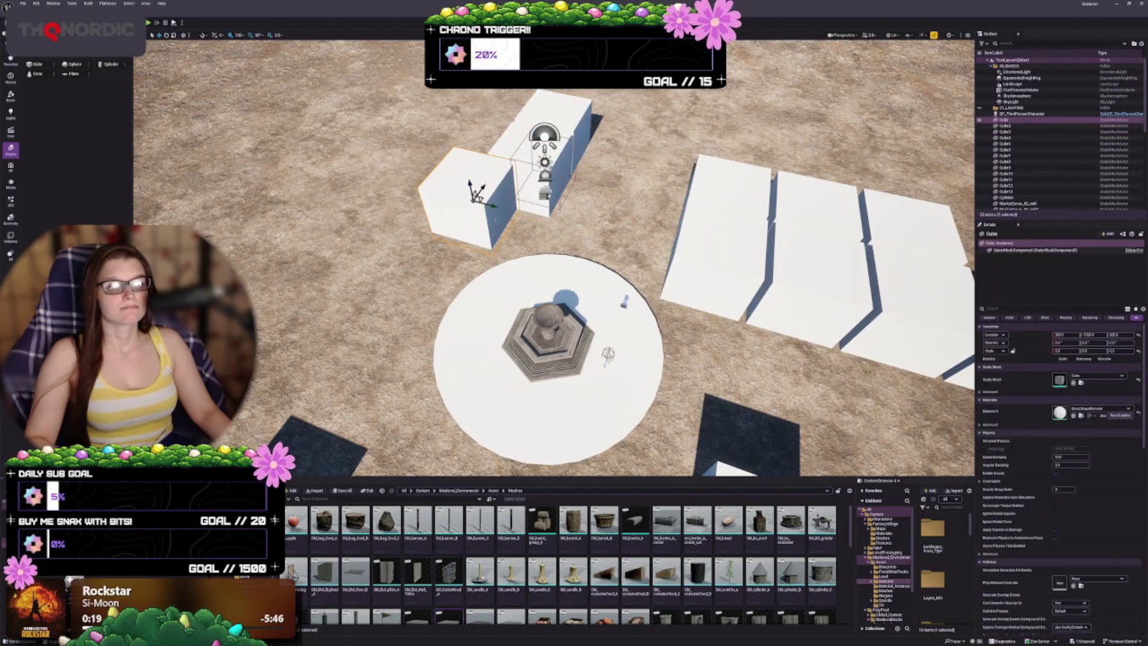
mouse_move(477, 197)
mouse_down()
mouse_move(407, 190)
mouse_move(422, 199)
mouse_up()
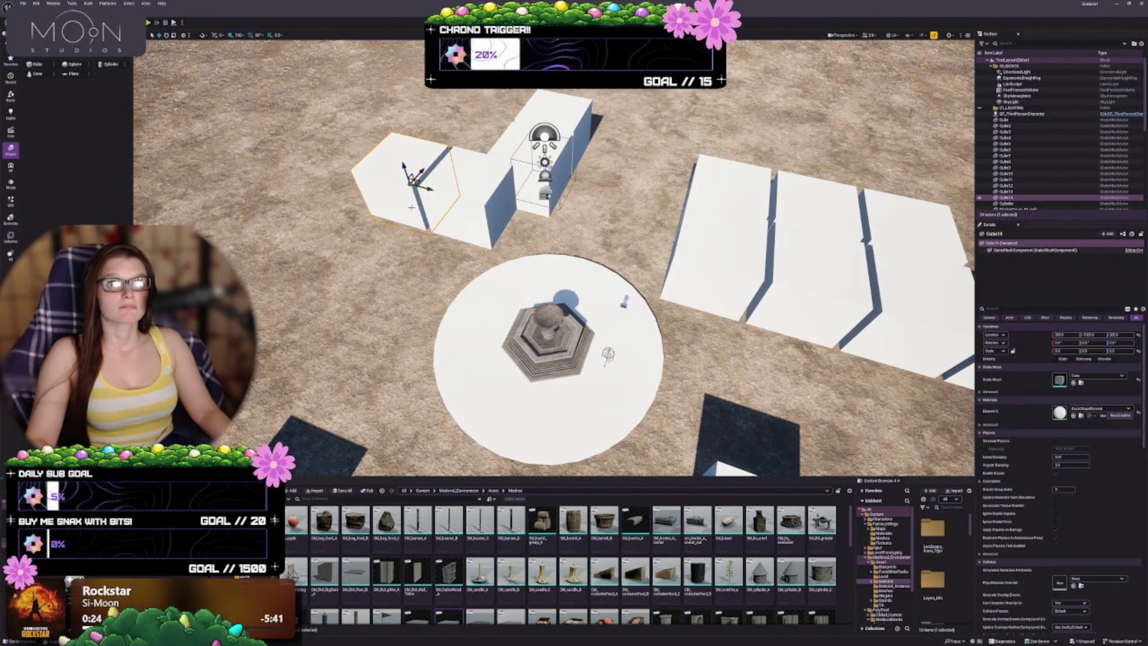
key(Escape)
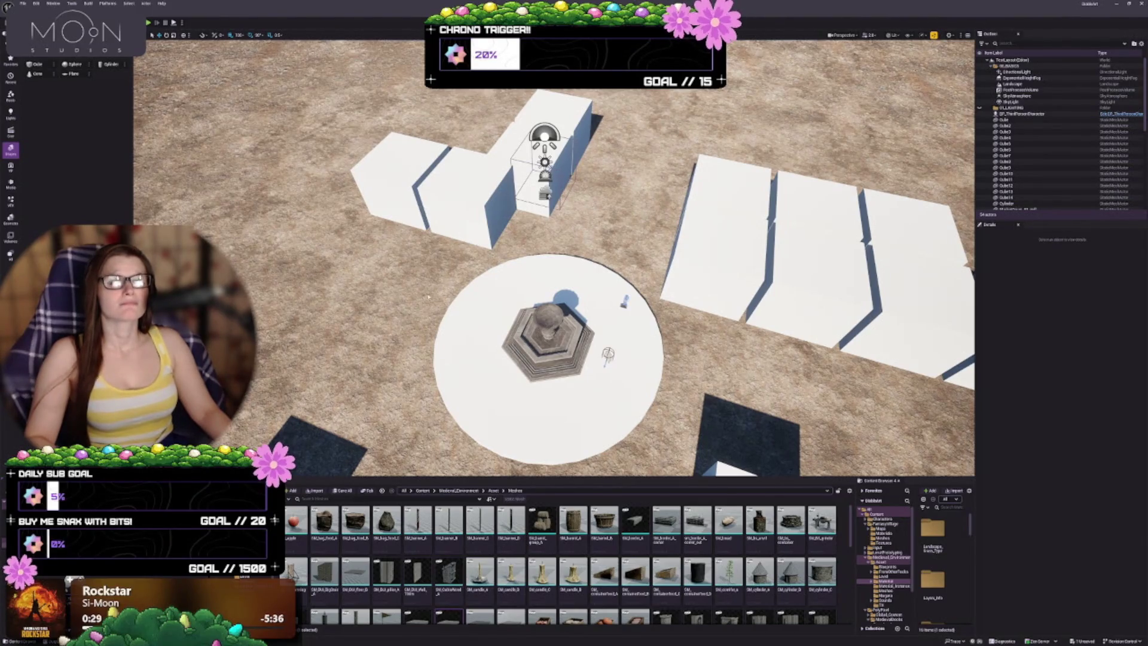
mouse_move(539, 257)
mouse_down()
mouse_move(606, 185)
mouse_move(619, 219)
mouse_up()
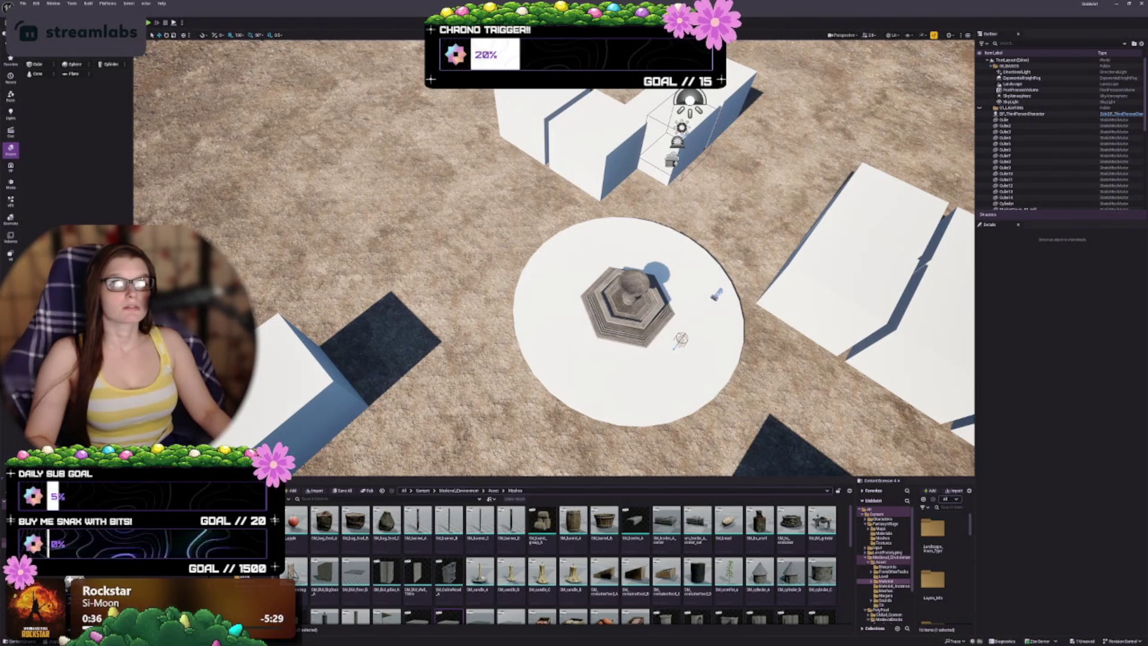
mouse_move(628, 308)
mouse_down()
mouse_move(568, 235)
mouse_move(630, 256)
mouse_move(697, 225)
mouse_move(723, 90)
mouse_move(727, 123)
mouse_move(702, 184)
mouse_move(736, 251)
mouse_move(686, 291)
mouse_up()
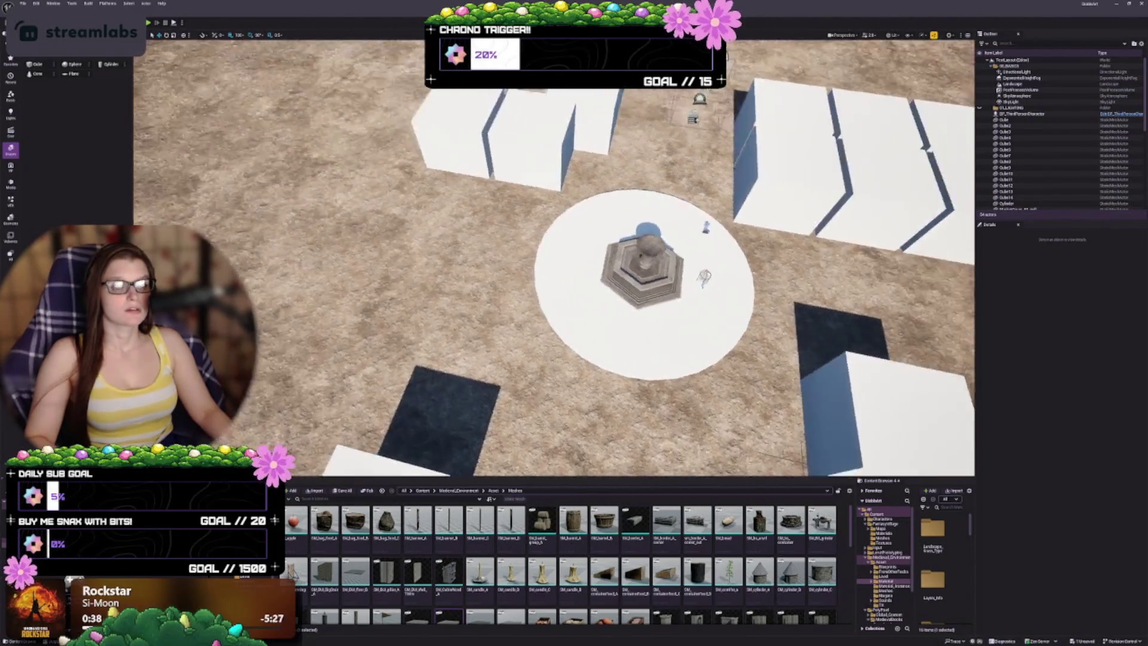
Copy Cube14 down-left and sink the copy into the ground as a flat tile
click(577, 106)
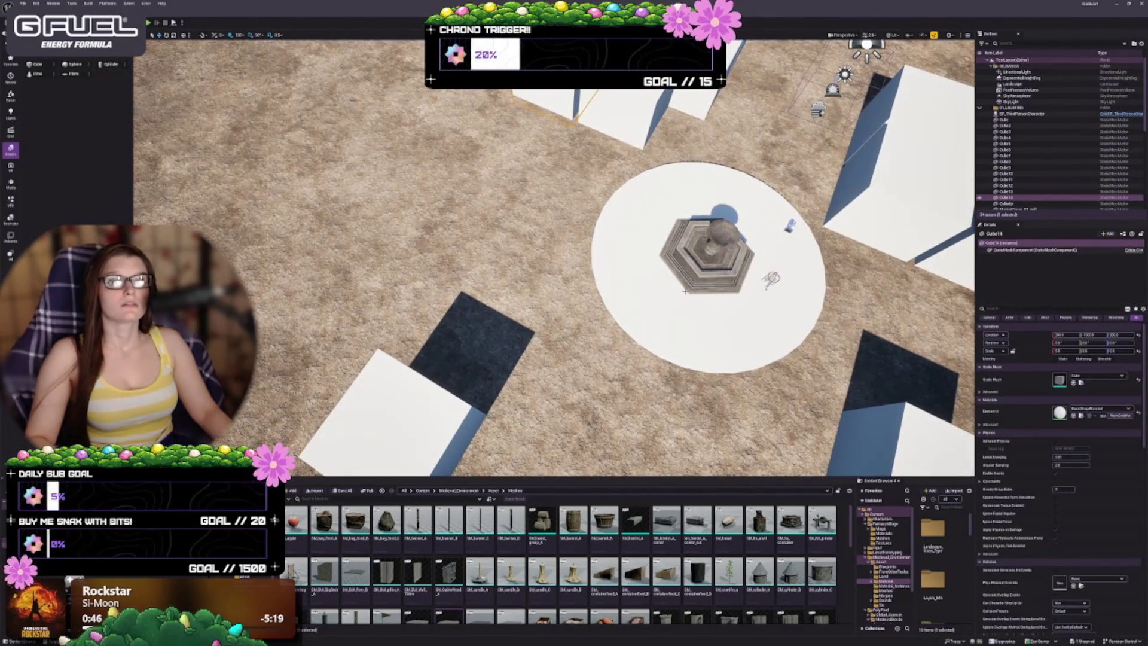
mouse_move(568, 96)
mouse_down()
mouse_move(476, 159)
mouse_move(432, 228)
mouse_up()
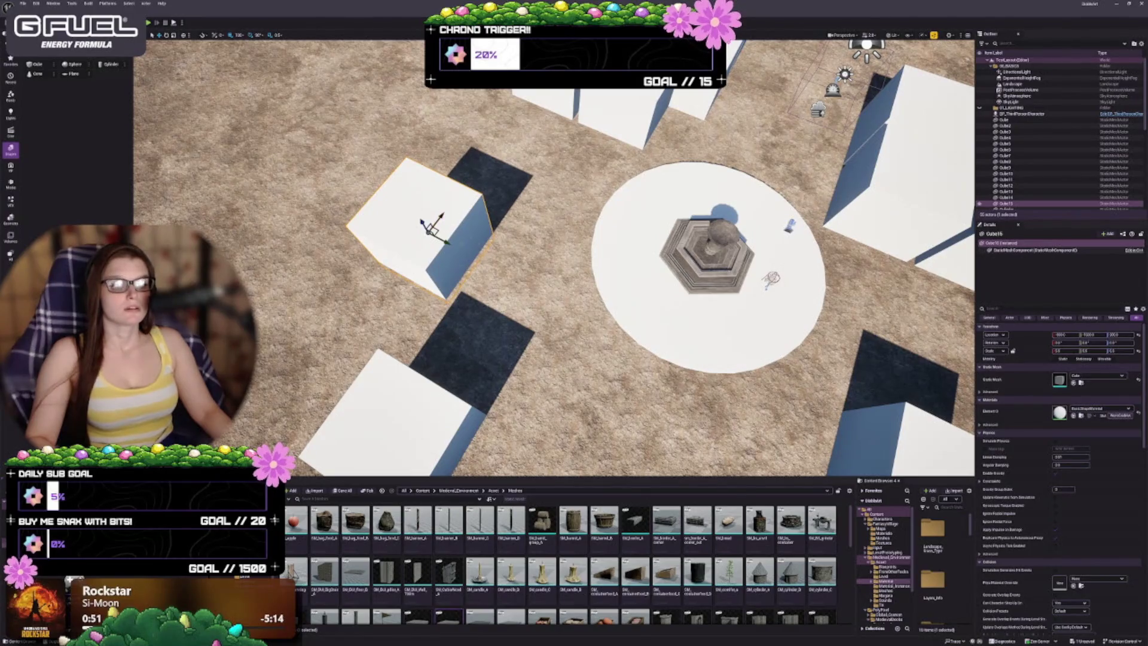
drag(422, 222, 441, 248)
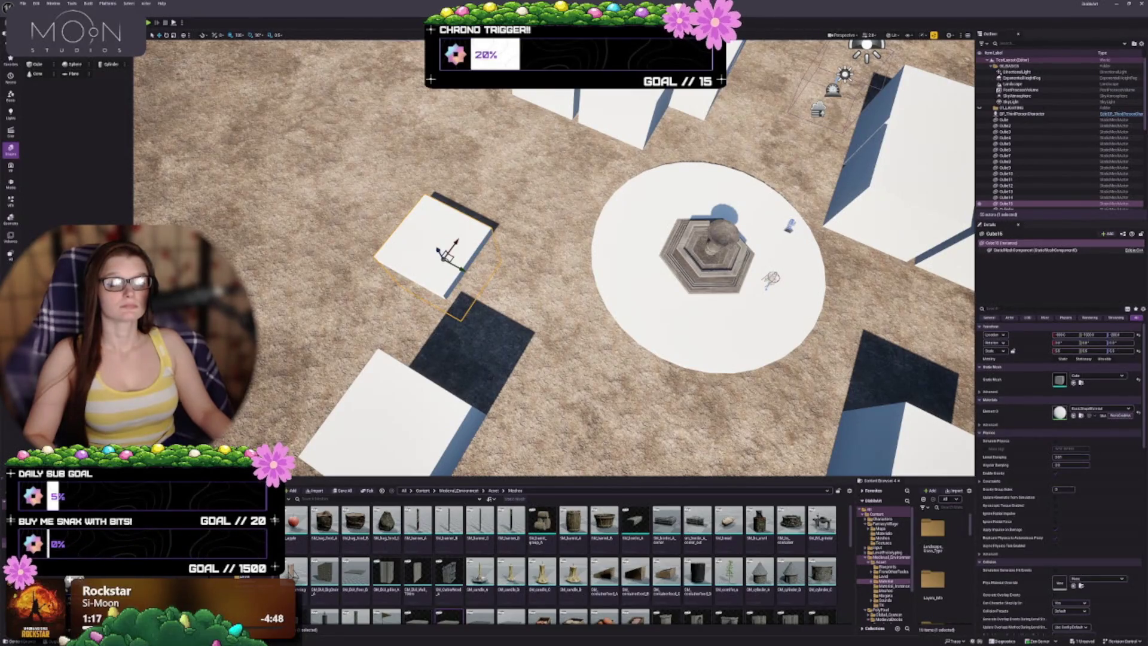
Alt-drag two more tile copies to complete the 2x2 square of sunken tiles
drag(553, 257, 565, 167)
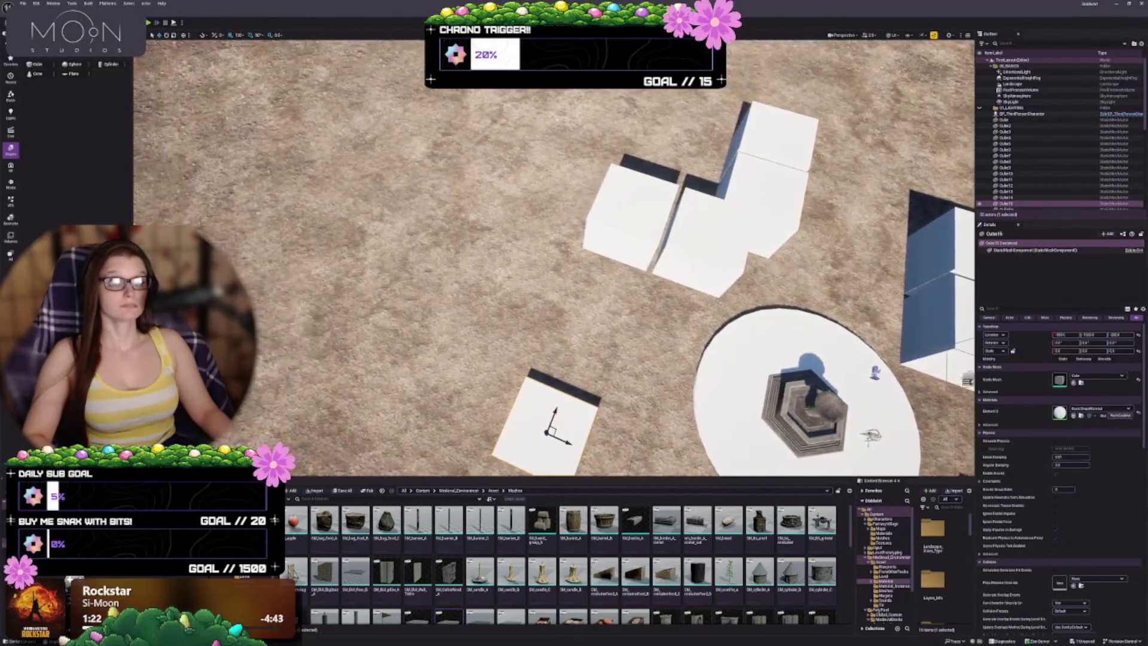
mouse_move(512, 294)
mouse_down()
mouse_move(500, 293)
mouse_move(544, 307)
mouse_move(550, 281)
mouse_up()
drag(551, 197, 482, 233)
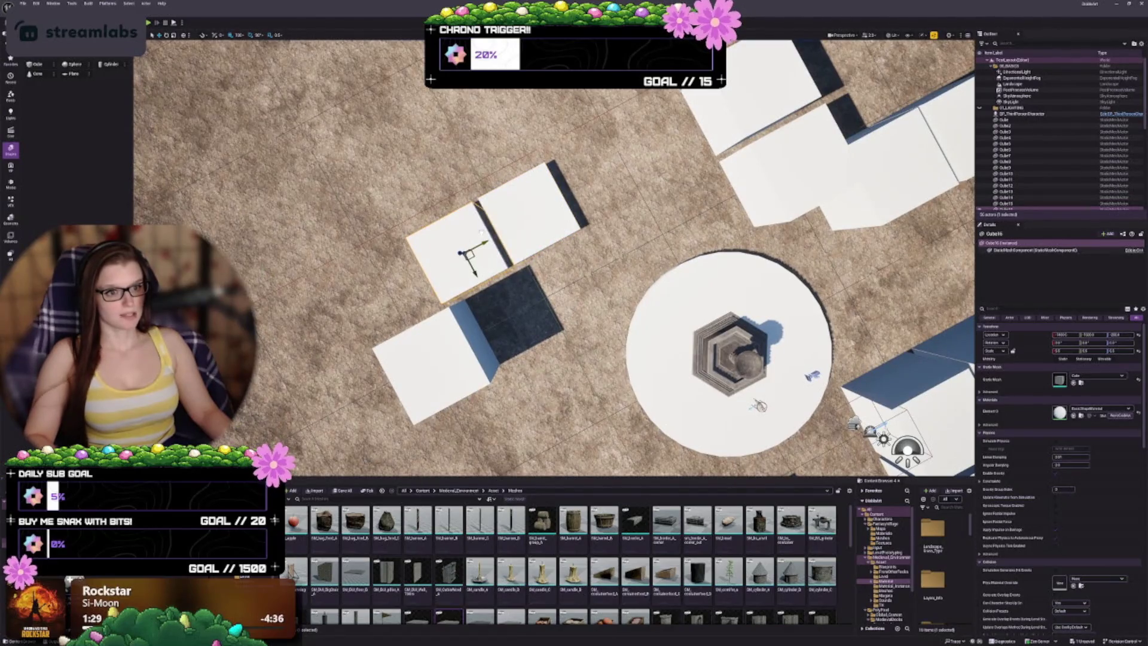
mouse_move(476, 271)
mouse_down()
mouse_move(444, 185)
mouse_move(512, 148)
mouse_move(466, 209)
mouse_move(584, 238)
mouse_move(480, 248)
mouse_move(641, 292)
mouse_move(609, 228)
mouse_up()
click(639, 303)
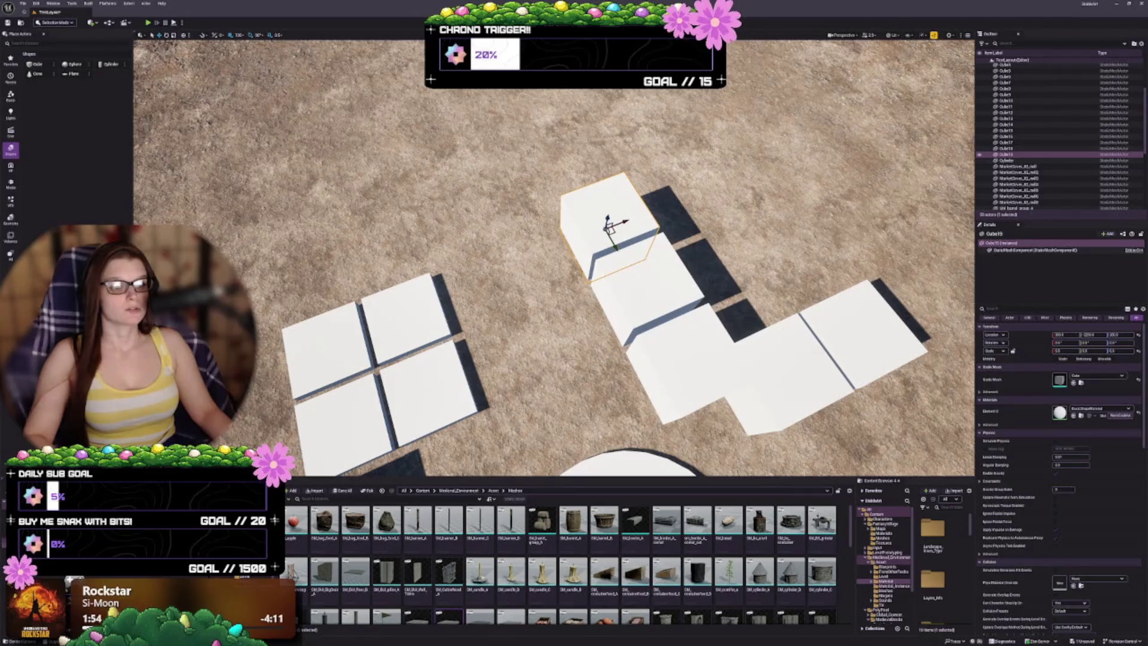
Alt-drag successive cube copies leftward along X, lining each up beside the previous one
mouse_move(610, 226)
mouse_down()
mouse_move(400, 206)
mouse_move(400, 236)
mouse_move(396, 165)
mouse_move(407, 162)
mouse_up()
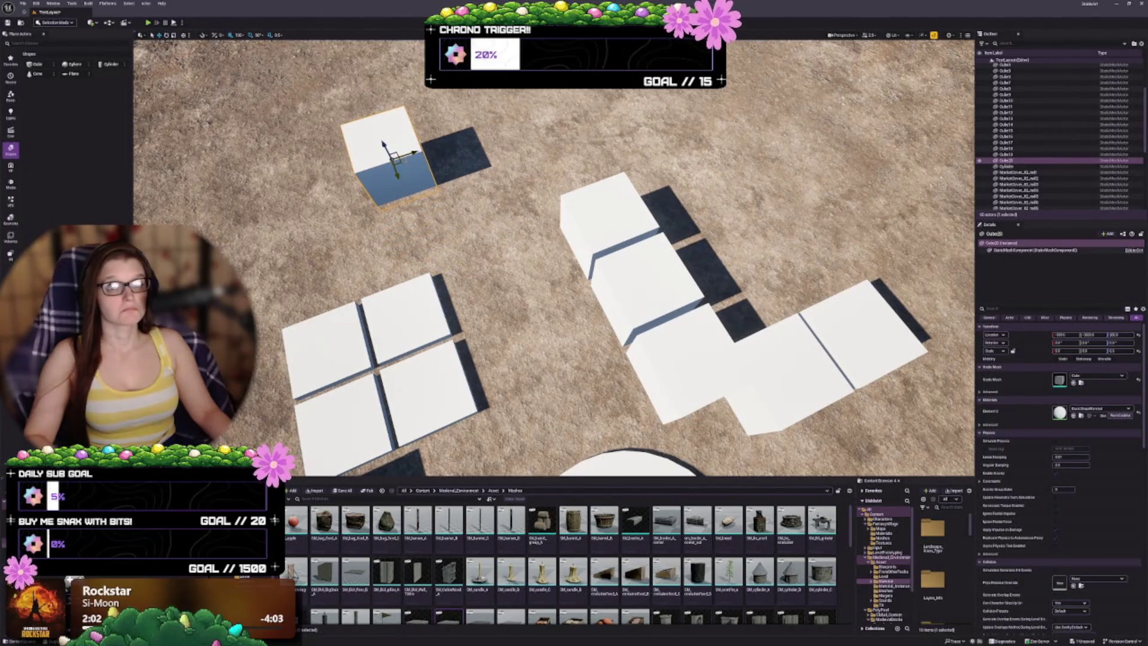
key(a)
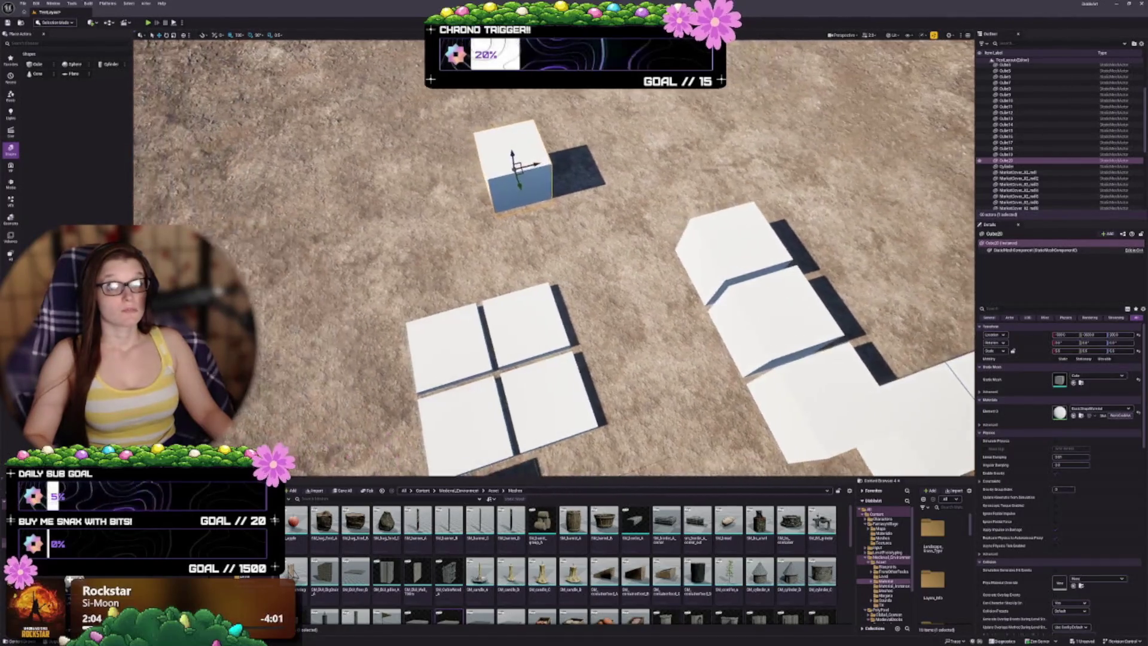
drag(561, 164, 498, 182)
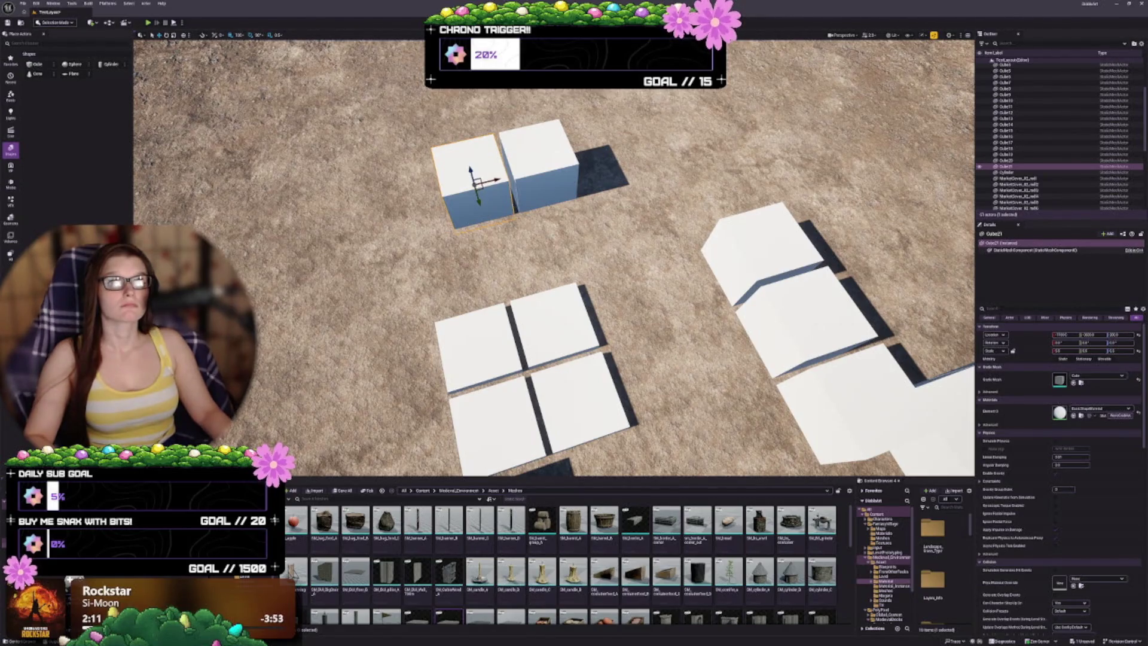
mouse_move(496, 180)
mouse_down()
mouse_move(413, 197)
mouse_move(499, 177)
mouse_move(430, 194)
mouse_up()
key(Left)
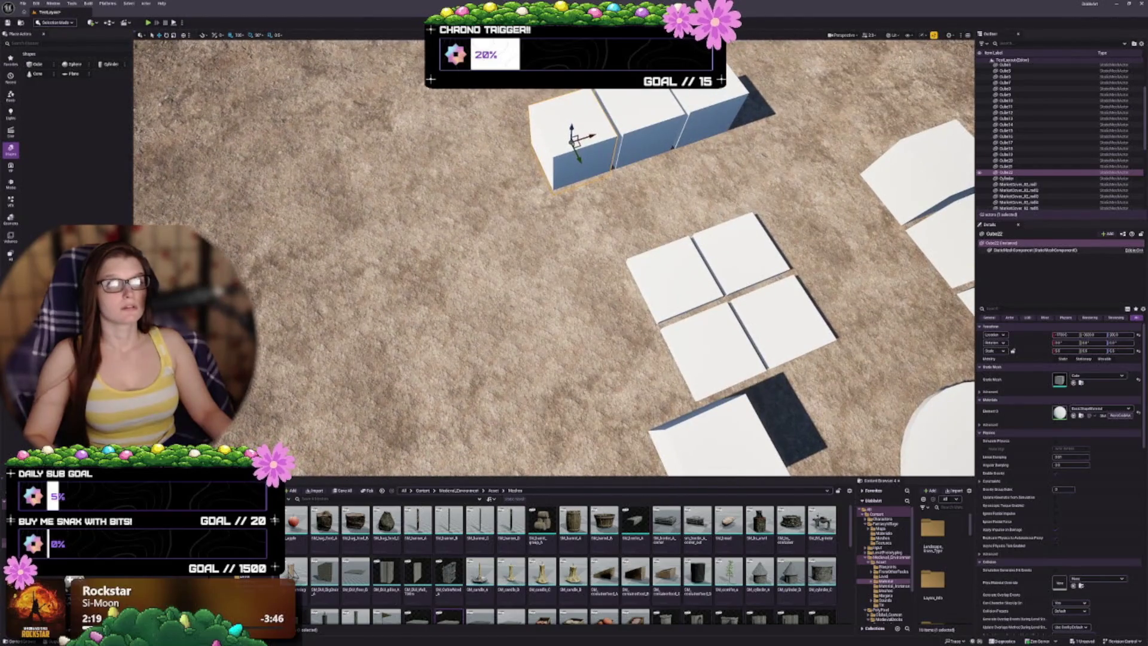
drag(592, 136, 385, 202)
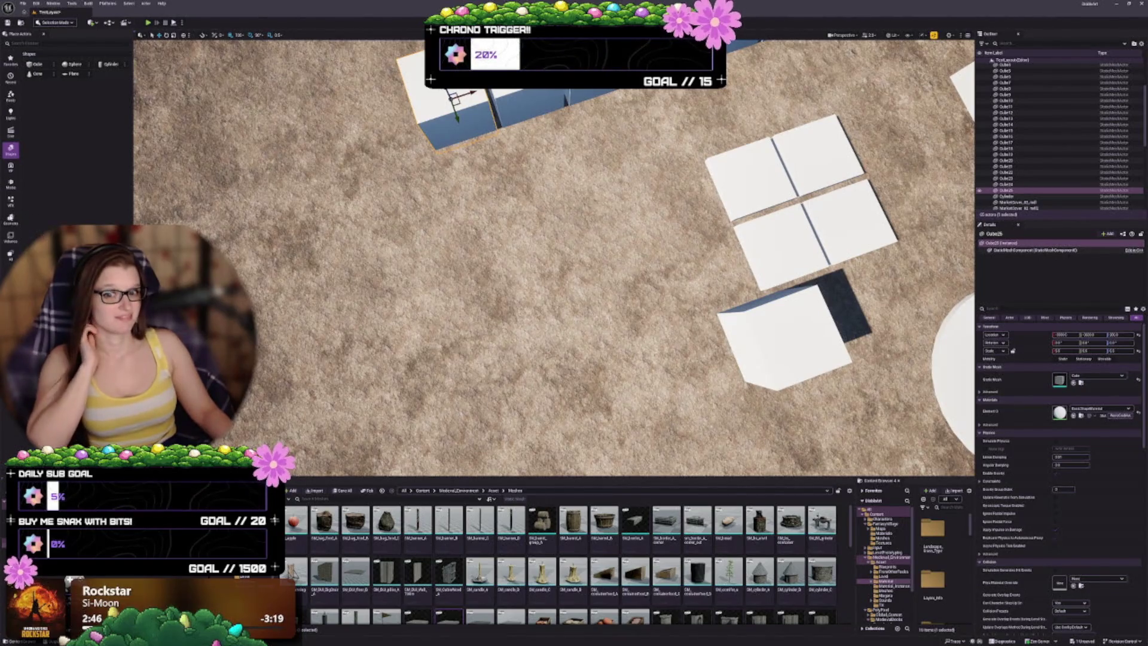
Drag a Linear Stair brush from the Geometry category onto the ground near the block row
click(10, 219)
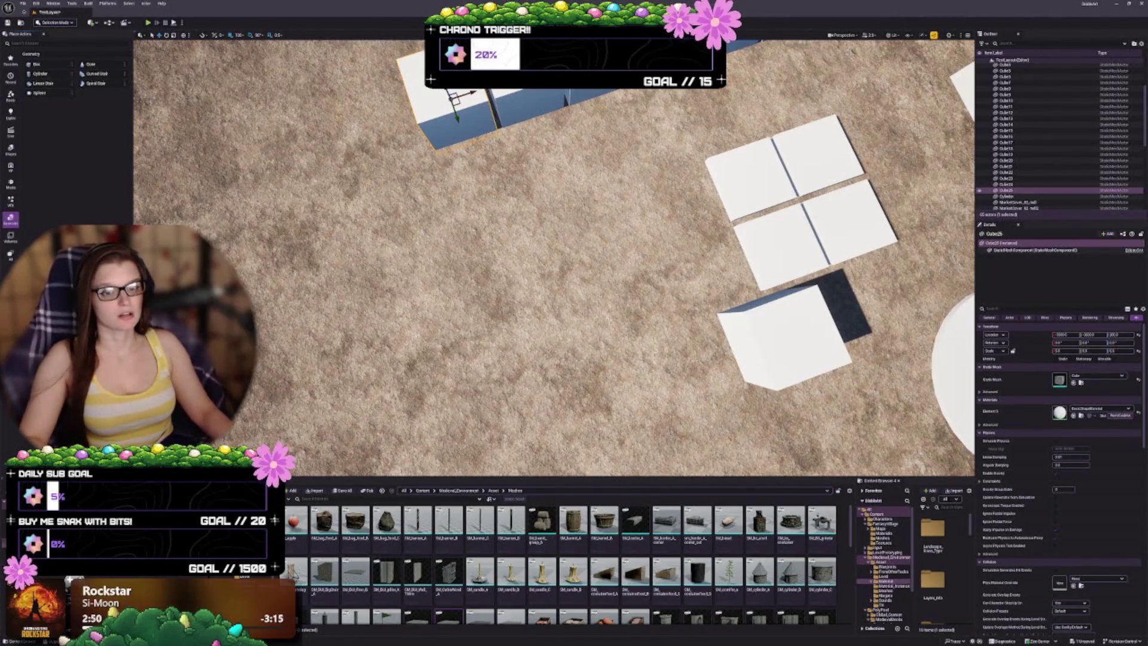
drag(554, 257, 553, 156)
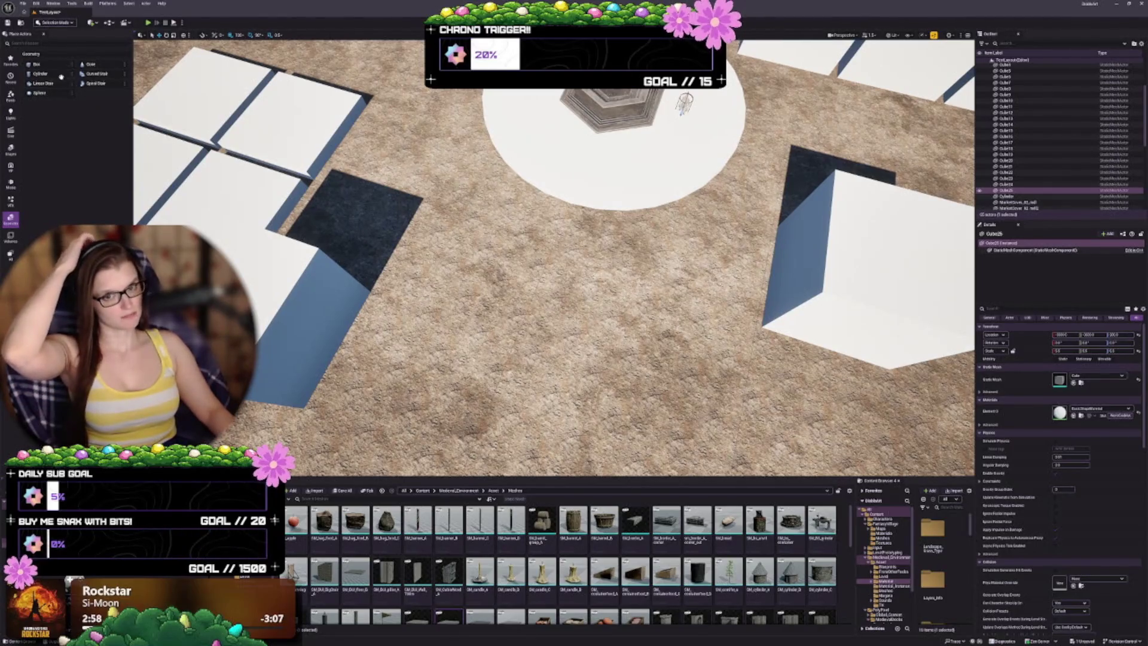
mouse_move(554, 251)
mouse_down()
mouse_move(554, 275)
mouse_move(440, 295)
mouse_up()
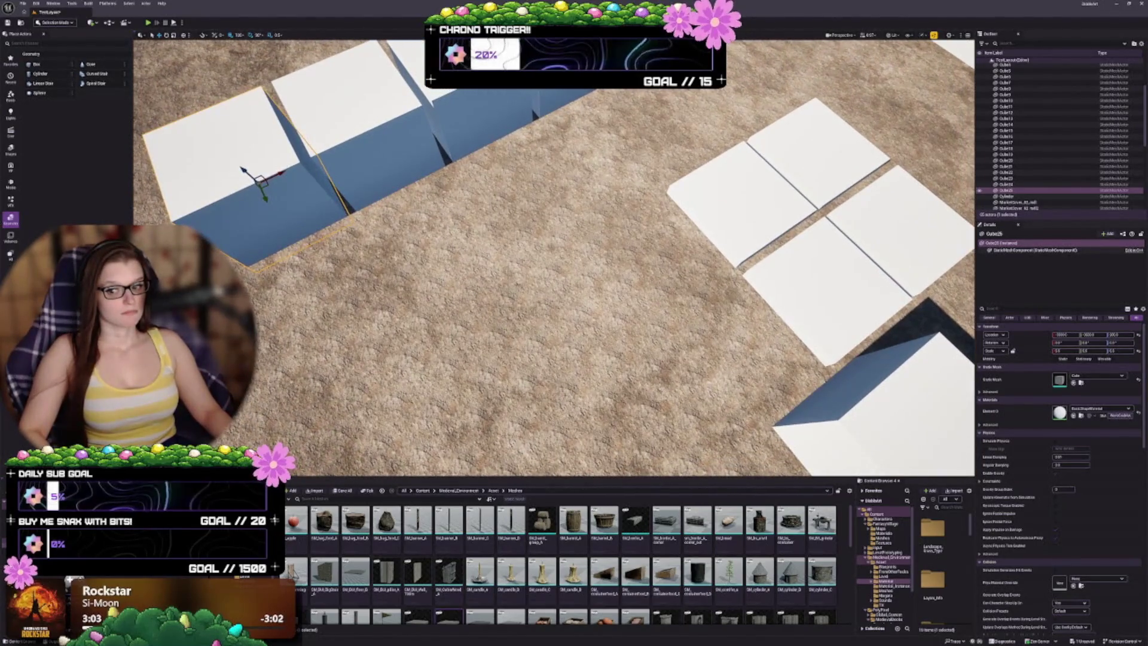
mouse_move(175, 111)
mouse_down()
mouse_move(513, 193)
mouse_move(569, 166)
mouse_move(566, 150)
mouse_up()
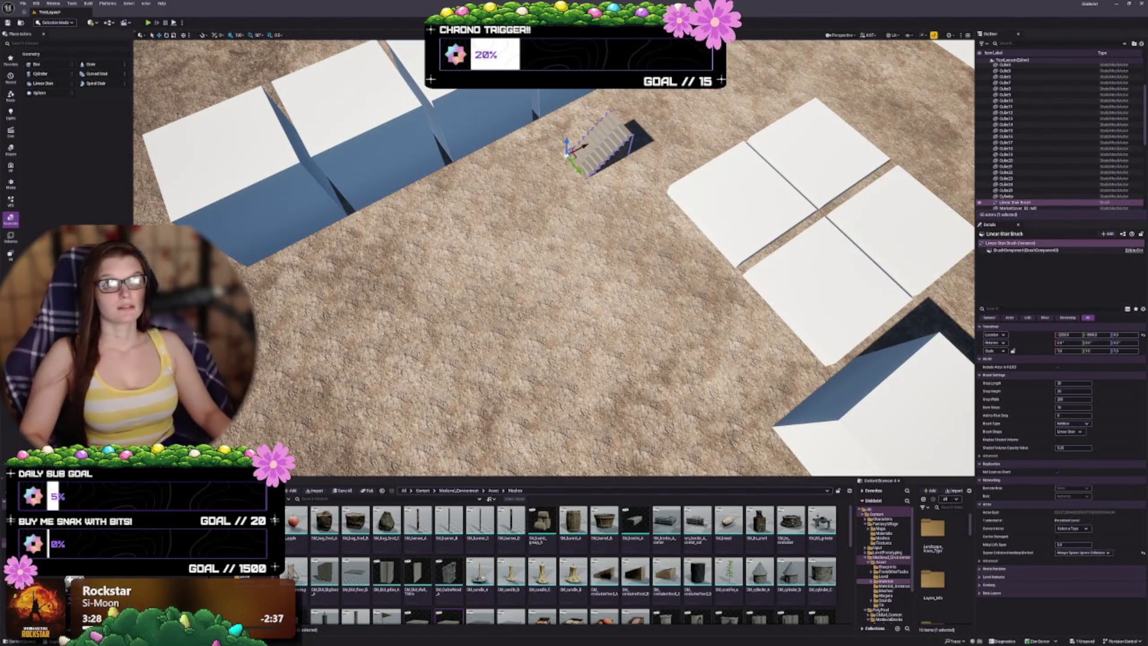
Move the stair brush so it lies beside the cube row
key(a)
key(a)
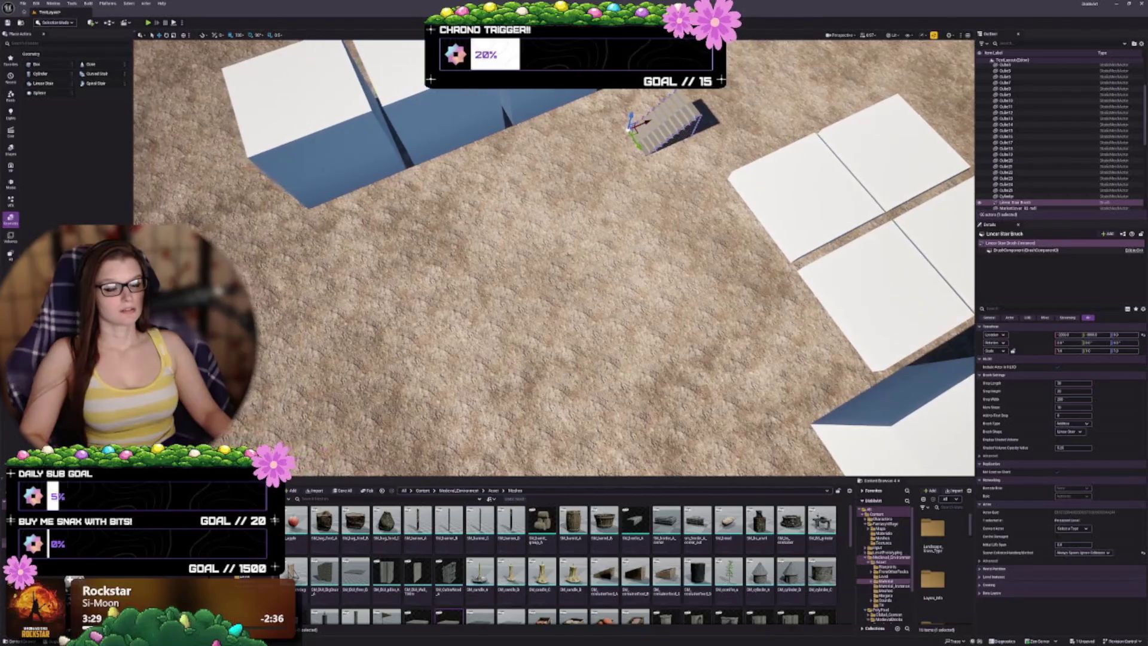
mouse_move(646, 122)
mouse_down()
mouse_move(538, 180)
mouse_move(433, 214)
mouse_move(473, 201)
mouse_up()
key(a)
mouse_move(553, 257)
mouse_down()
mouse_move(553, 319)
mouse_move(538, 338)
mouse_move(547, 311)
mouse_move(526, 308)
mouse_move(508, 281)
mouse_up()
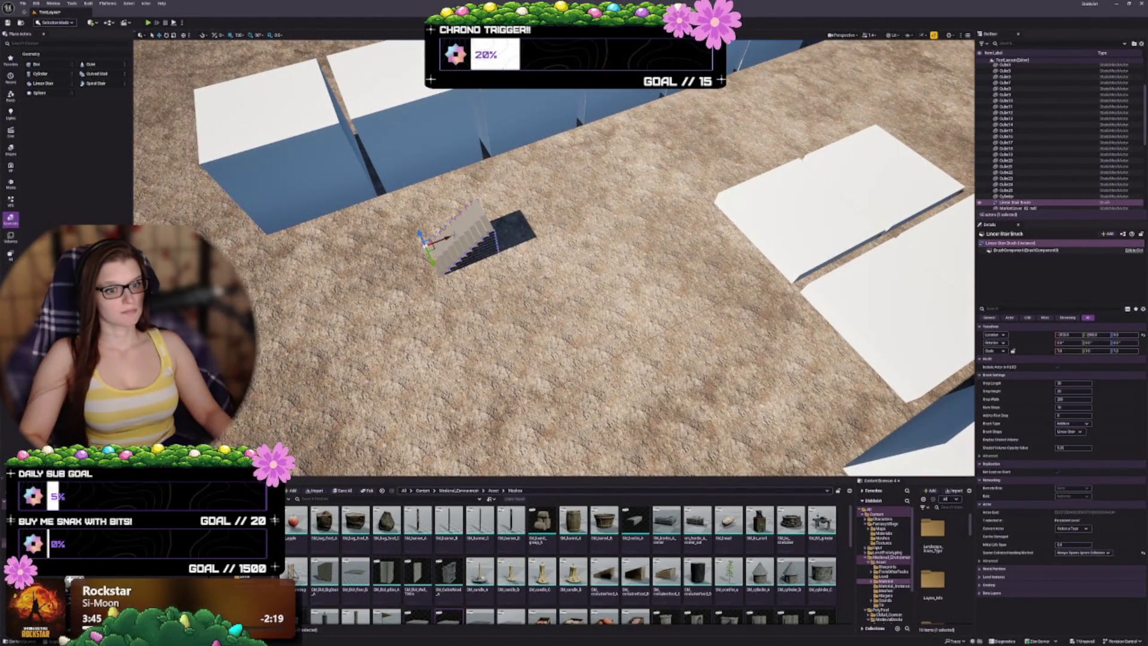
drag(448, 239, 467, 232)
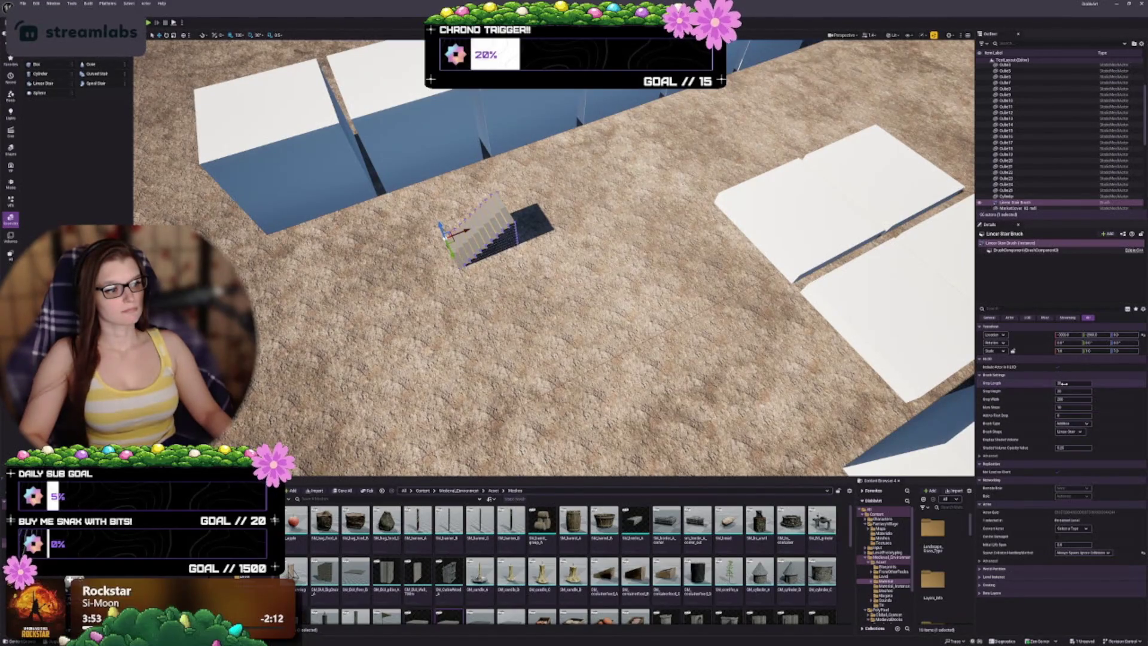
In Details set Step Length to 100, increase Step Width and adjust Location Z
drag(1062, 383, 1091, 383)
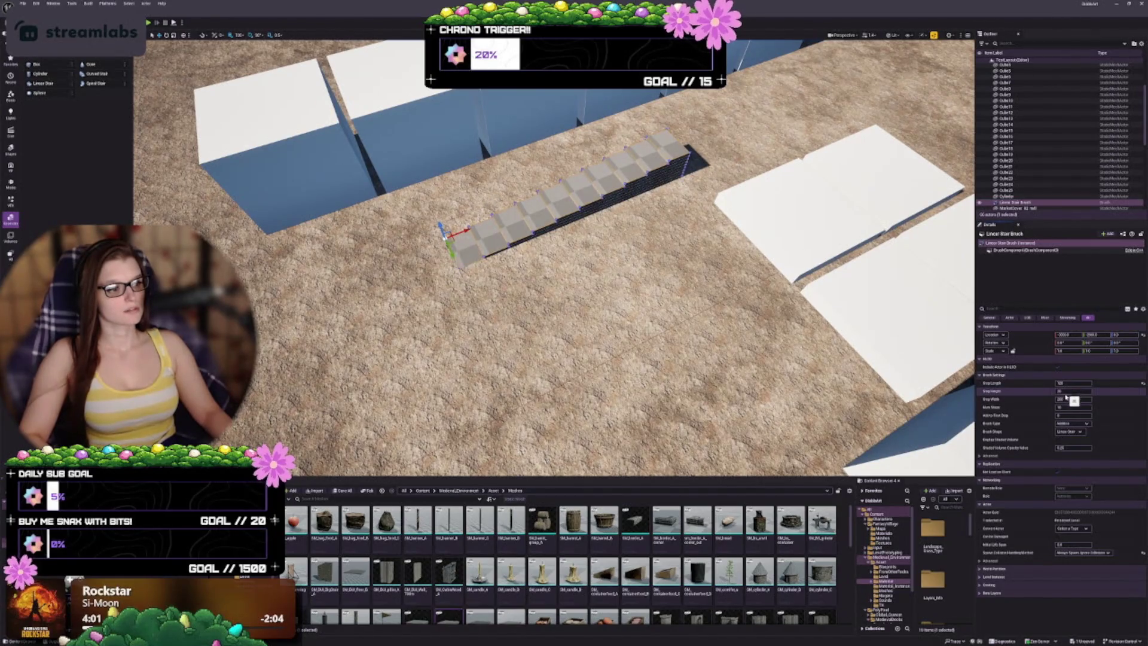
mouse_move(1075, 399)
mouse_down()
mouse_move(1103, 399)
mouse_move(1082, 398)
mouse_up()
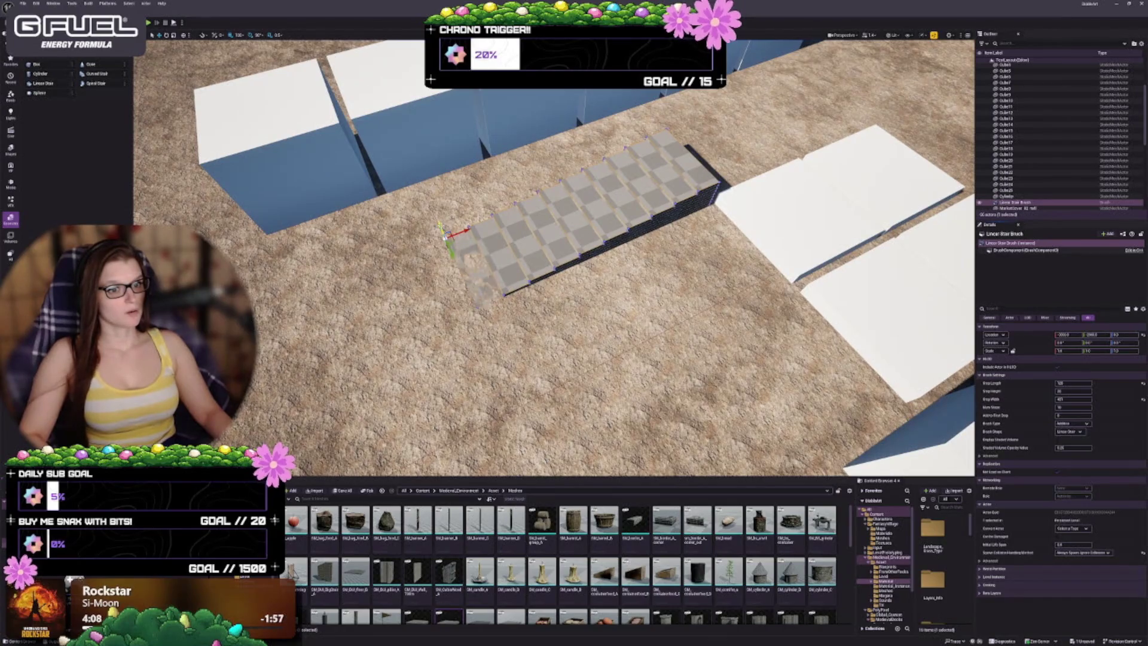
drag(1124, 335, 1136, 335)
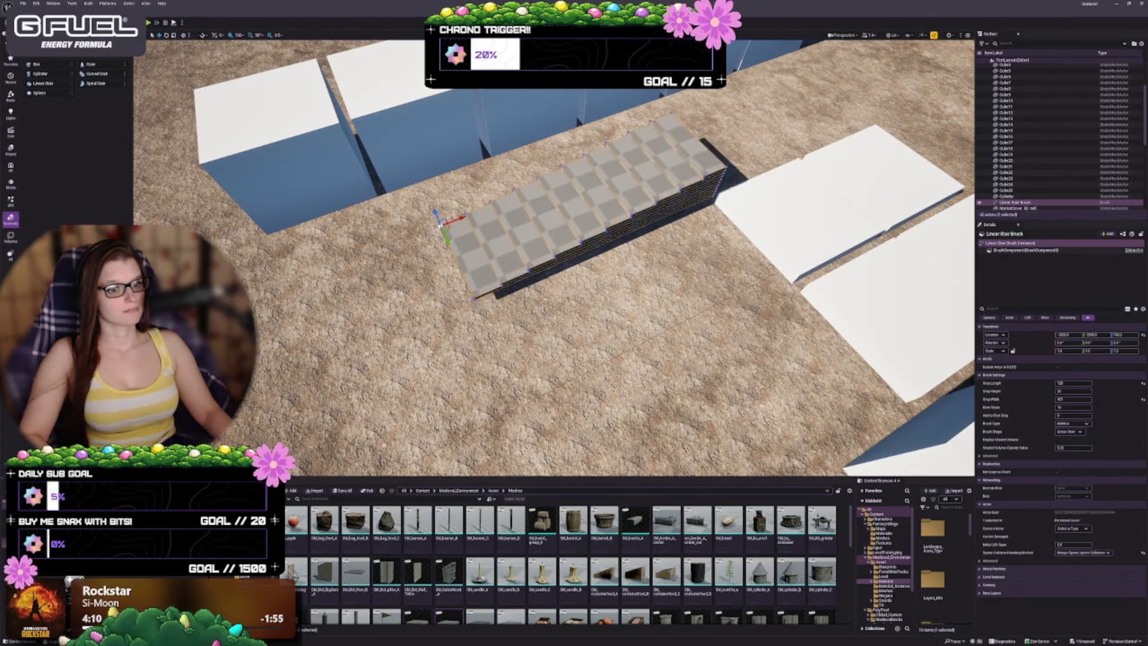
Raise the stair brush on its Z arrow until its bottom step rests on the terrain
scroll(555, 257, up, 10)
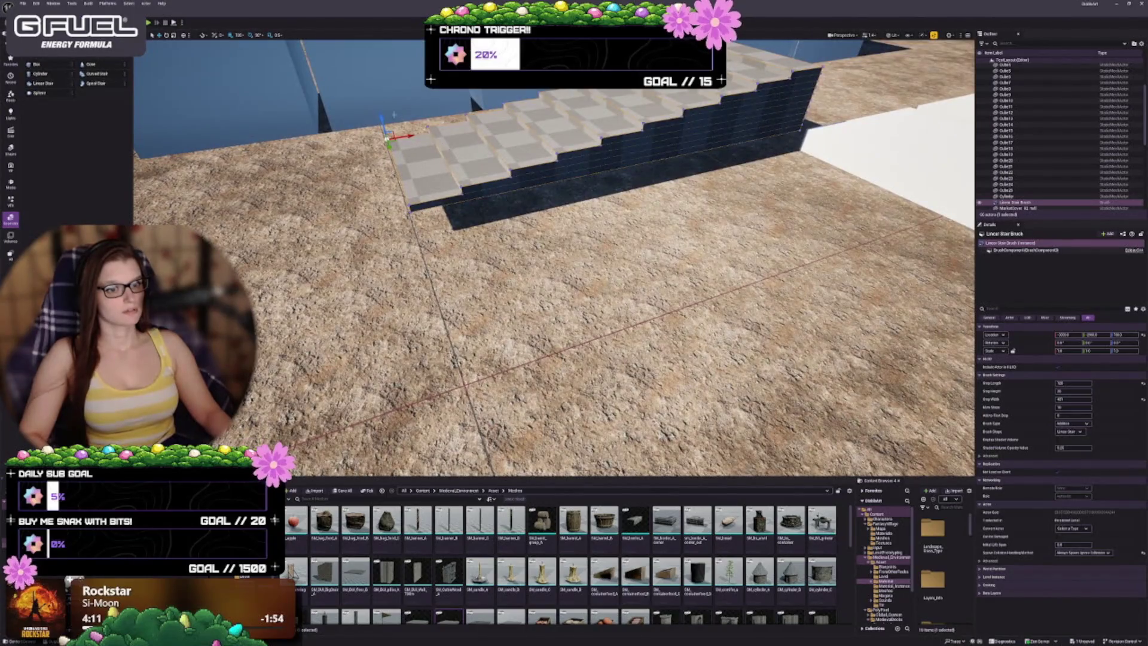
scroll(554, 257, down, 3)
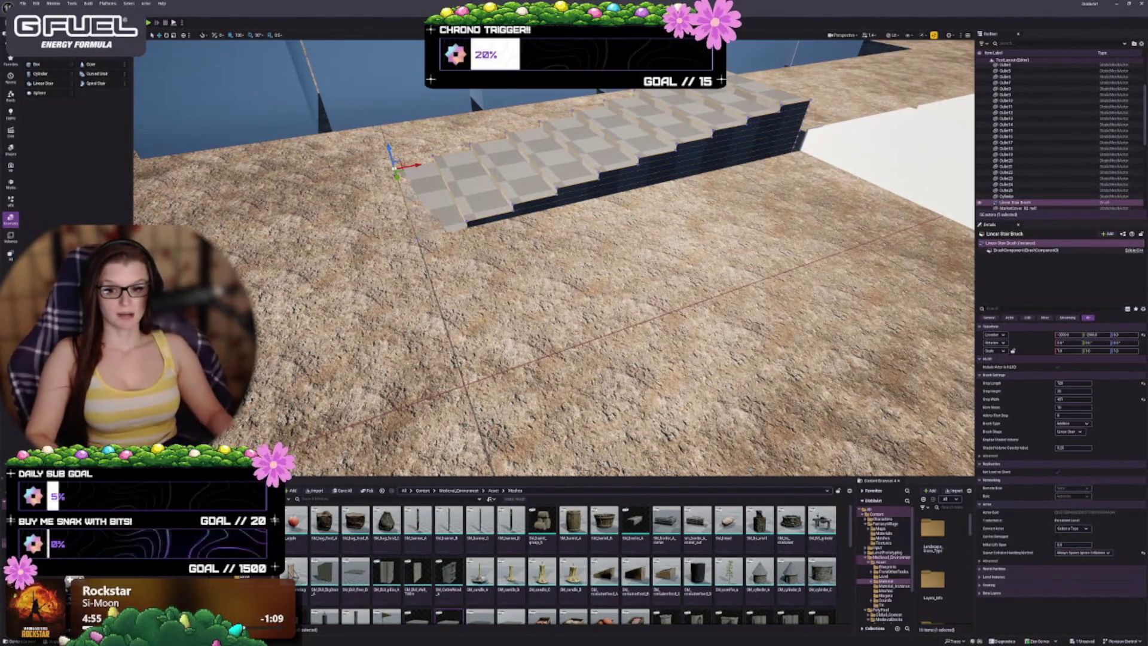
mouse_move(554, 257)
mouse_down()
mouse_move(553, 287)
mouse_move(526, 243)
mouse_up()
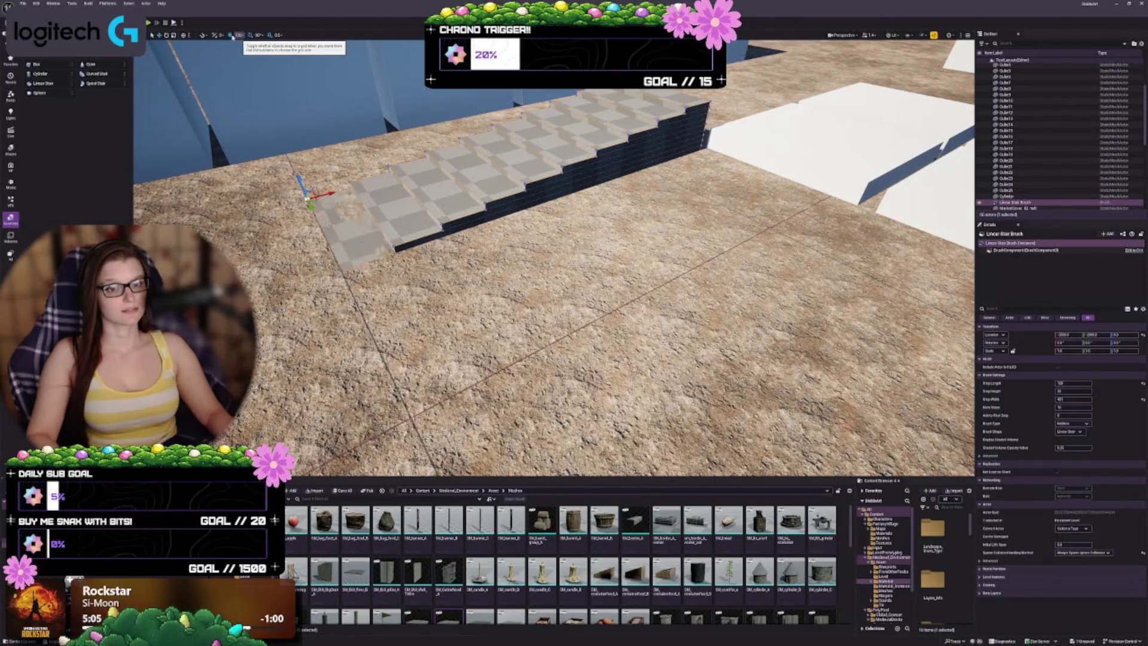
drag(299, 179, 302, 166)
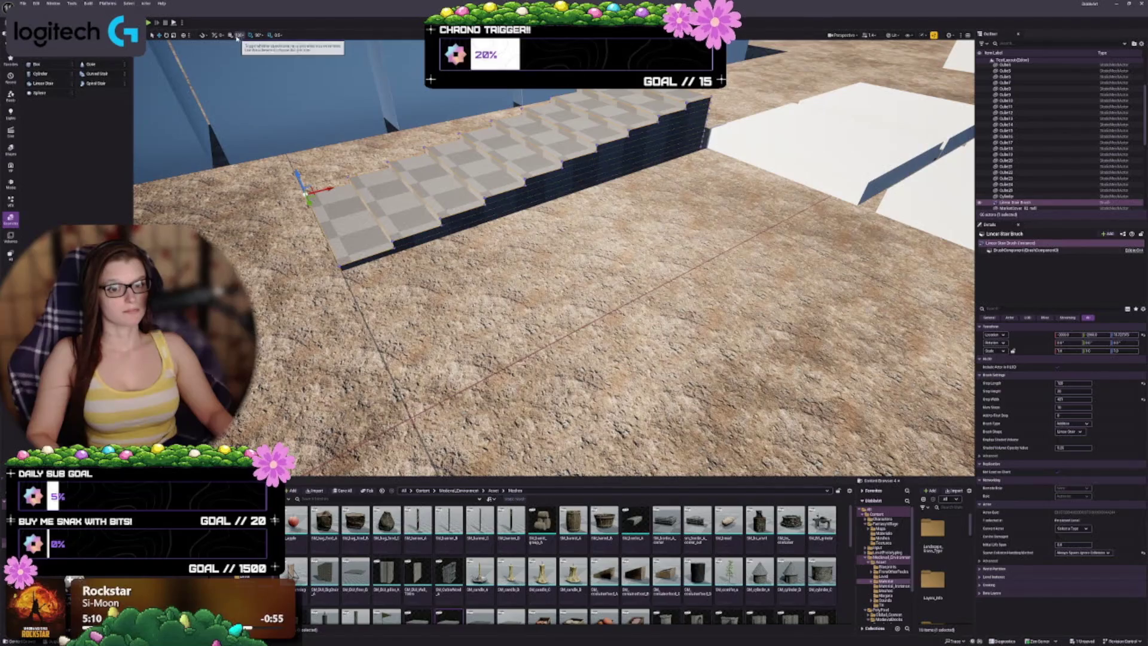
scroll(180, 179, up, 3)
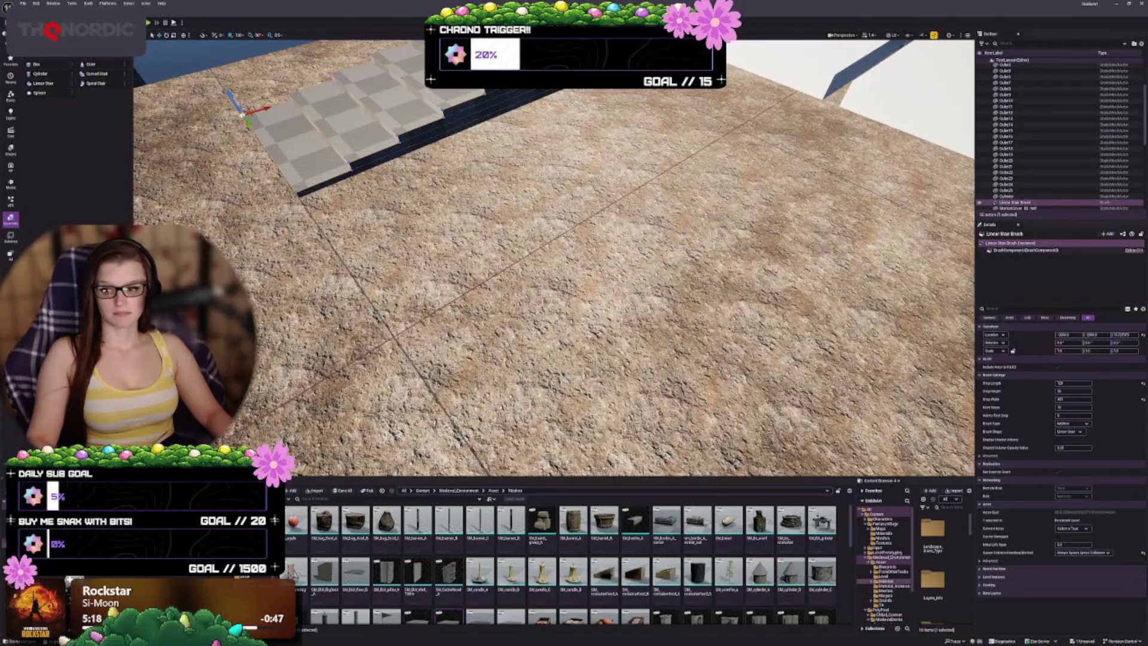
mouse_move(554, 258)
mouse_down()
mouse_move(526, 257)
mouse_move(526, 242)
mouse_up()
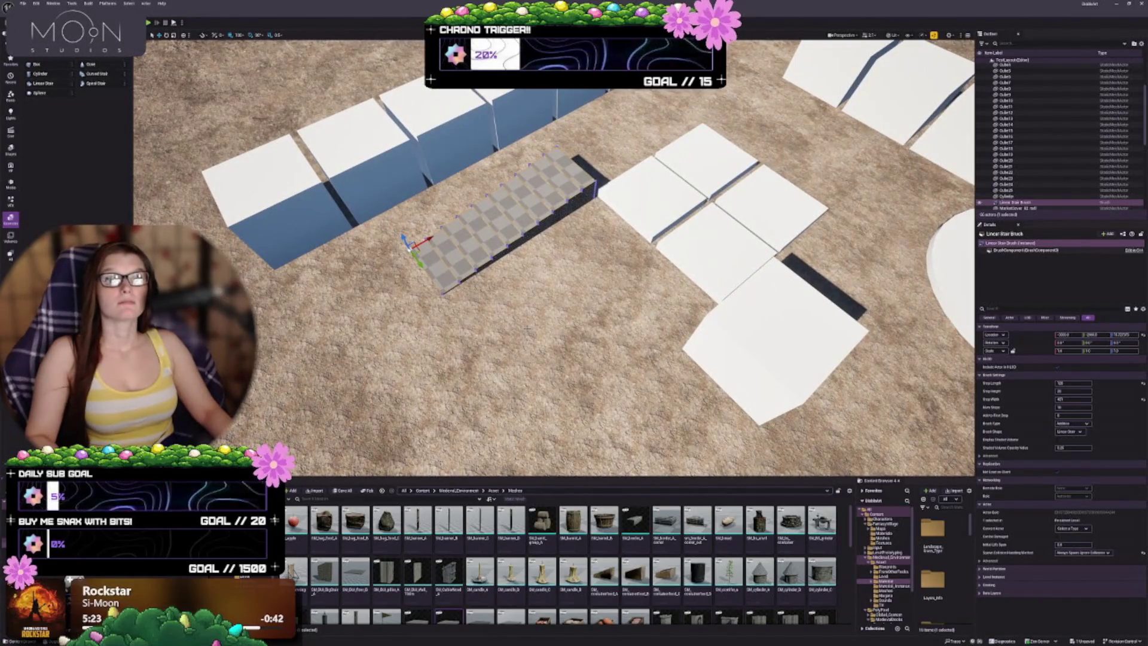
Place a Curved Stair brush on the terrain between the white tiles and the fountain platform
mouse_move(526, 241)
mouse_down()
mouse_move(502, 232)
mouse_move(449, 293)
mouse_up()
click(448, 293)
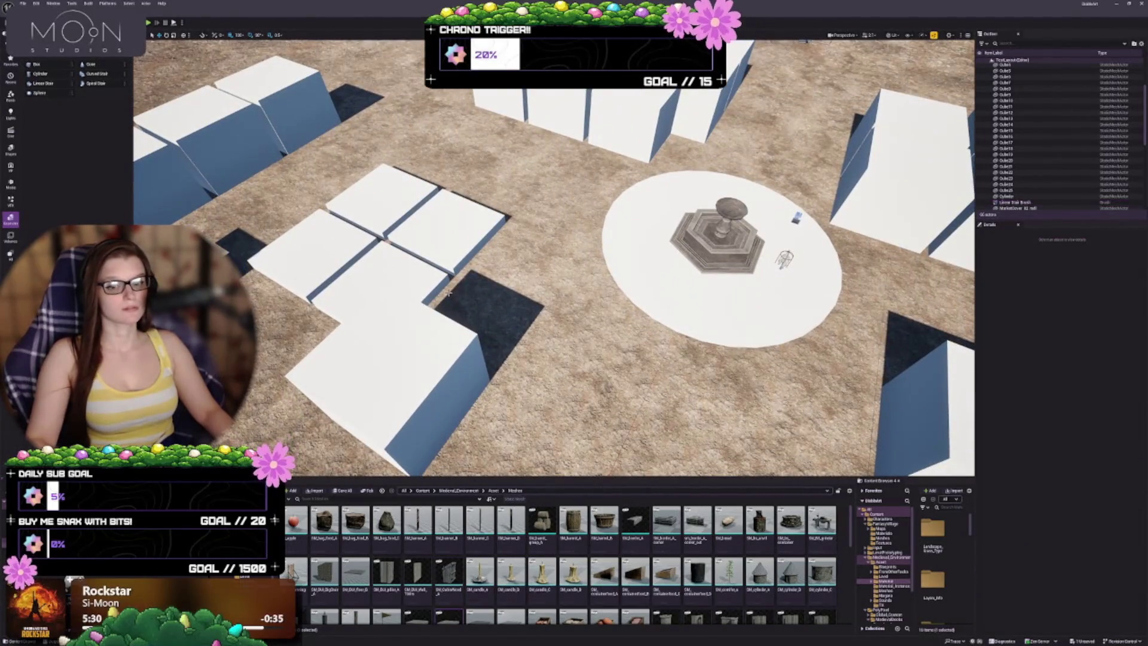
mouse_move(144, 94)
mouse_down()
mouse_move(610, 272)
mouse_move(533, 236)
mouse_move(523, 246)
mouse_move(520, 203)
mouse_up()
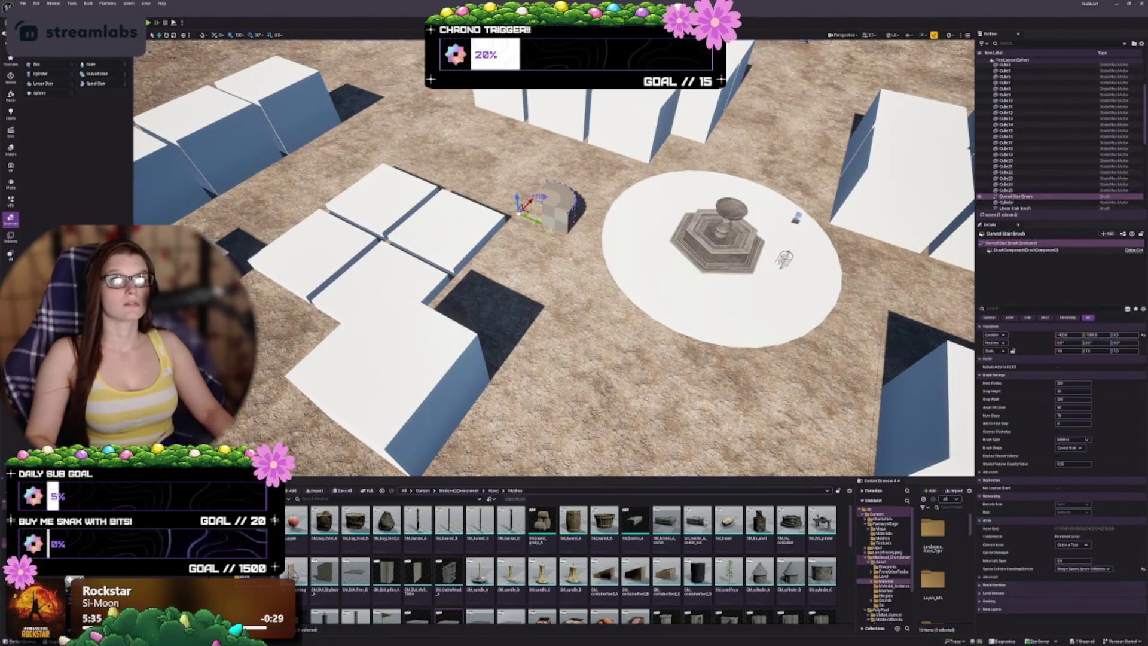